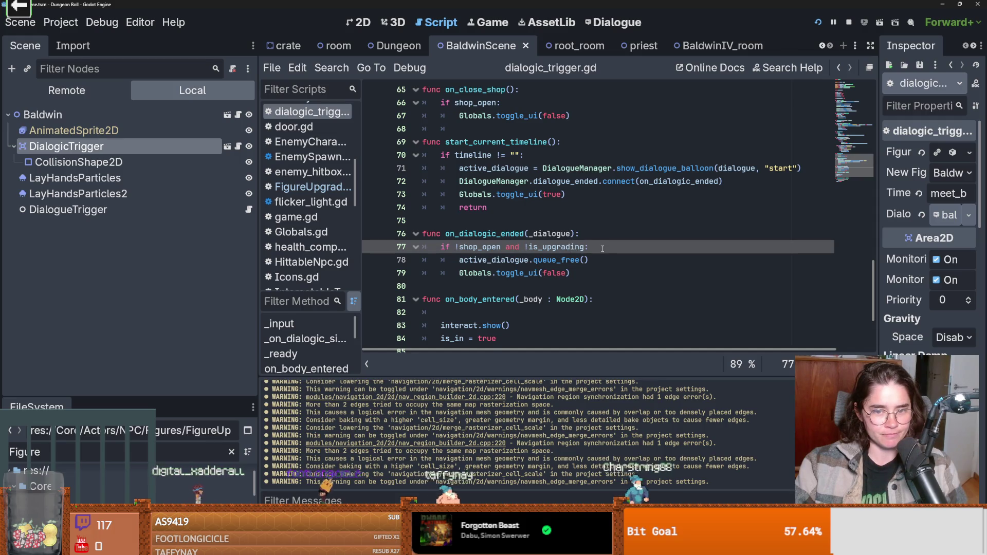
# - Save dialogic_trigger.gd with a new blank line inside on_dialogic_ended's !shop_open and !is_upgrading check
pyautogui.hotkey('ctrl', 's')
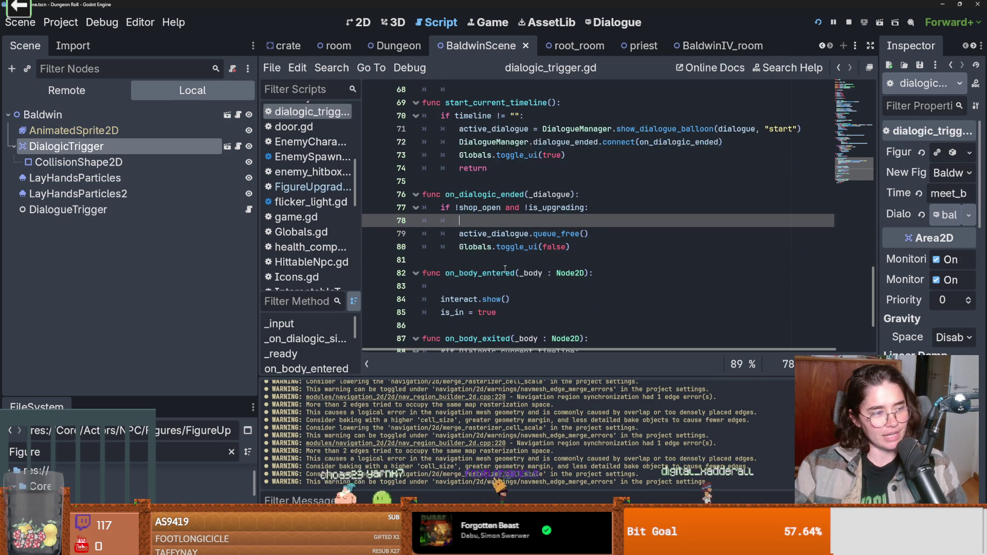
pyautogui.hotkey('ctrl', 's')
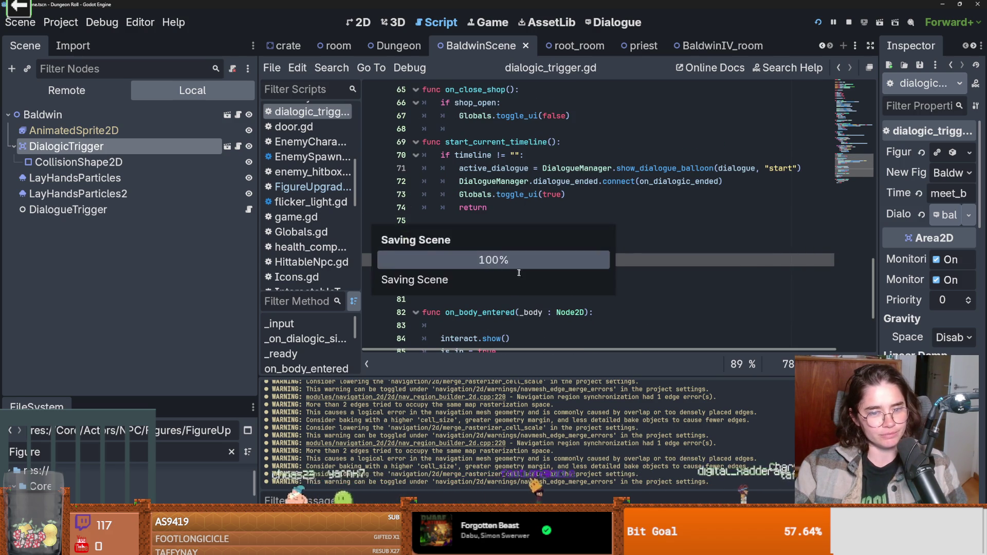
pyautogui.scroll(-1, 514, 270)
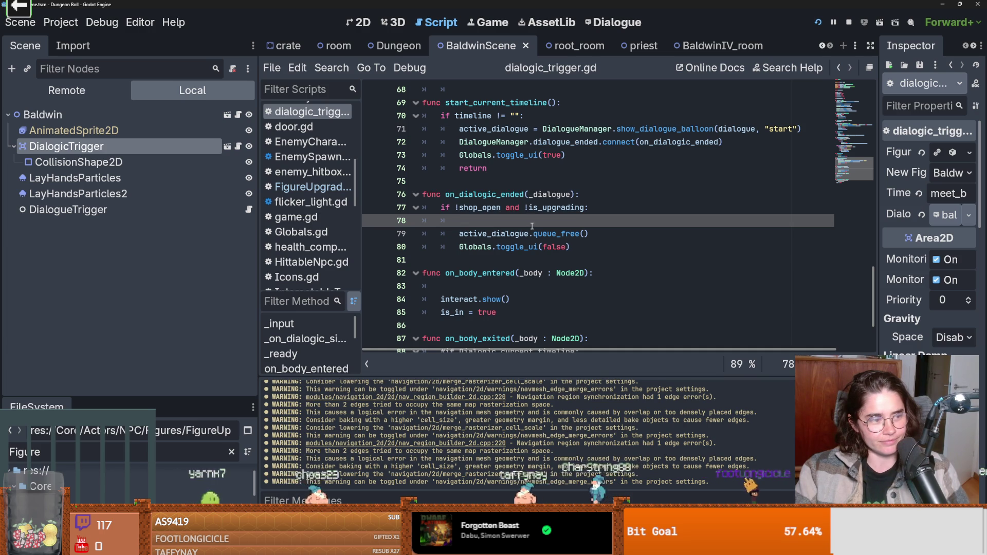
pyautogui.hotkey('ctrl', 's')
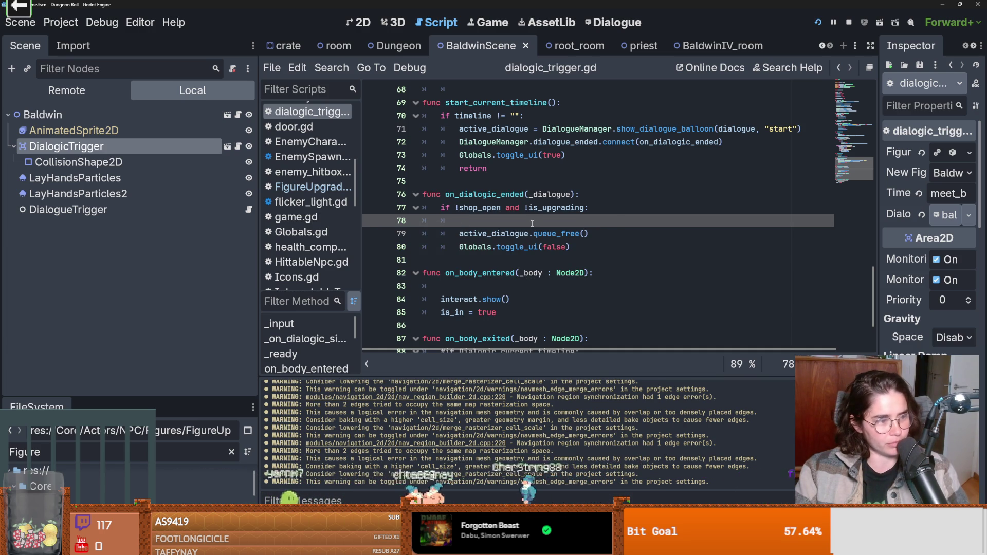
pyautogui.hotkey('ctrl', 's')
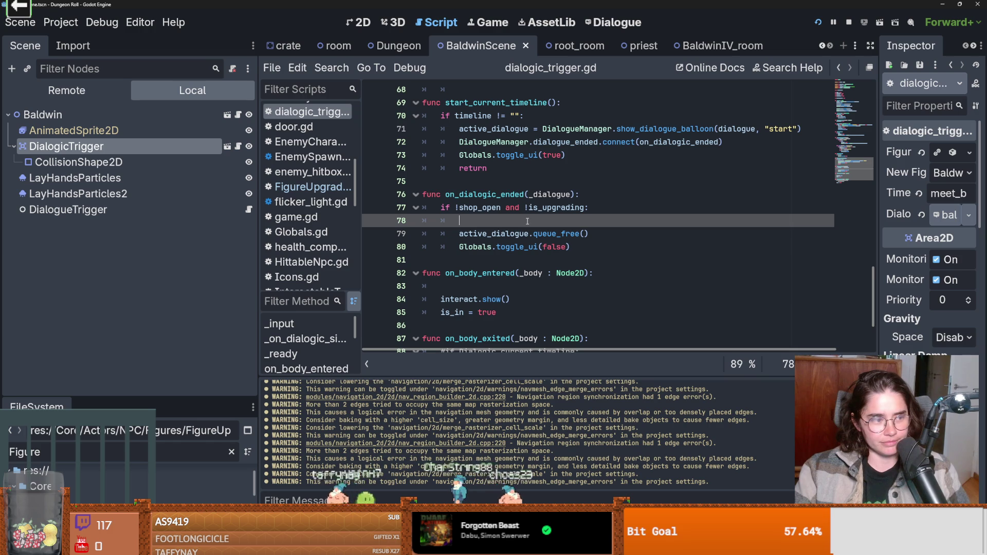
pyautogui.scroll(-2, 527, 221)
pyautogui.scroll(2, 527, 221)
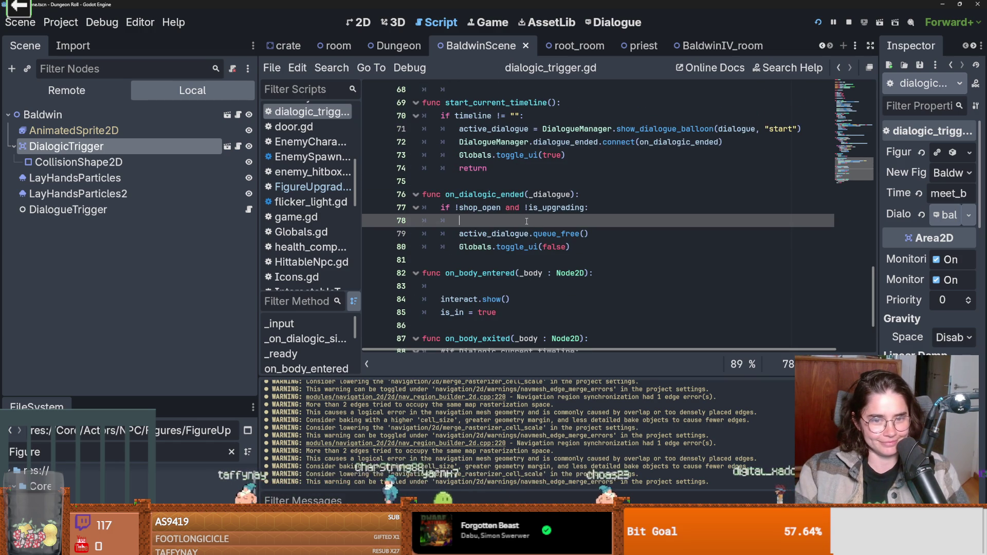
pyautogui.scroll(1, 526, 221)
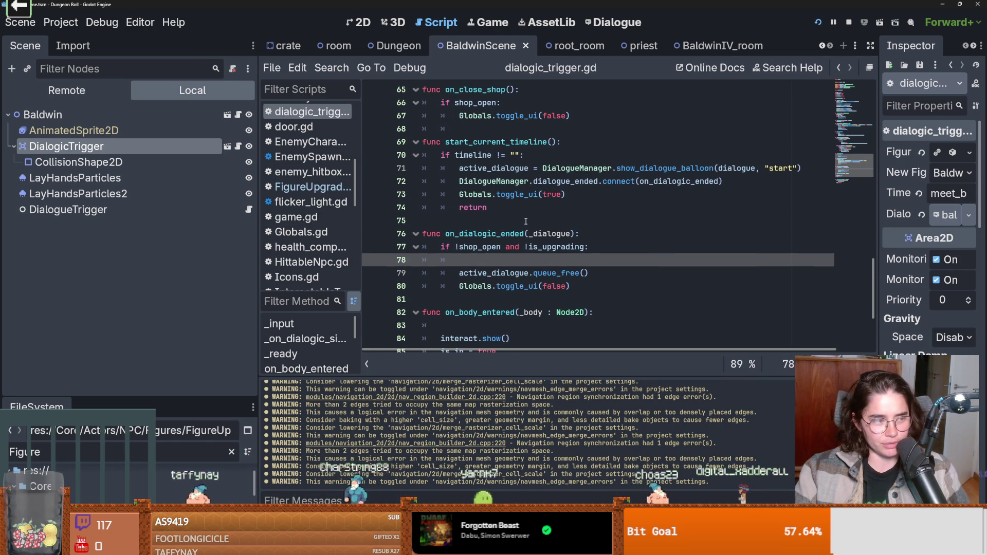
pyautogui.scroll(-1, 522, 225)
# - Write a dialogue_ended() call on empty line 78 inside on_dialogic_ended's if block
pyautogui.doubleClick(494, 234)
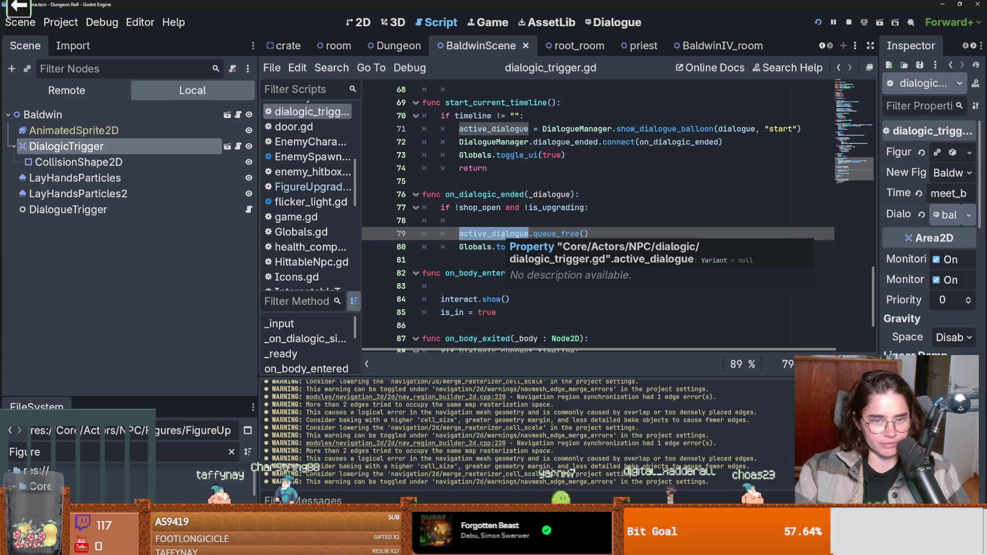
pyautogui.click(482, 207)
pyautogui.click(484, 229)
pyautogui.click(492, 216)
pyautogui.write('dialogue_ended()')
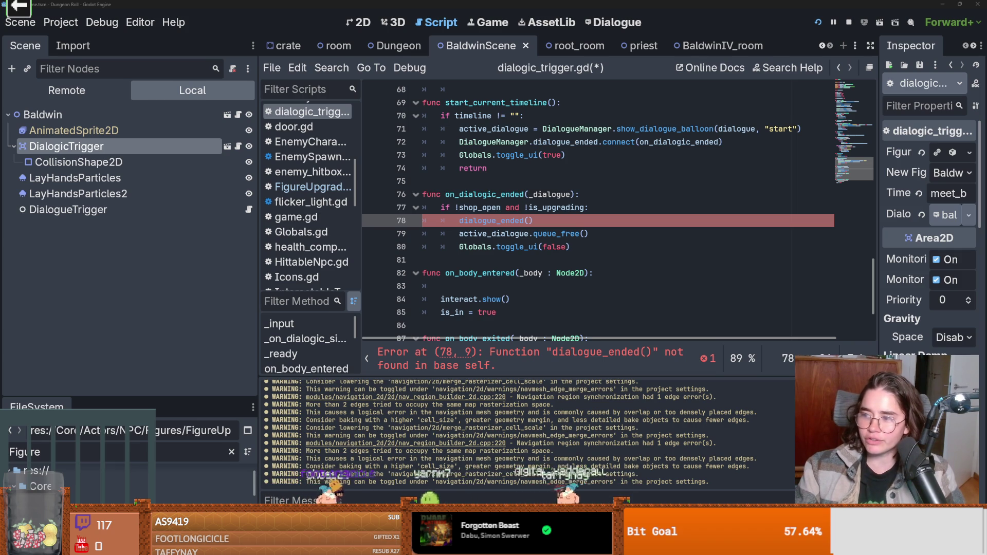
pyautogui.click(633, 273)
# - Give line 78's dialogue_ended call the _dialogue and figure arguments
pyautogui.hotkey('ctrl', 's')
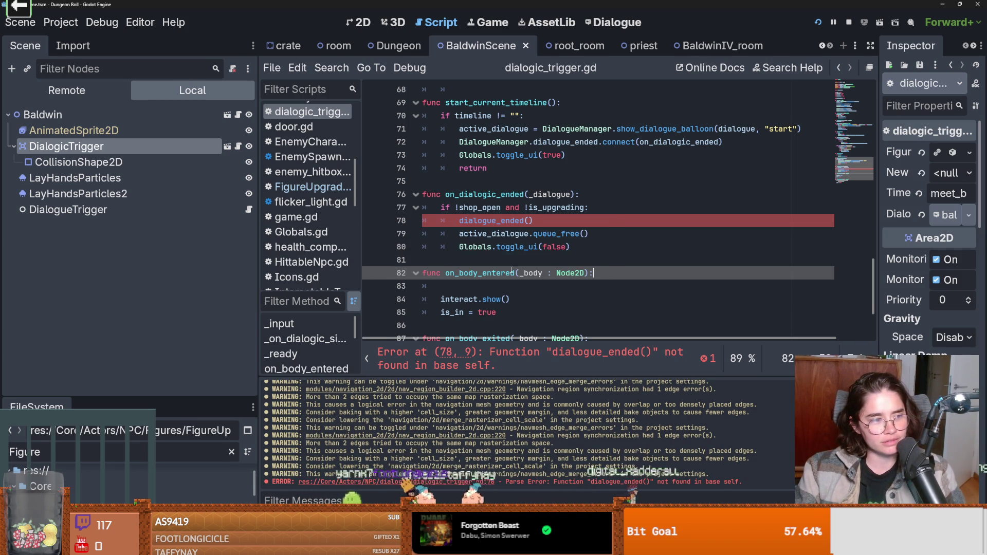
pyautogui.scroll(1, 522, 265)
pyautogui.click(550, 259)
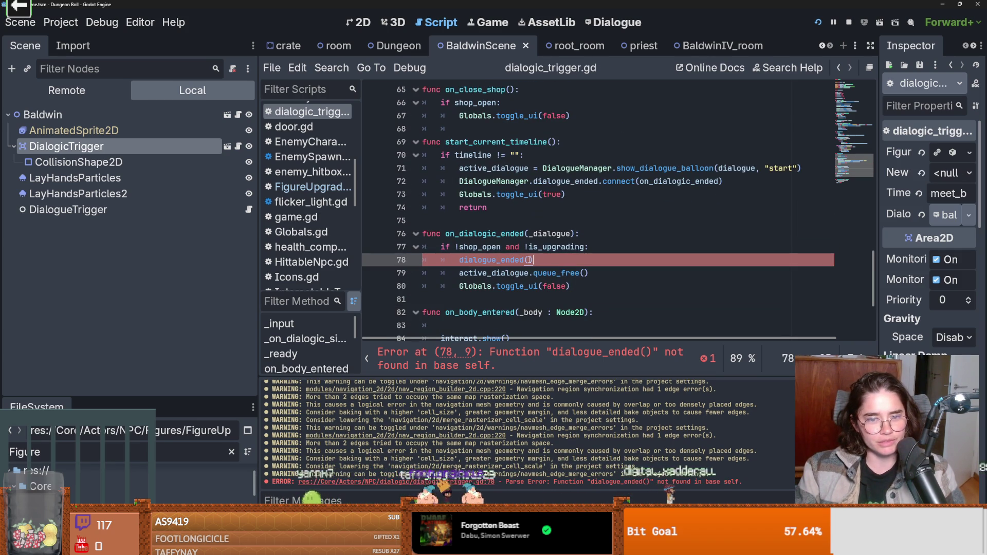
pyautogui.write('_di')
pyautogui.press('Return')
pyautogui.write(', fig')
pyautogui.press('Return')
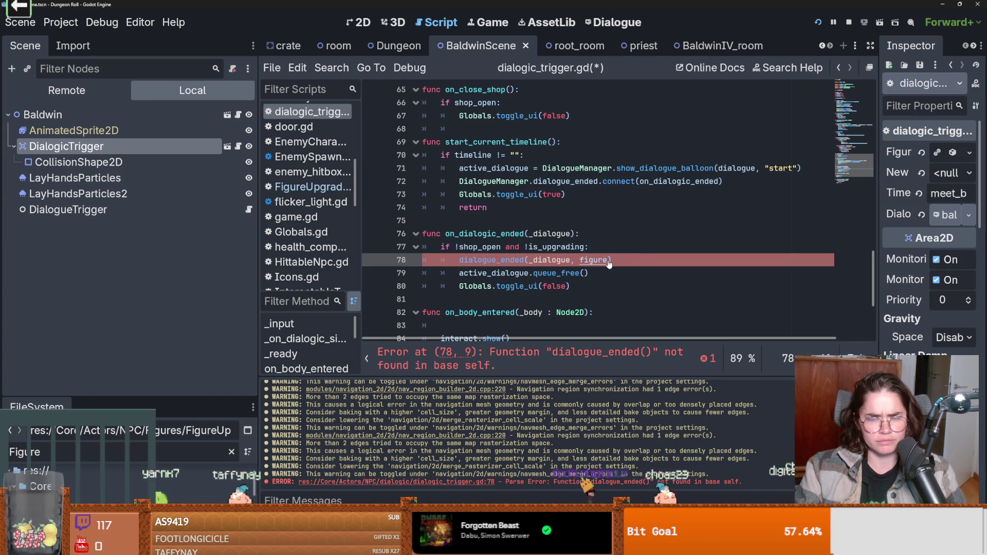
# - Rewrite line 78 as FigureUpgrades.dialogue_ended(figure, _dialogue)
pyautogui.moveTo(624, 260); pyautogui.dragTo(456, 262)
pyautogui.click(455, 262)
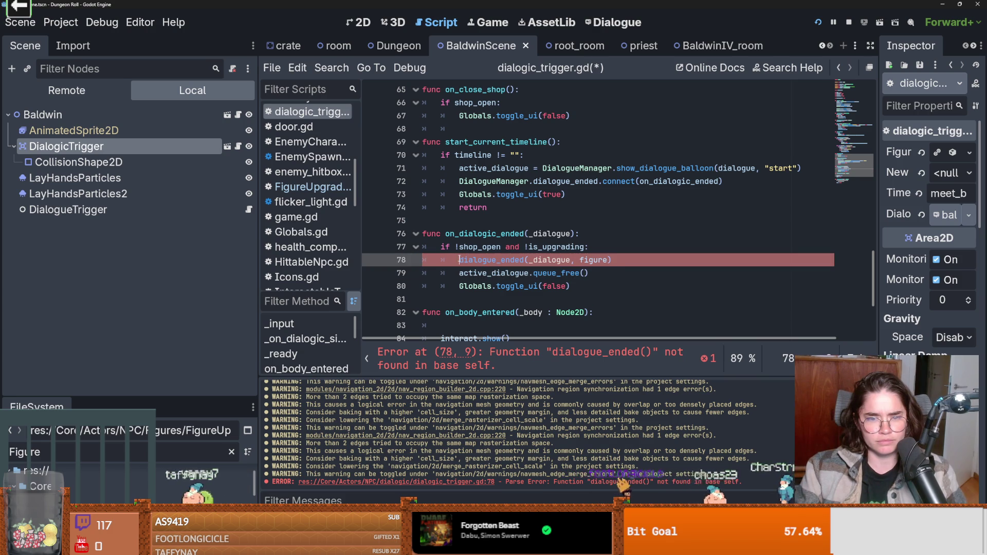
pyautogui.write('Fig')
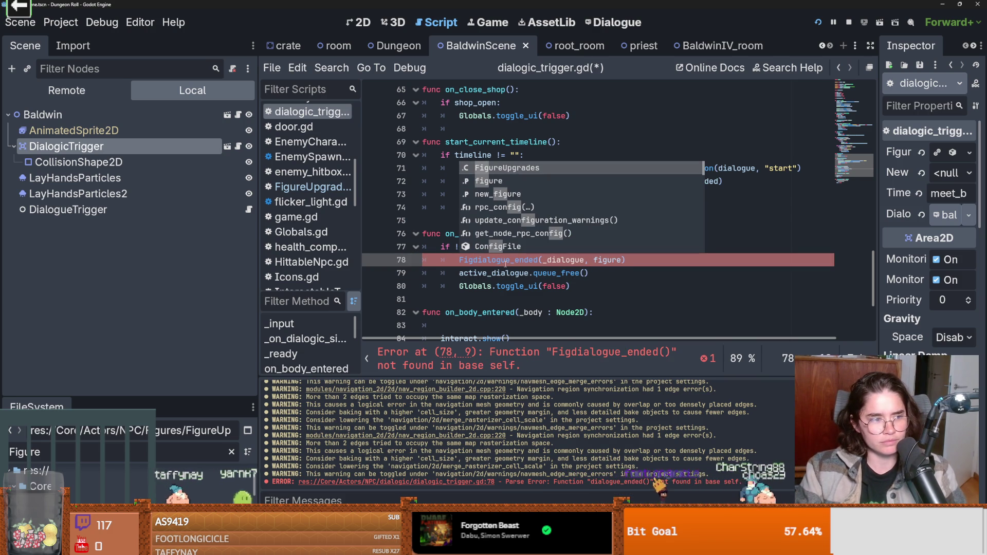
pyautogui.click(573, 274)
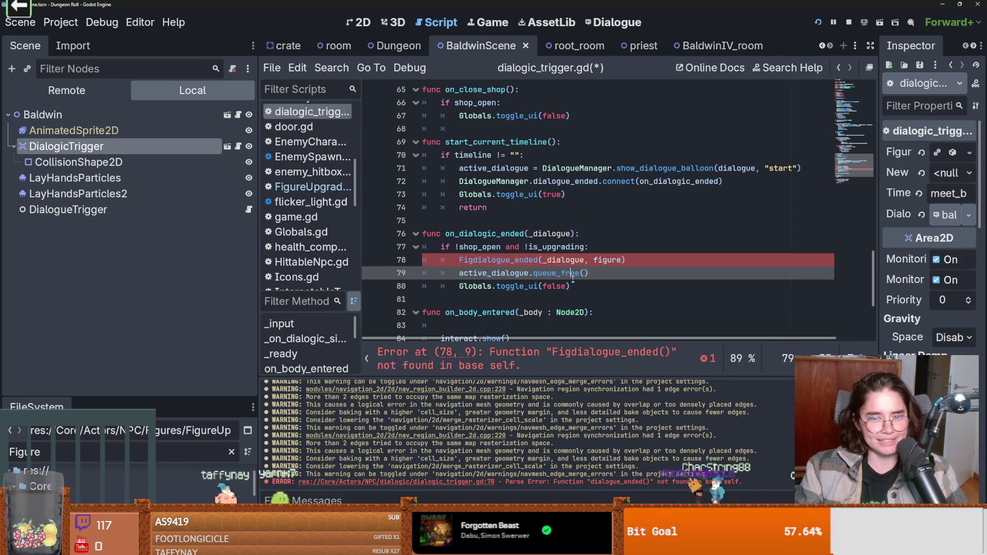
pyautogui.moveTo(593, 260); pyautogui.dragTo(543, 260)
pyautogui.press('BackSpace')
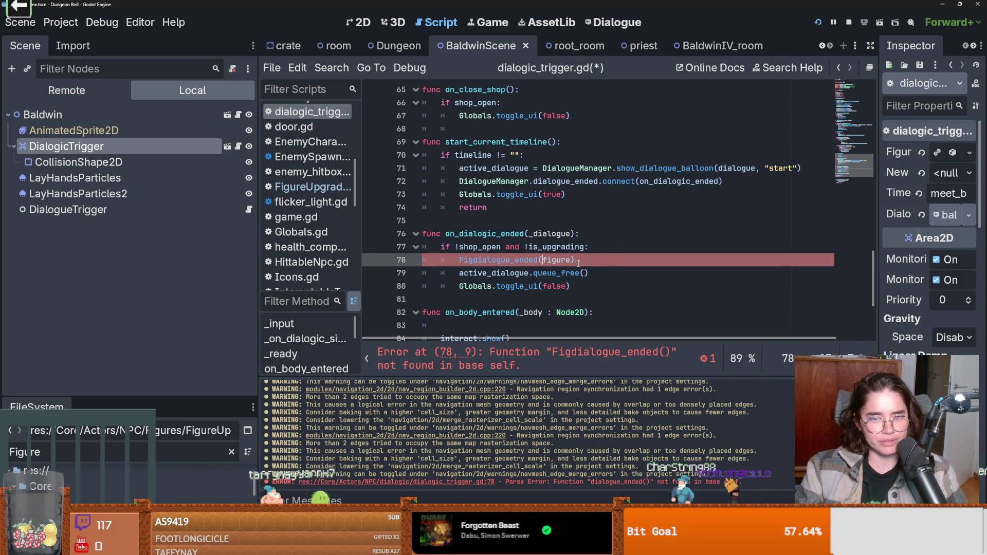
pyautogui.write('m')
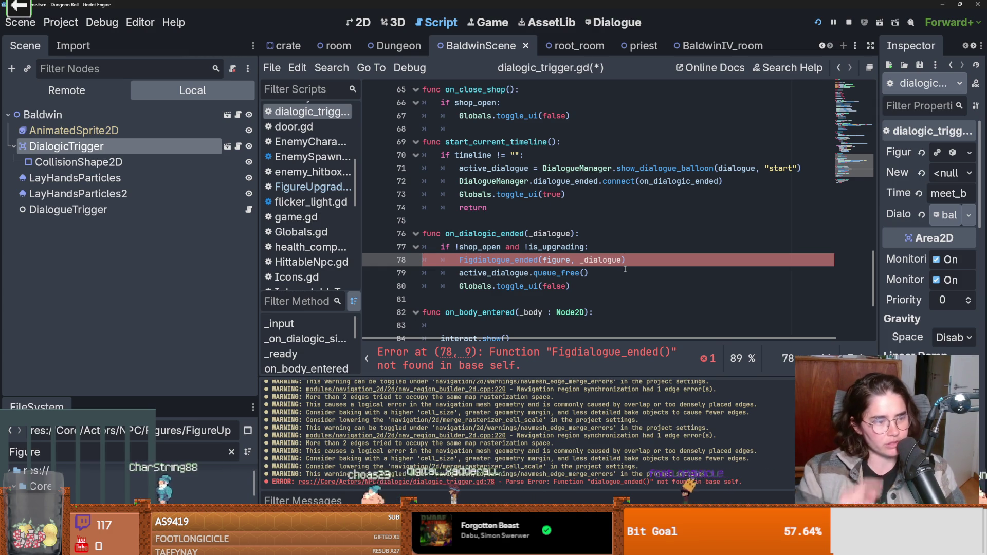
pyautogui.click(575, 260)
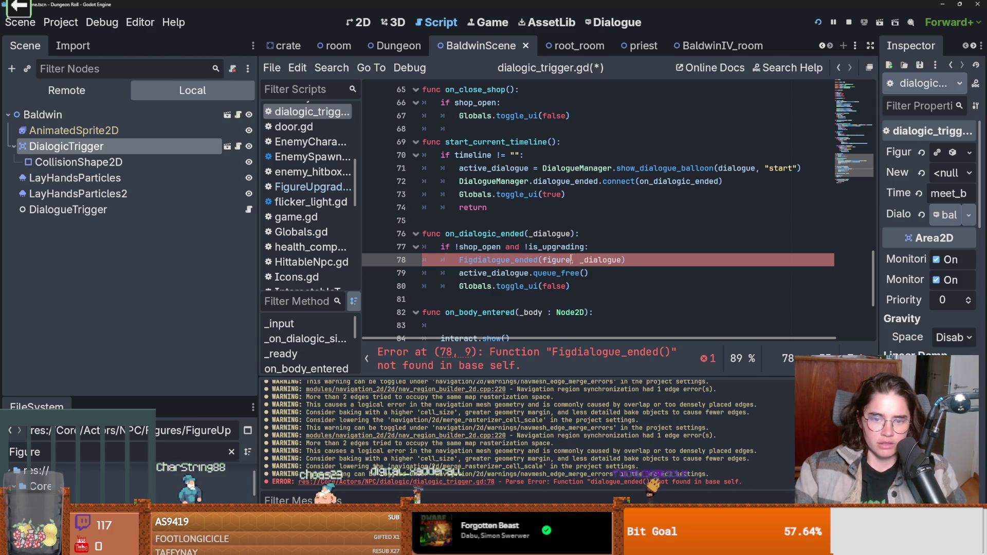
pyautogui.doubleClick(592, 259)
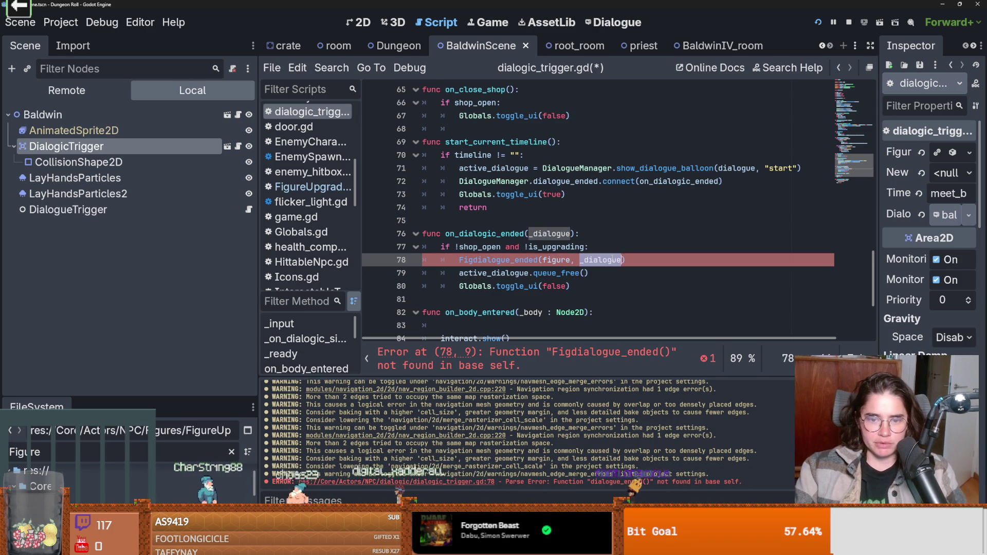
pyautogui.click(477, 260)
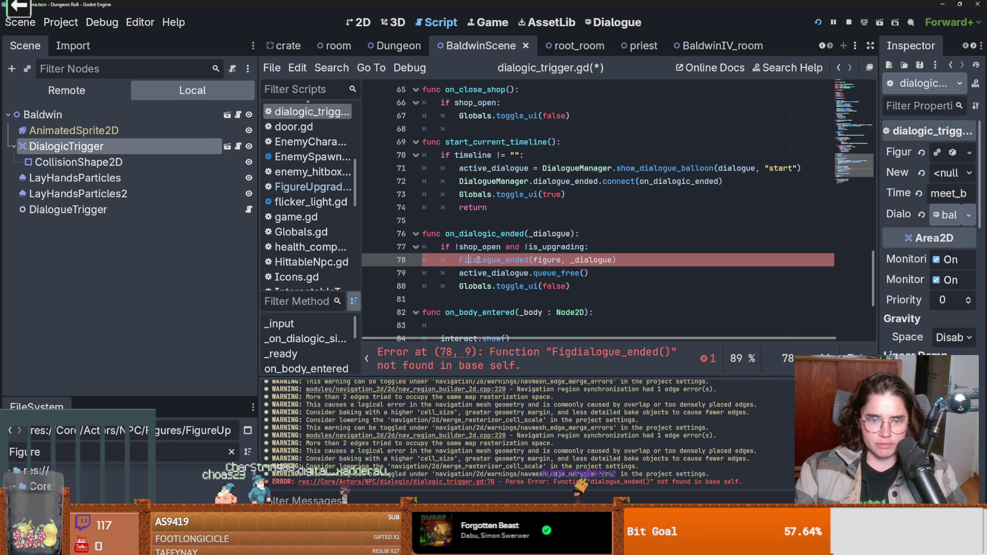
pyautogui.write('ure')
pyautogui.press('Return')
pyautogui.write('des.')
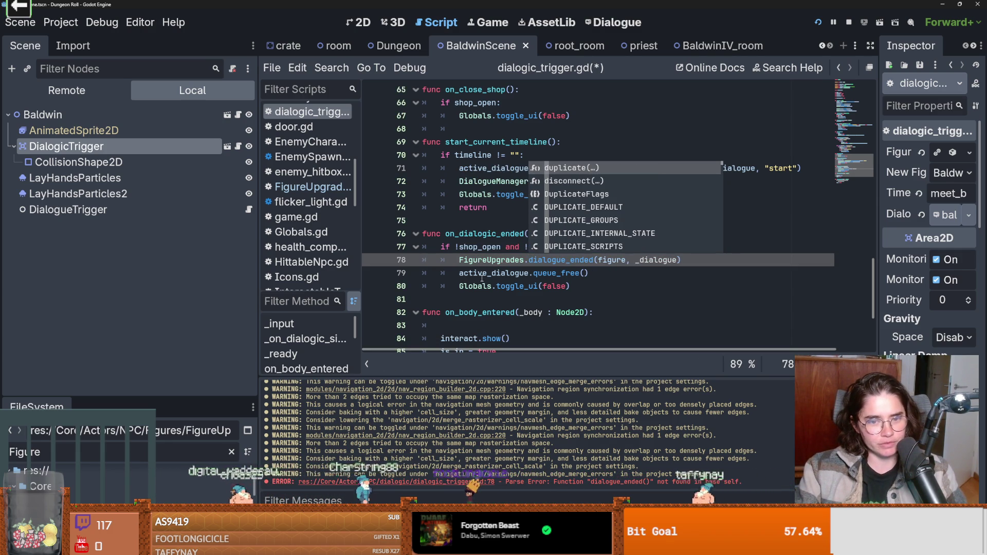
# - Jump from the FigureUpgrades reference to the FigureUpgrades.gd script
pyautogui.doubleClick(501, 260)
pyautogui.doubleClick(551, 261)
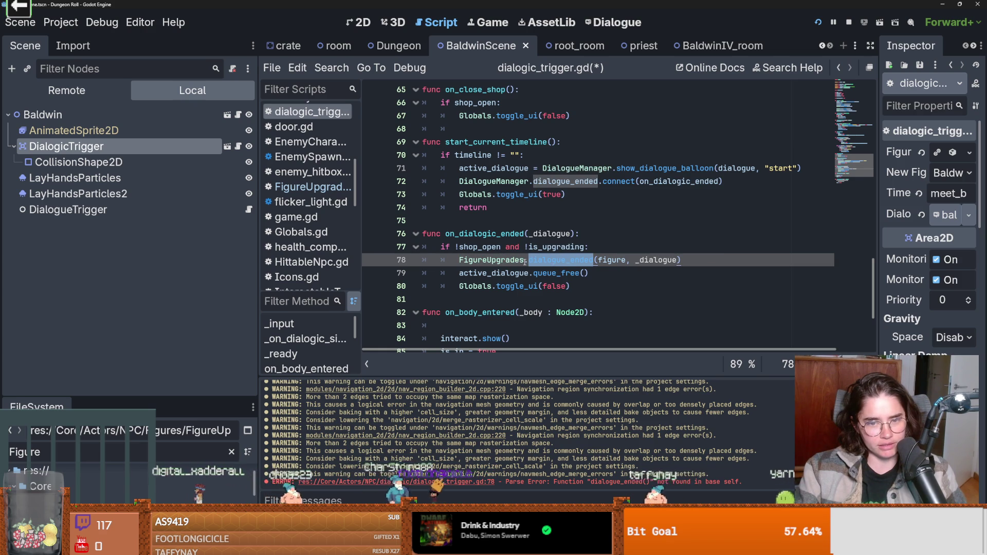
pyautogui.keyDown('ctrl'); pyautogui.click(507, 261); pyautogui.keyUp('ctrl')
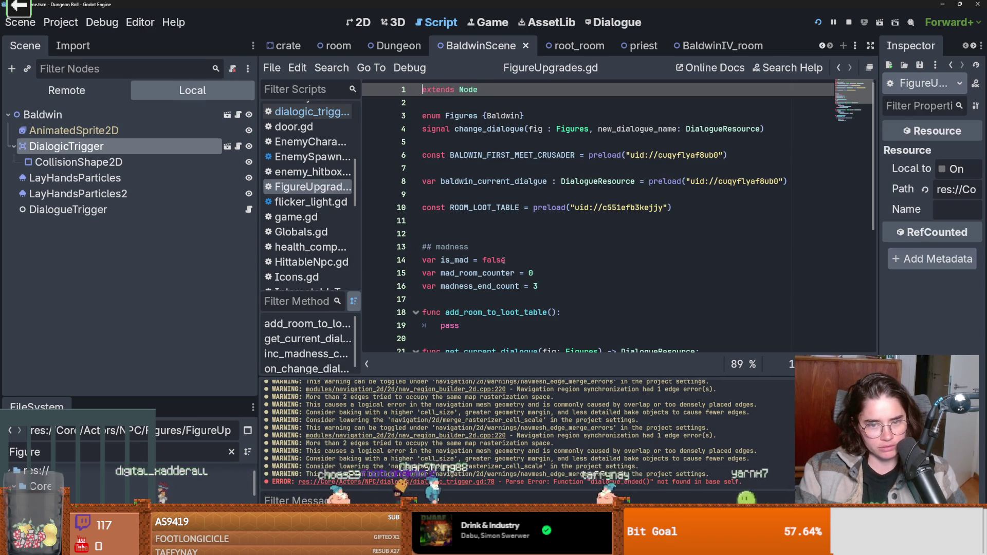
# - Declare dialogue_ended(fig: Figures, dialogue: DialogueResource) below add_room_to_loot_table
pyautogui.scroll(-5, 465, 233)
pyautogui.scroll(2, 454, 226)
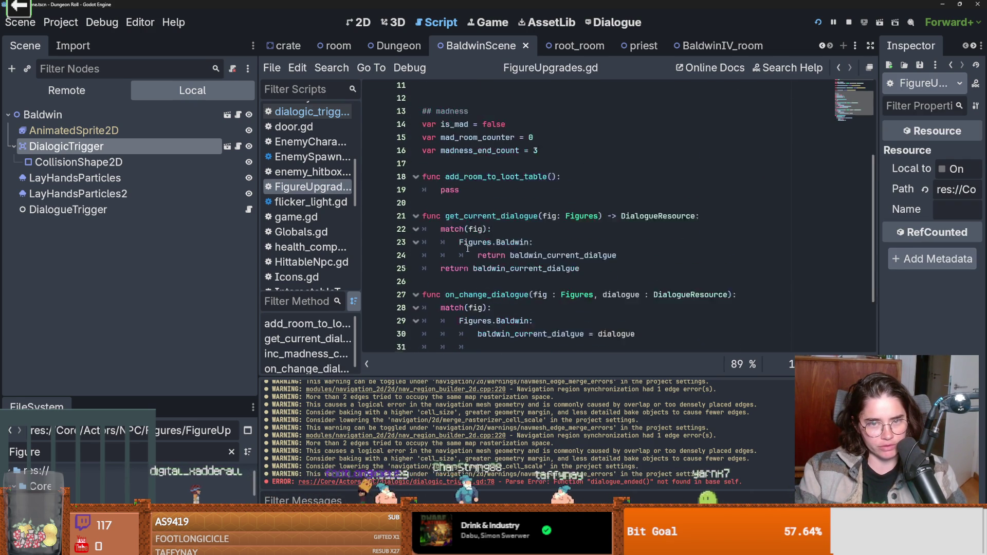
pyautogui.click(453, 222)
pyautogui.press('Return')
pyautogui.press('Return')
pyautogui.press('Up')
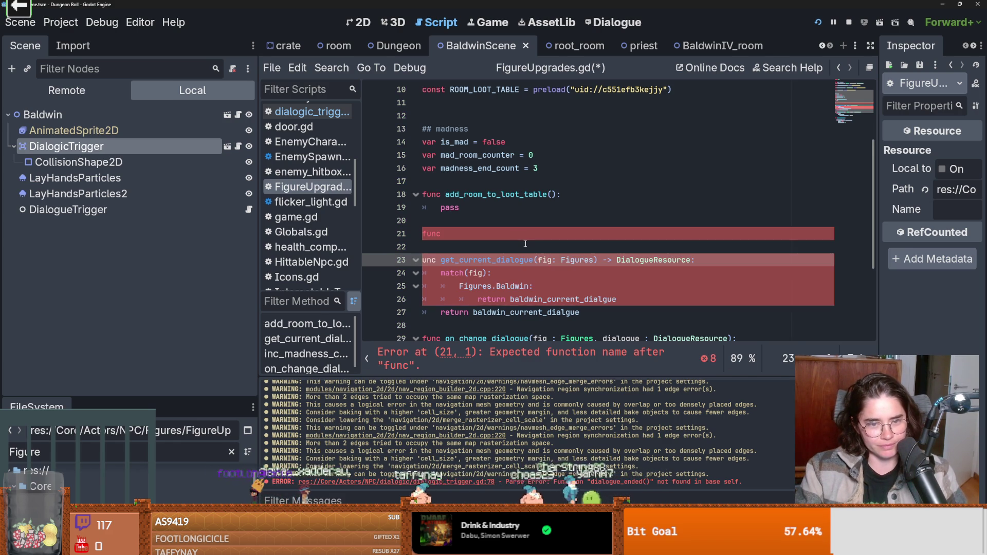
pyautogui.write('dialogue_ended(fig : Figure')
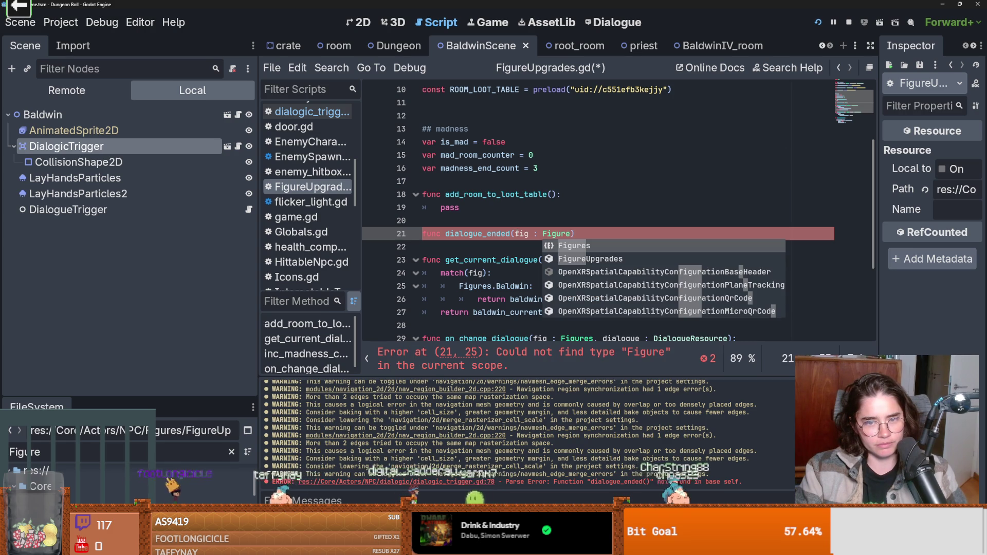
pyautogui.press('Down')
pyautogui.press('Up')
pyautogui.press('Return')
pyautogui.write(', dialogue : Di')
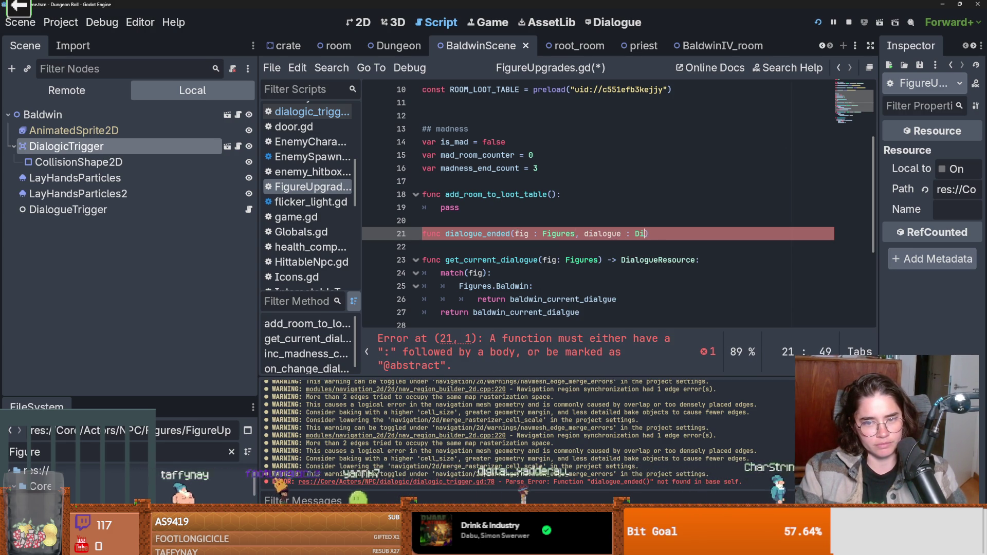
pyautogui.write('a')
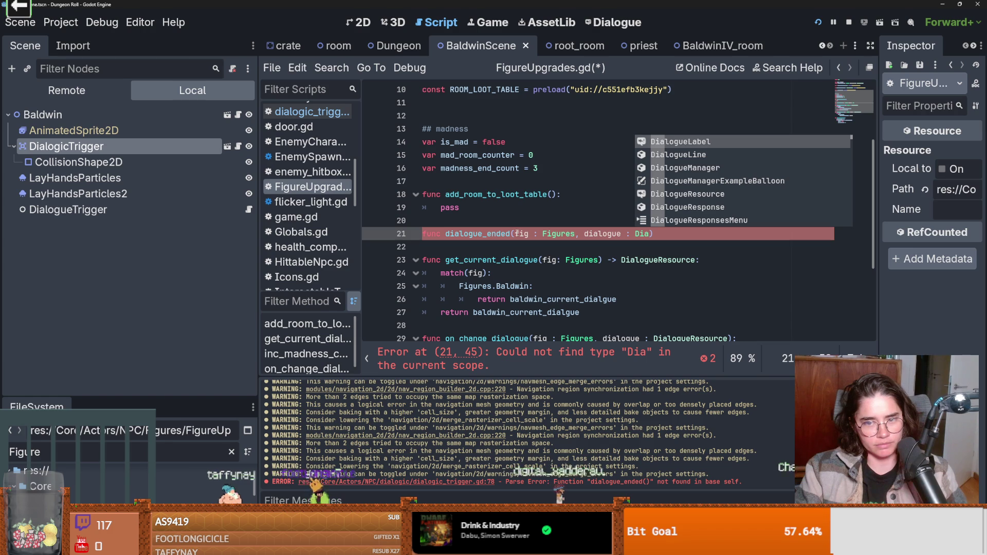
pyautogui.write('log')
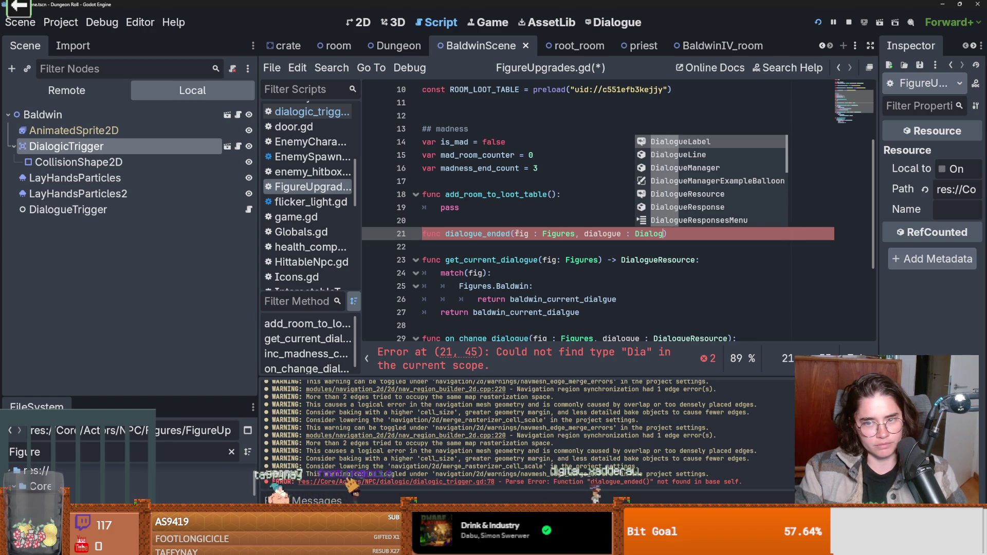
pyautogui.write('ueR')
pyautogui.press('Return')
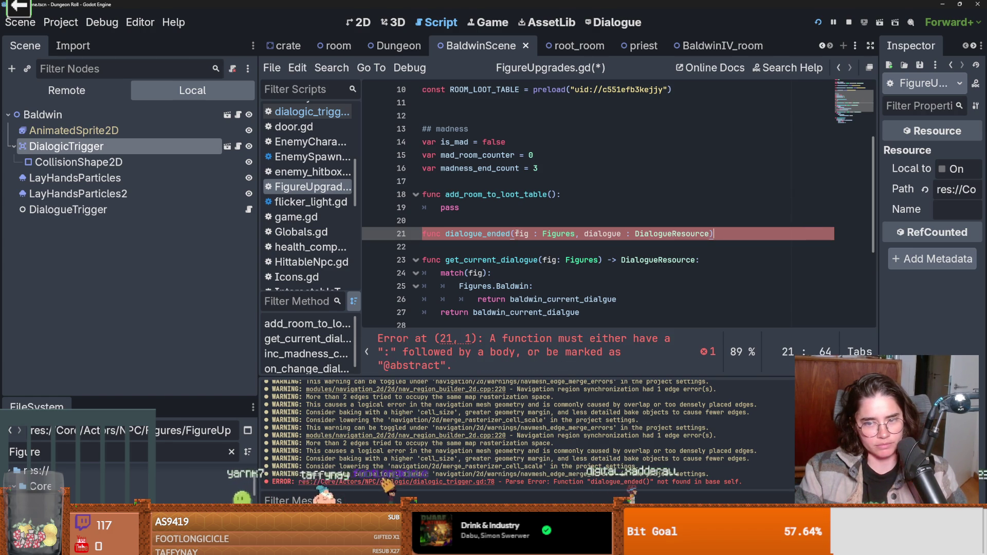
pyautogui.write(':')
pyautogui.press('Return')
# - Add match(fig) with a Figures.Baldwin branch containing match(dialogue), then save and run
pyautogui.write('match(')
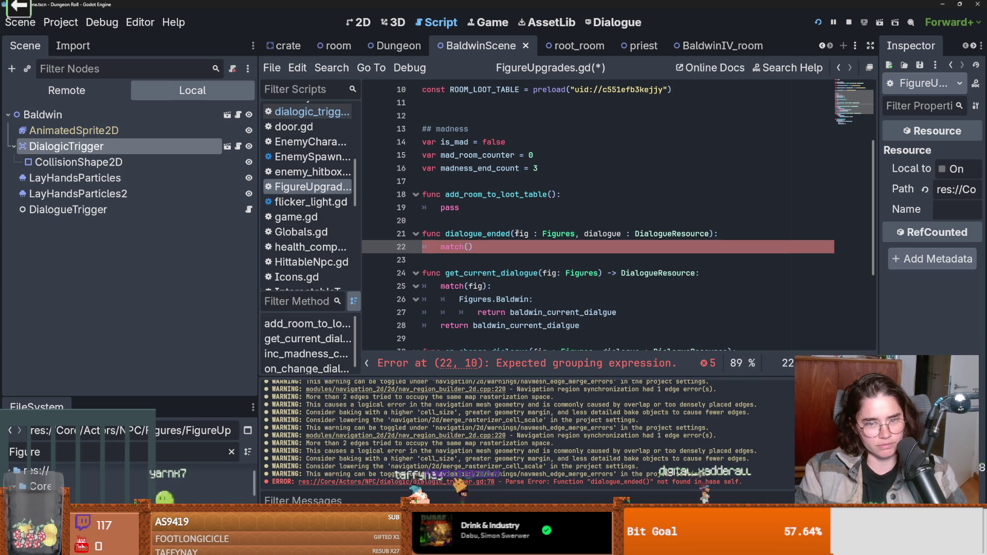
pyautogui.write('fig):')
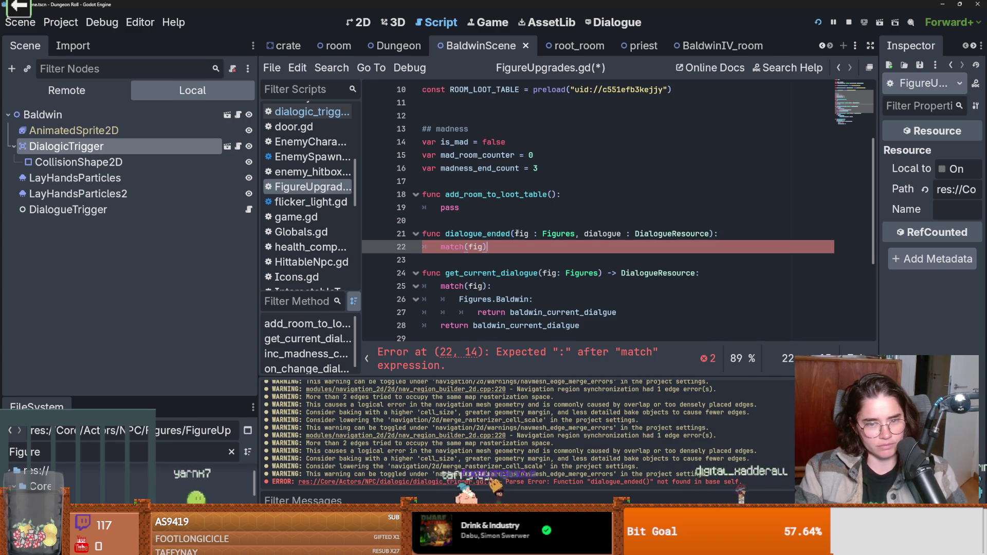
pyautogui.press('Return')
pyautogui.write('Figures.')
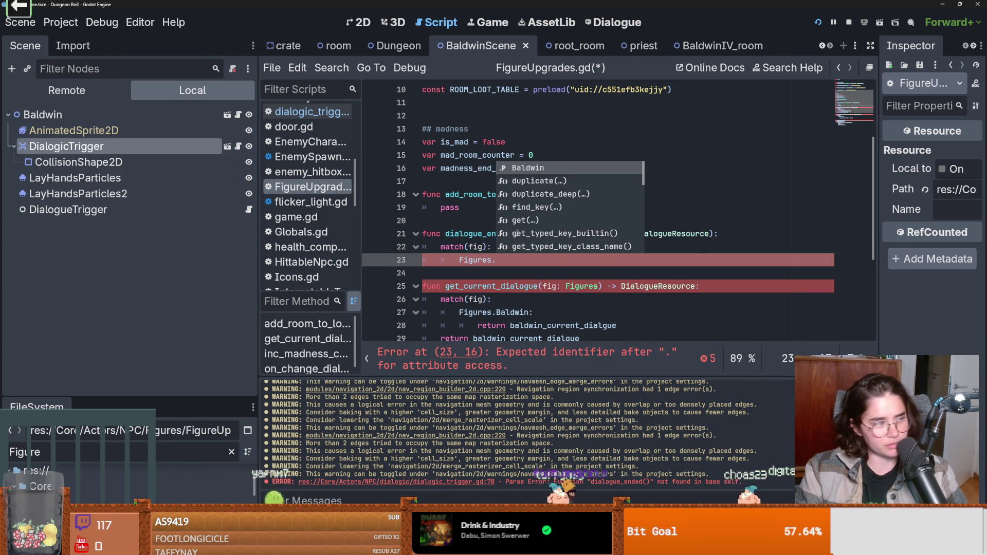
pyautogui.press('Return')
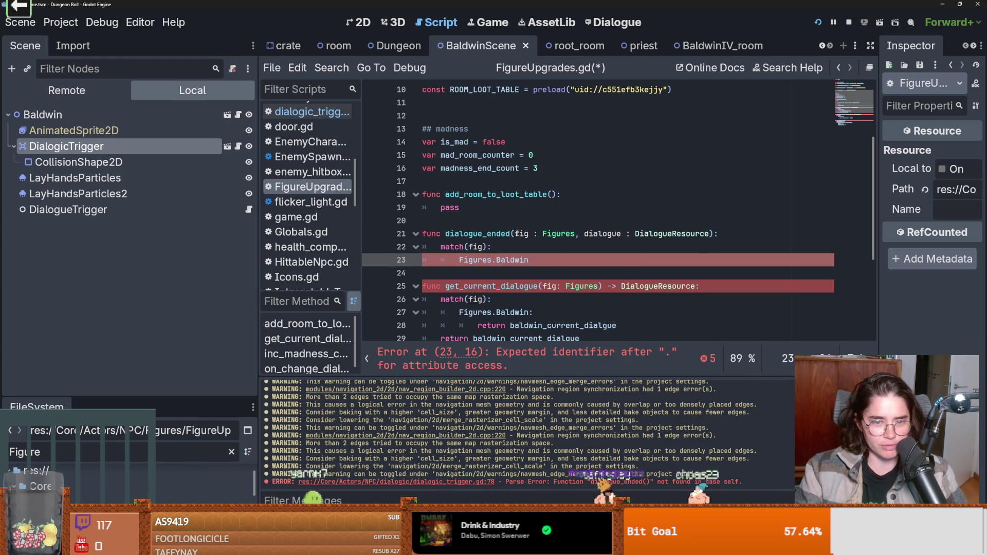
pyautogui.write(':')
pyautogui.press('Return')
pyautogui.write('match(fi')
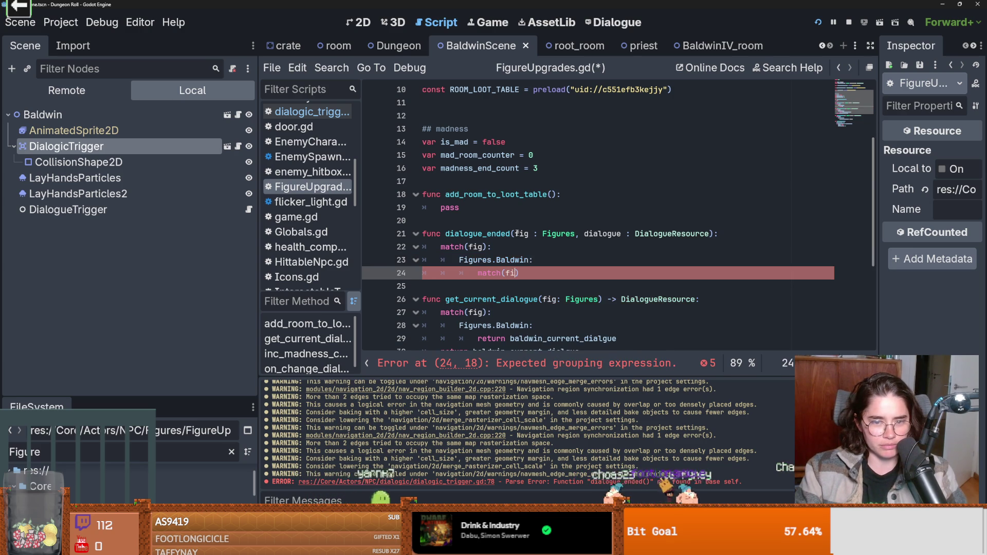
pyautogui.write('di')
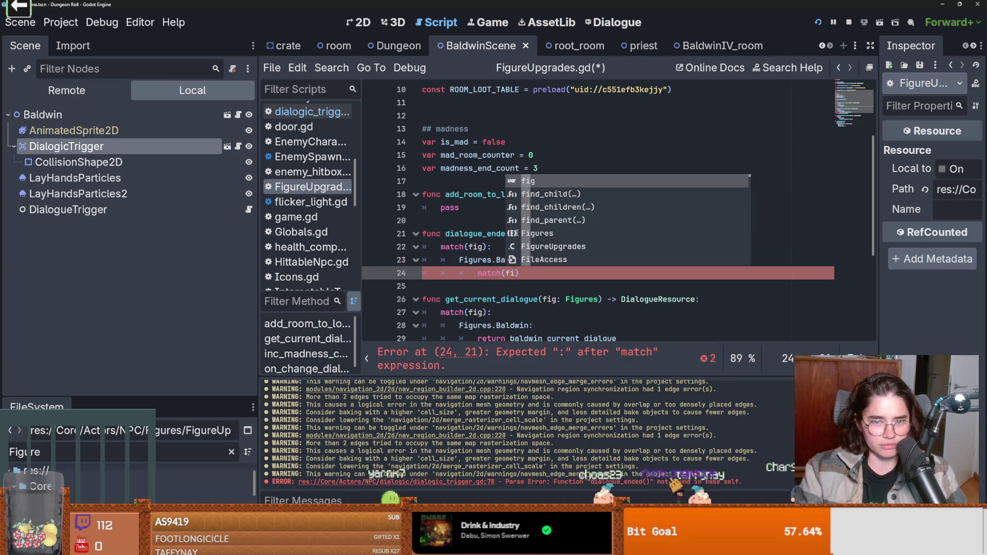
pyautogui.press('Down')
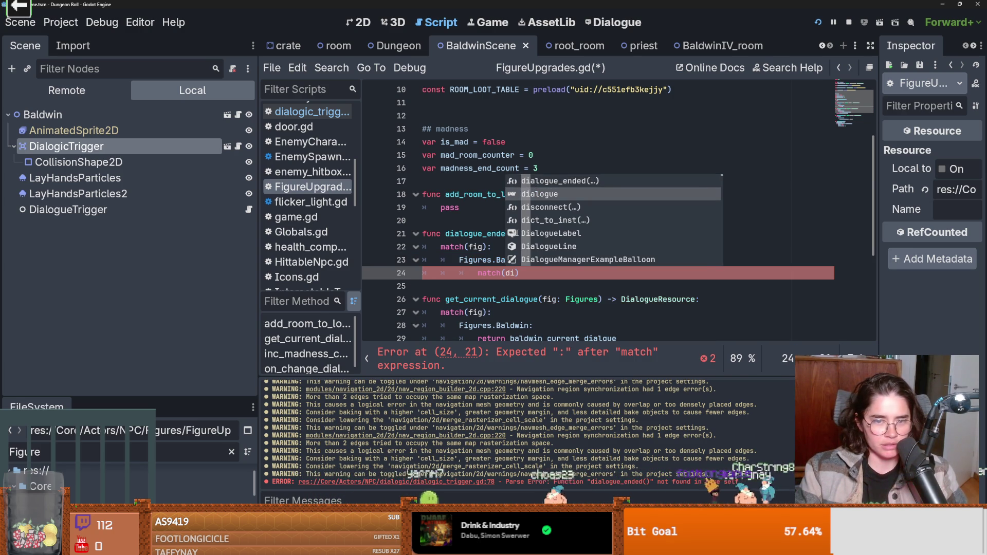
pyautogui.press('Return')
pyautogui.write('):')
pyautogui.press('Return')
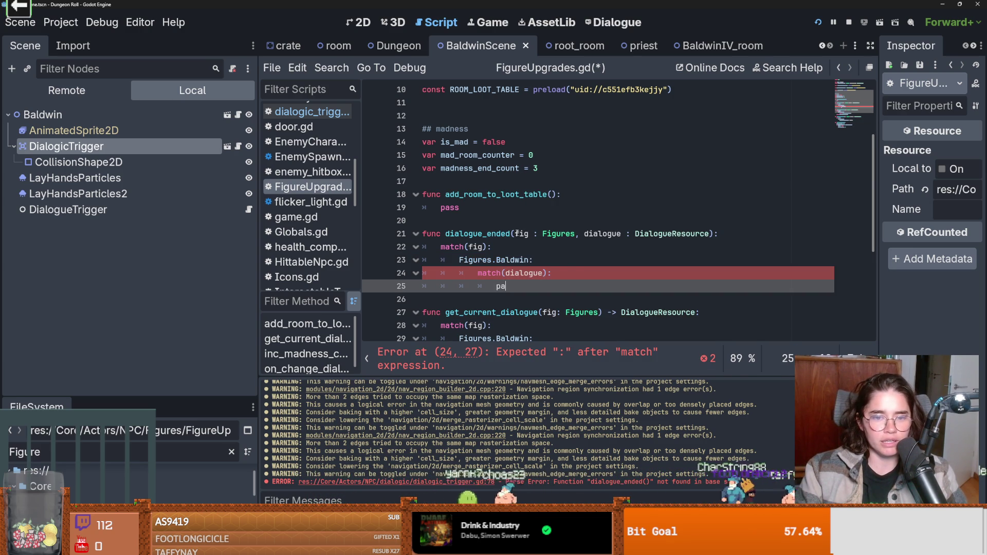
pyautogui.write('a')
pyautogui.hotkey('ctrl', 's')
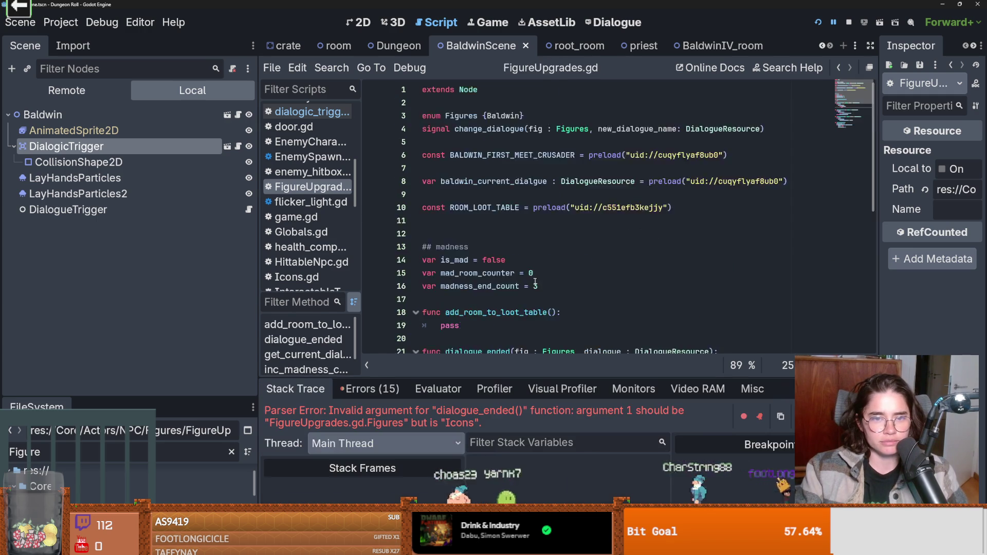
# - Inspect dialogic_trigger.gd up to its _ready function, then go back to FigureUpgrades.gd
pyautogui.scroll(6, 507, 274)
pyautogui.scroll(13, 507, 273)
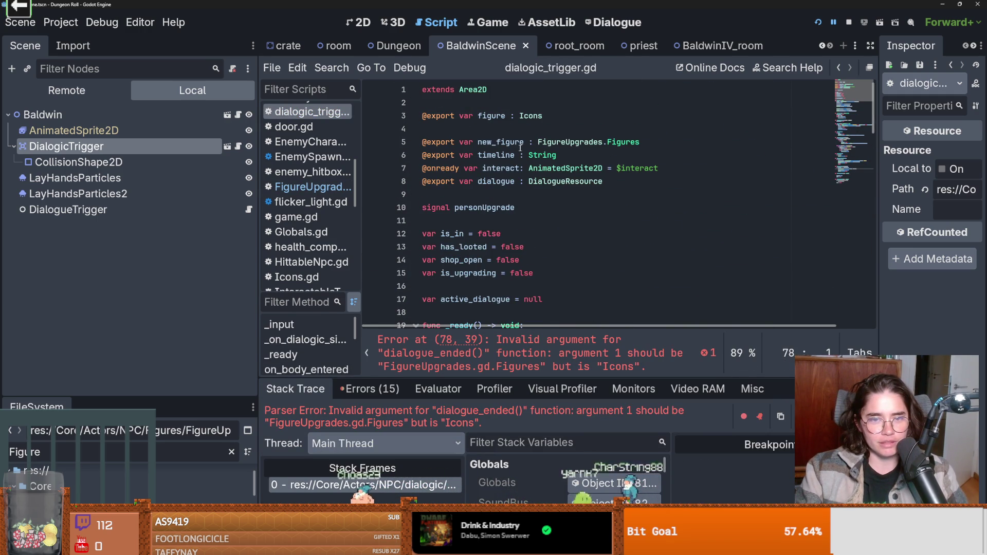
pyautogui.scroll(-4, 481, 226)
pyautogui.scroll(4, 492, 190)
pyautogui.scroll(-4, 487, 211)
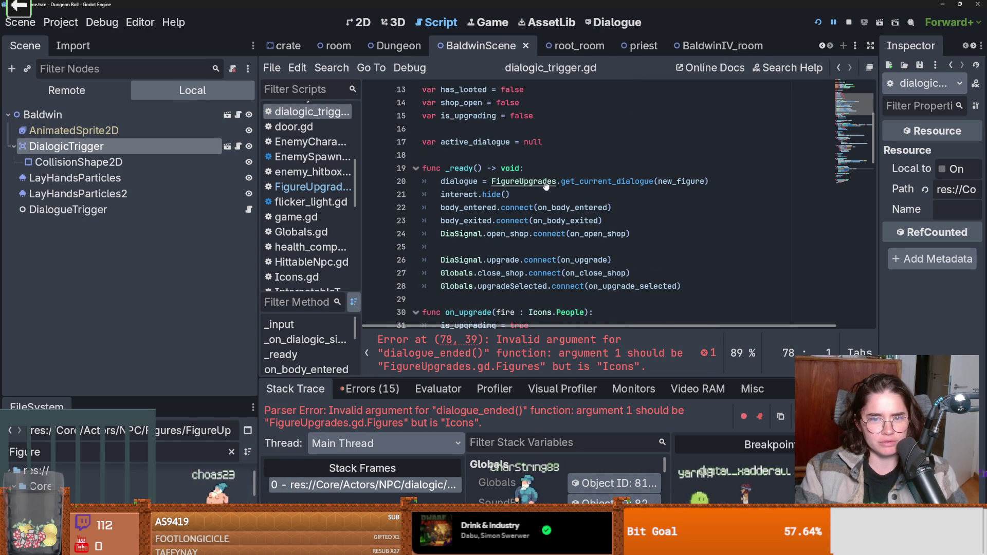
pyautogui.click(311, 187)
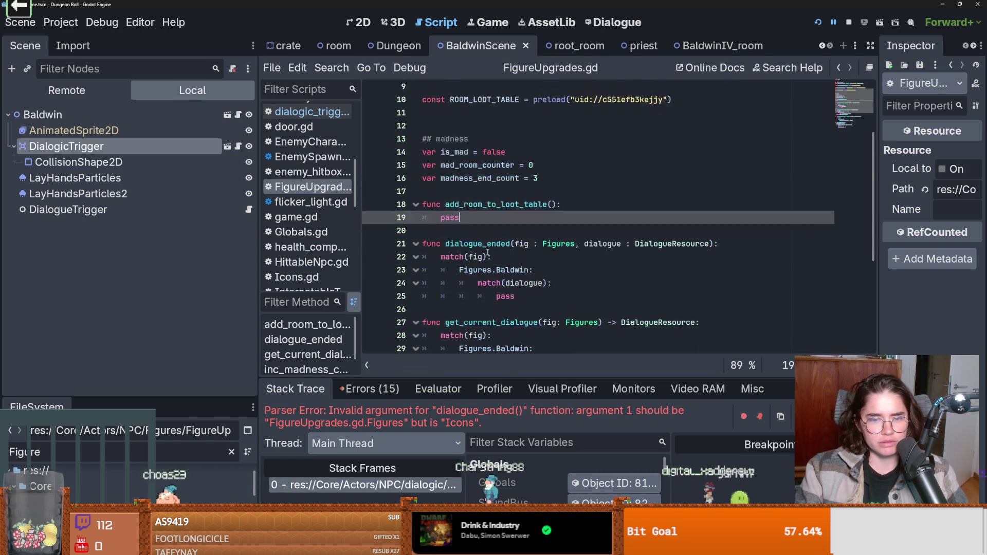
# - Delete the extra blank line 11 in FigureUpgrades.gd
pyautogui.scroll(2, 480, 195)
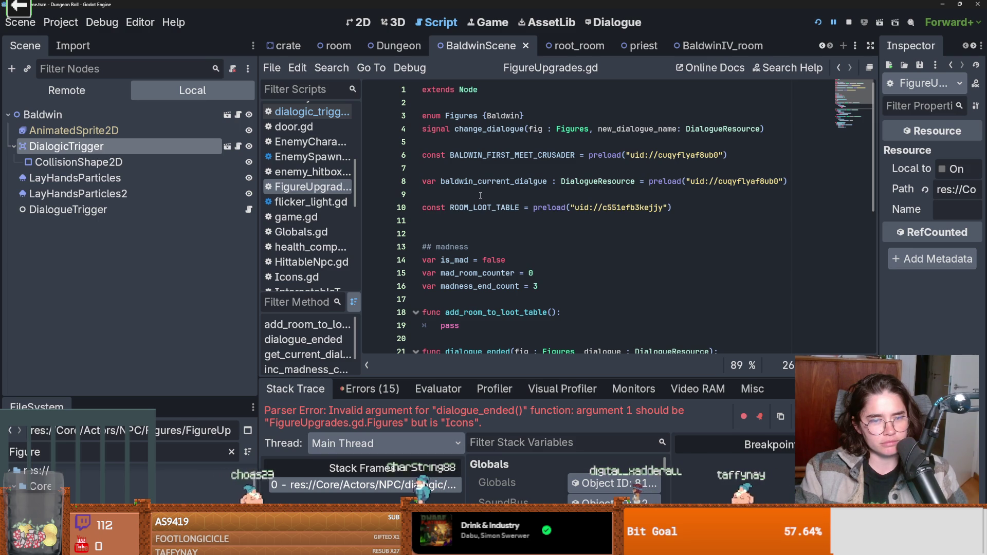
pyautogui.click(464, 223)
pyautogui.press('BackSpace')
pyautogui.press('Up')
# - Add a BALDWIN_FIRST_MEET_CRUSADER: case with pass under match(dialogue) and save
pyautogui.doubleClick(513, 154)
pyautogui.hotkey('ctrl', 'c')
pyautogui.scroll(-5, 546, 212)
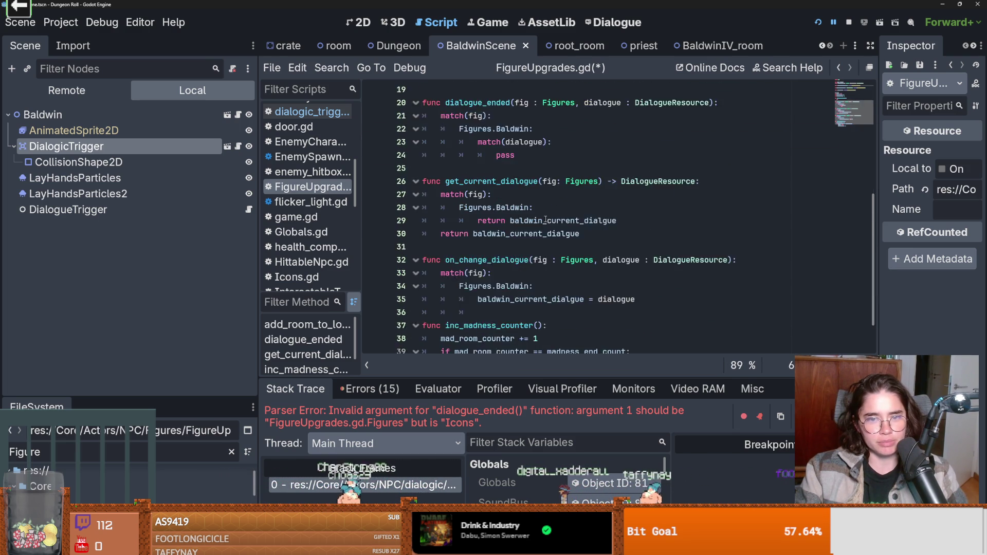
pyautogui.click(530, 195)
pyautogui.hotkey('ctrl', 'v')
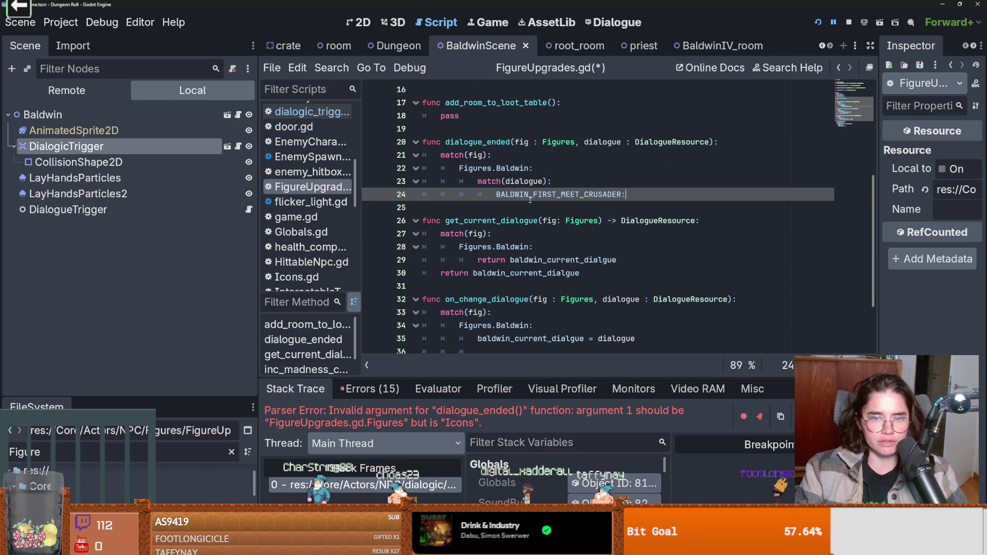
pyautogui.write(':')
pyautogui.press('Return')
pyautogui.write('pass')
pyautogui.hotkey('ctrl', 's')
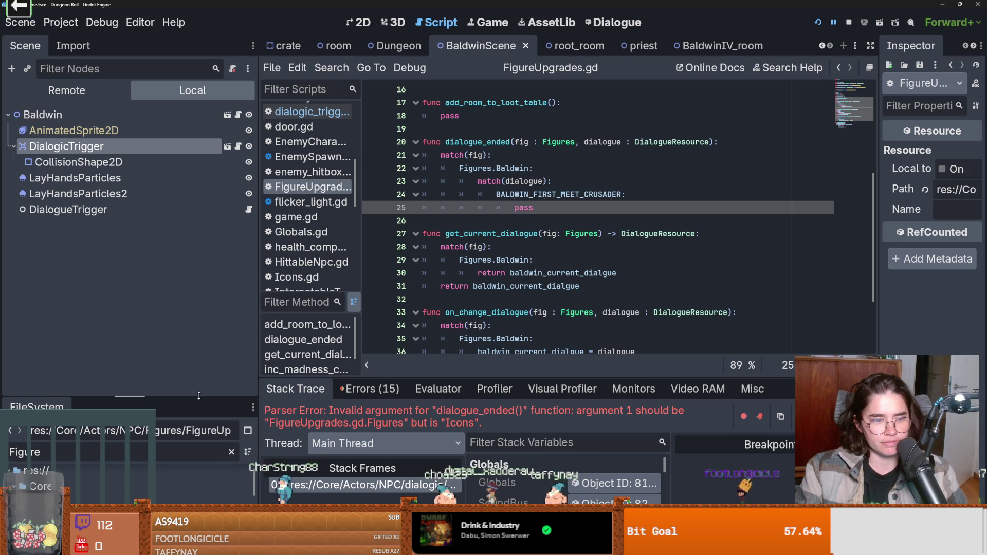
# - Review the pass lines and dialogue_ended, then clear the 'Figure' FileSystem search
pyautogui.moveTo(211, 398); pyautogui.dragTo(211, 259)
pyautogui.scroll(1, 487, 147)
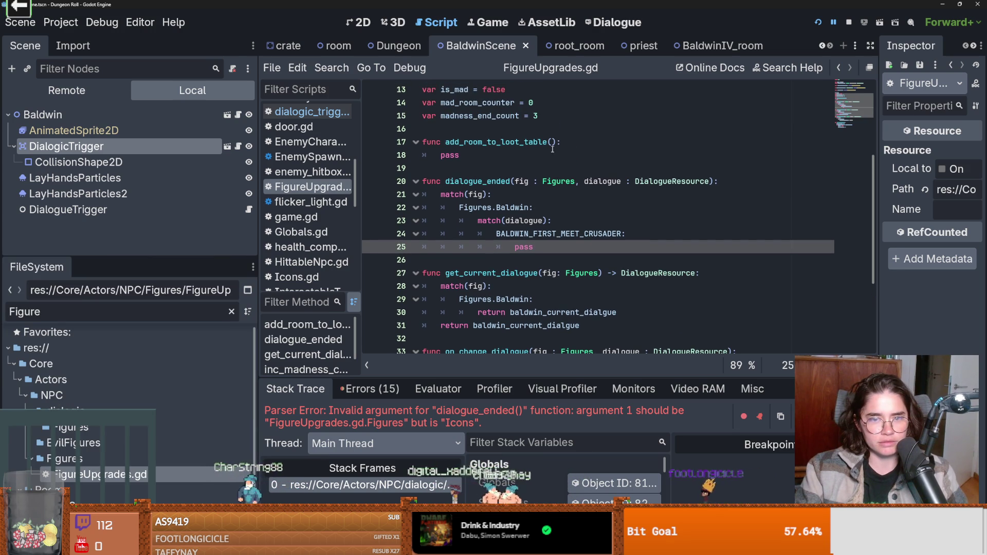
pyautogui.click(552, 142)
pyautogui.doubleClick(525, 247)
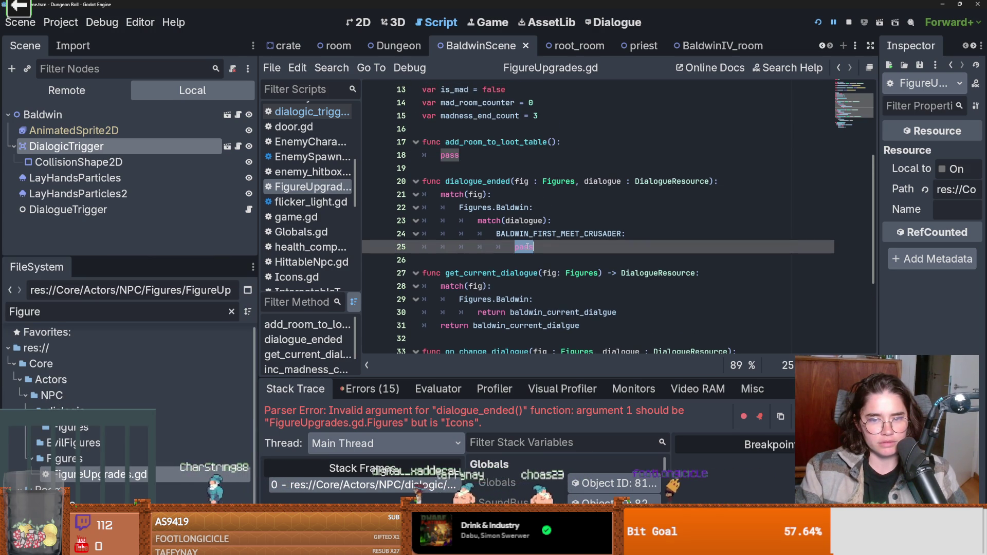
pyautogui.click(525, 248)
pyautogui.doubleClick(521, 248)
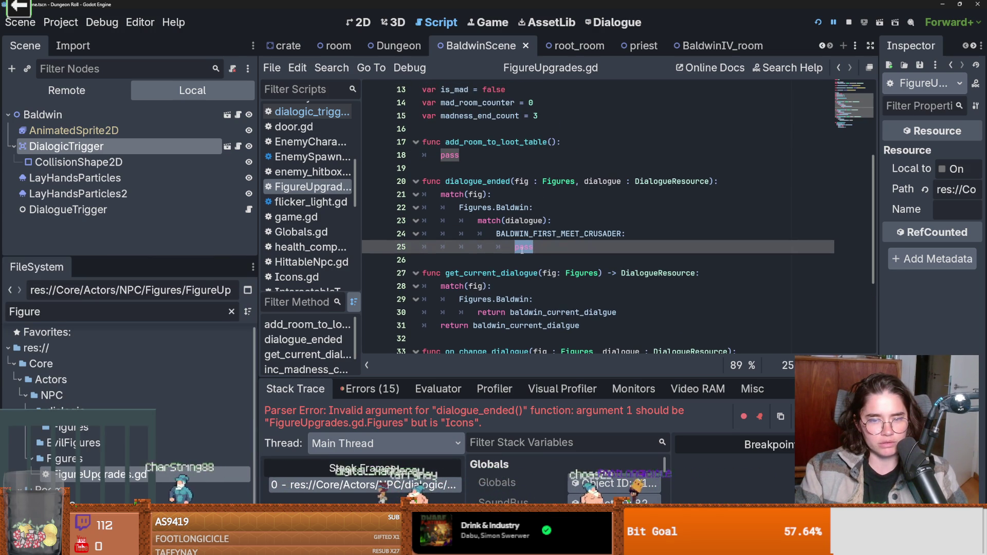
pyautogui.scroll(1, 452, 274)
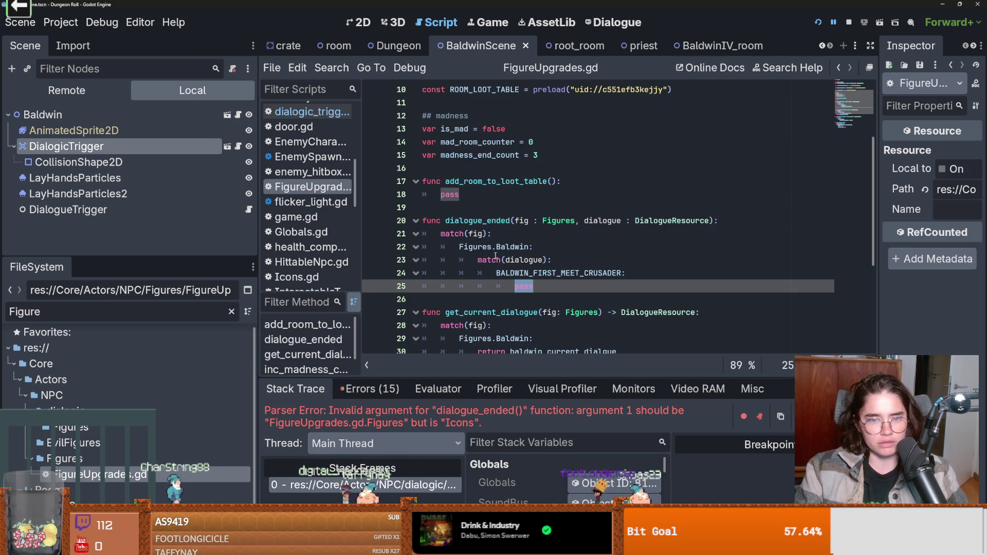
pyautogui.doubleClick(473, 221)
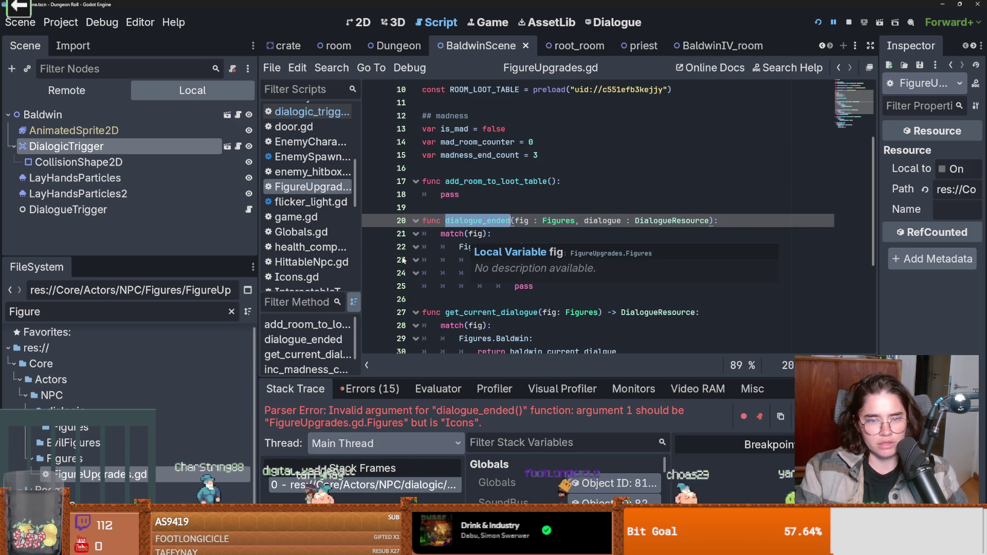
pyautogui.click(152, 311)
pyautogui.press('BackSpace')
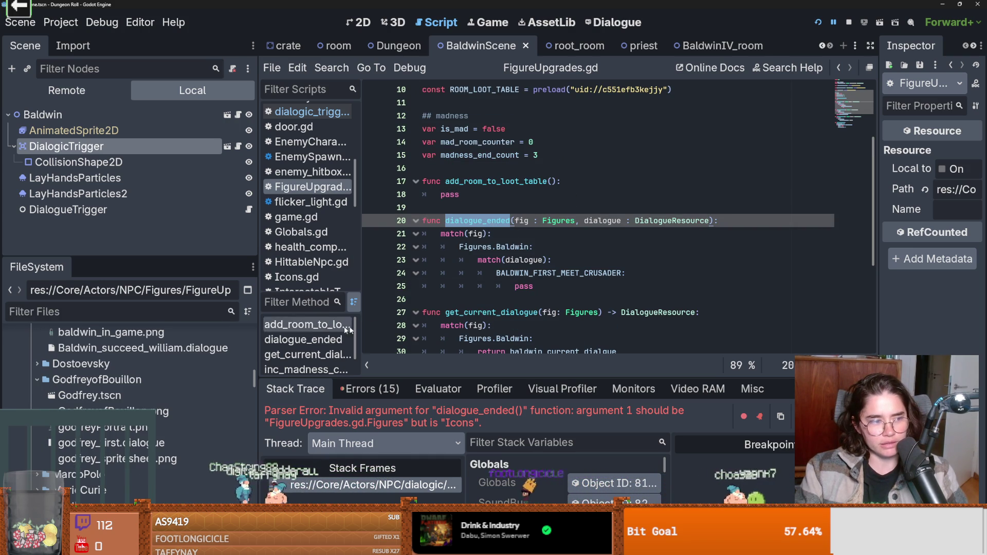
# - Add a room_to_add parameter to add_room_to_loot_table, save, and narrow the side docks
pyautogui.click(550, 182)
pyautogui.write('room_to_add')
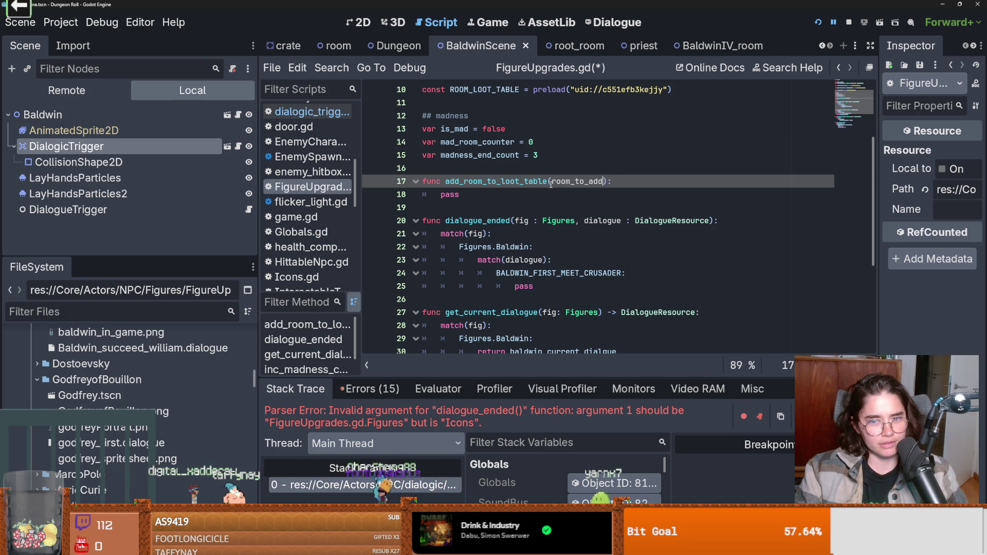
pyautogui.hotkey('ctrl', 's')
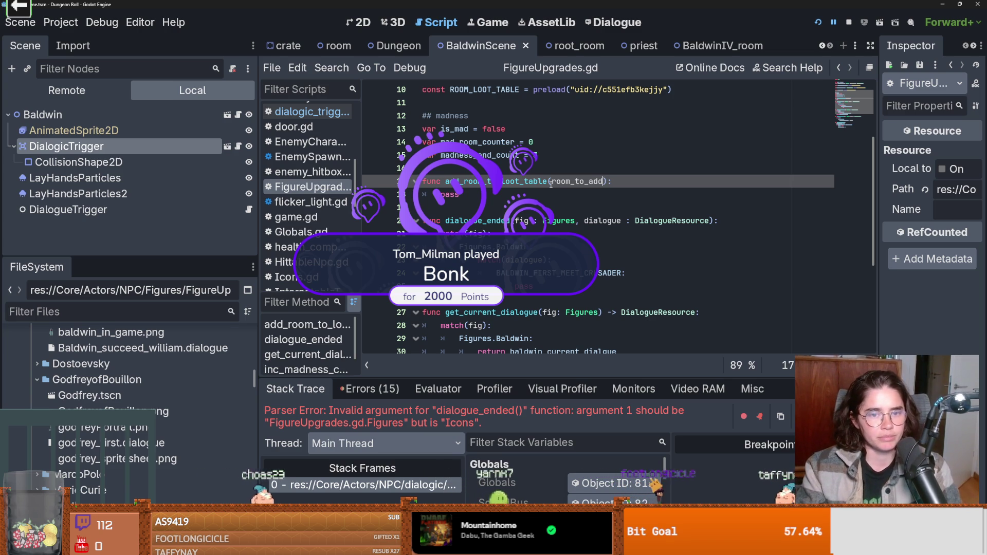
pyautogui.press('Down')
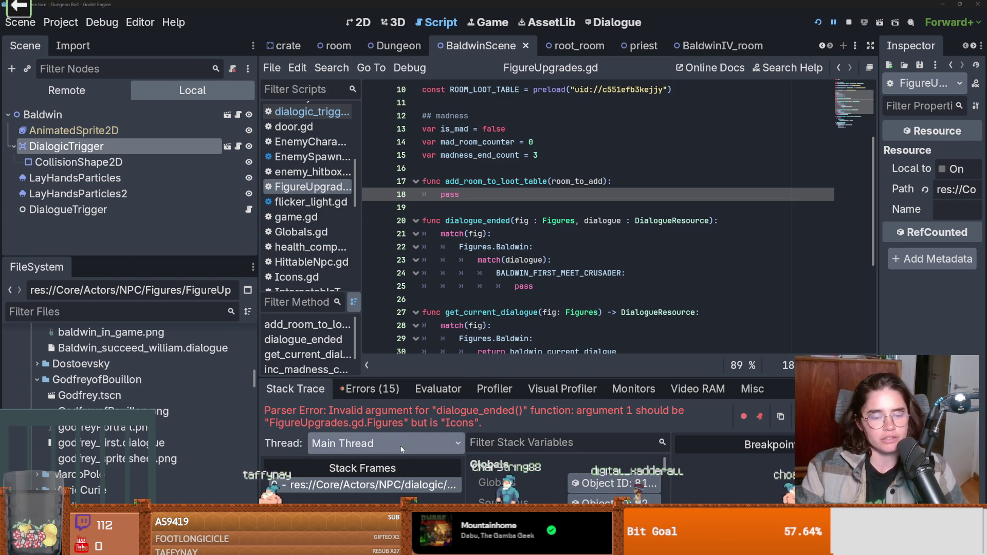
pyautogui.moveTo(257, 331); pyautogui.dragTo(182, 327)
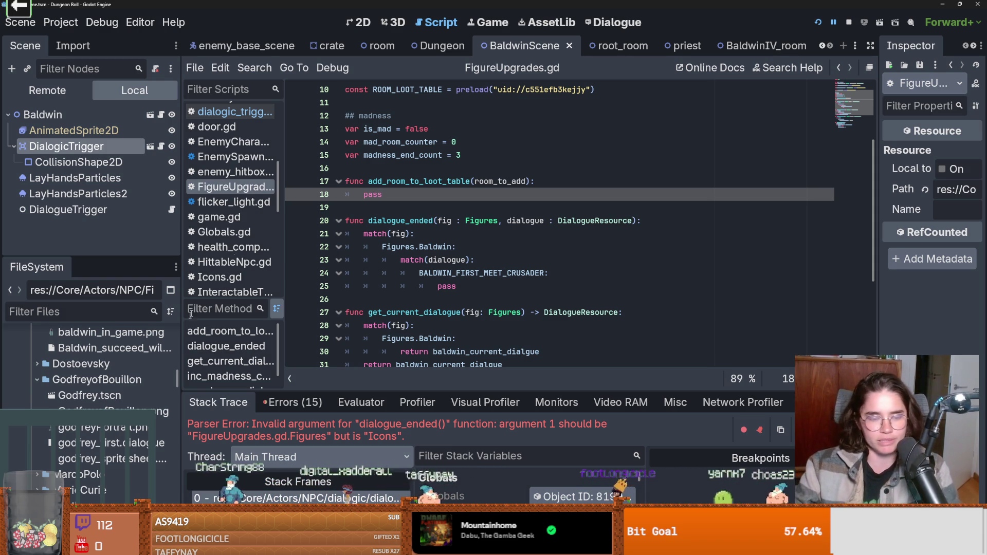
# - Replace the pass on line 25 with an add_room_to_loot_table() call
pyautogui.press('Up')
pyautogui.hotkey('ctrl', 's')
pyautogui.press('Up')
pyautogui.scroll(1, 479, 187)
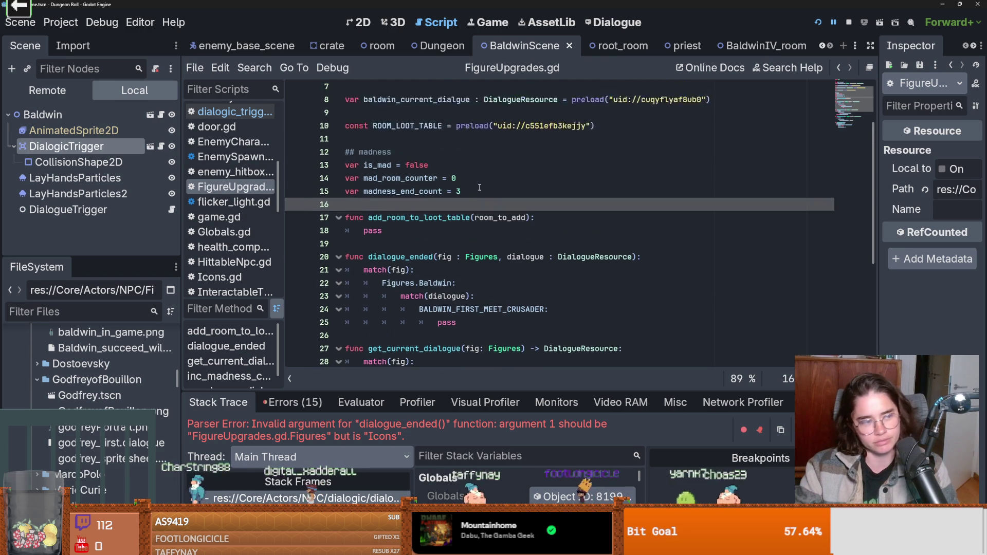
pyautogui.scroll(3, 478, 187)
pyautogui.scroll(-1, 478, 207)
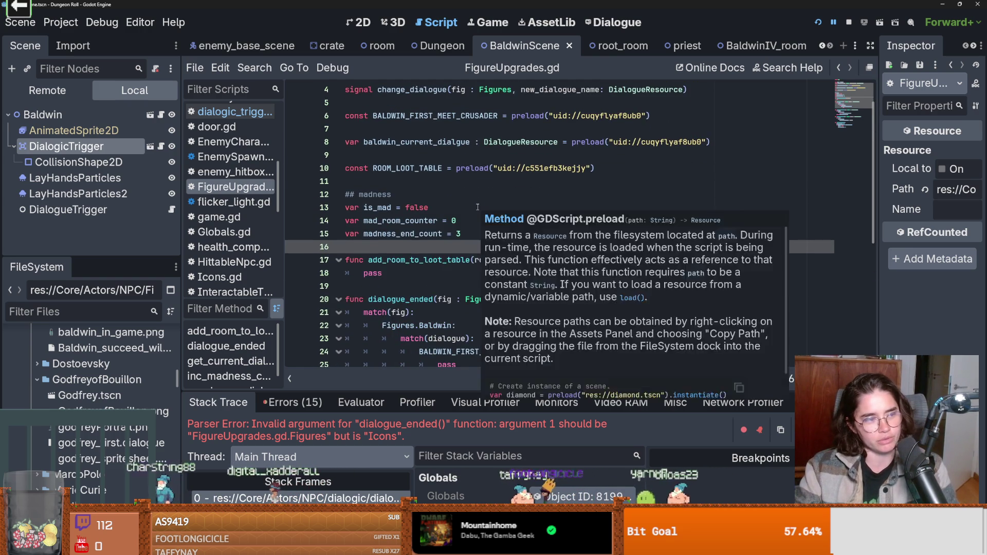
pyautogui.scroll(-2, 467, 231)
pyautogui.scroll(3, 466, 234)
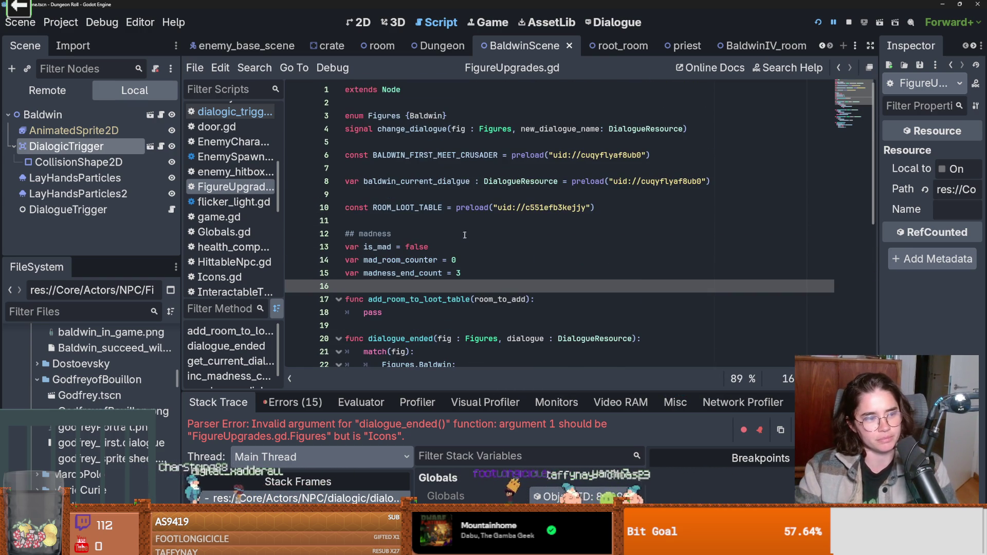
pyautogui.press('Up')
pyautogui.press('Up')
pyautogui.press('Up')
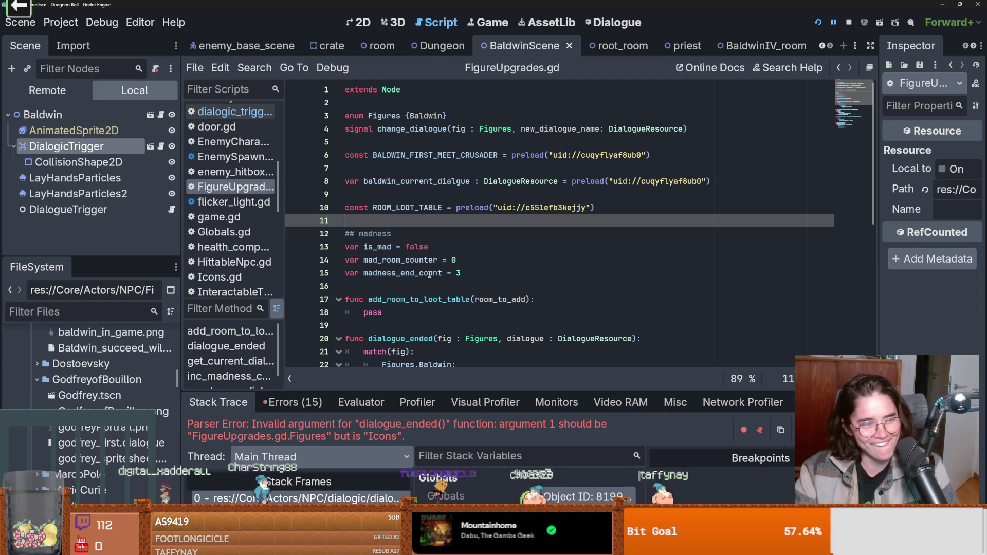
pyautogui.scroll(-2, 431, 271)
pyautogui.click(434, 233)
pyautogui.click(440, 325)
pyautogui.doubleClick(440, 325)
pyautogui.write('add')
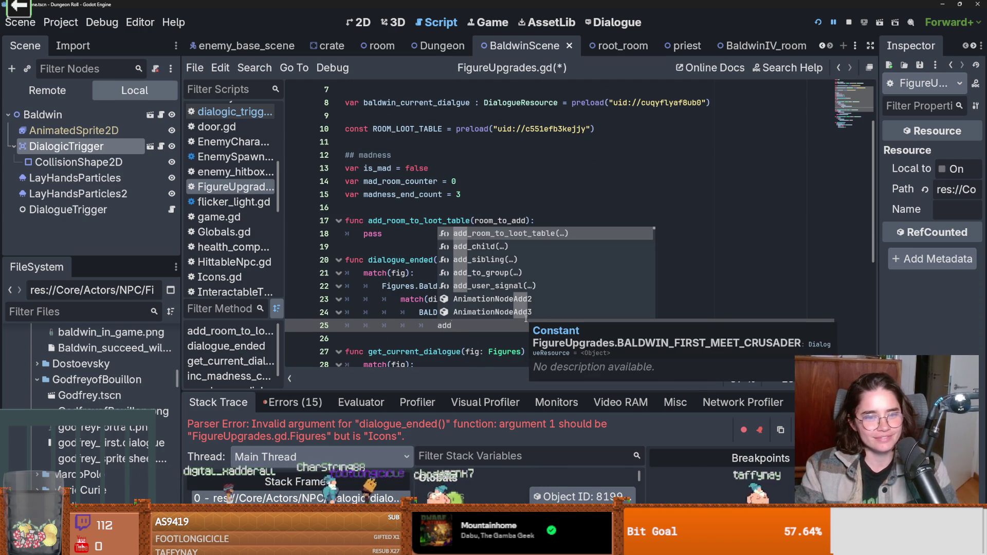
pyautogui.press('Return')
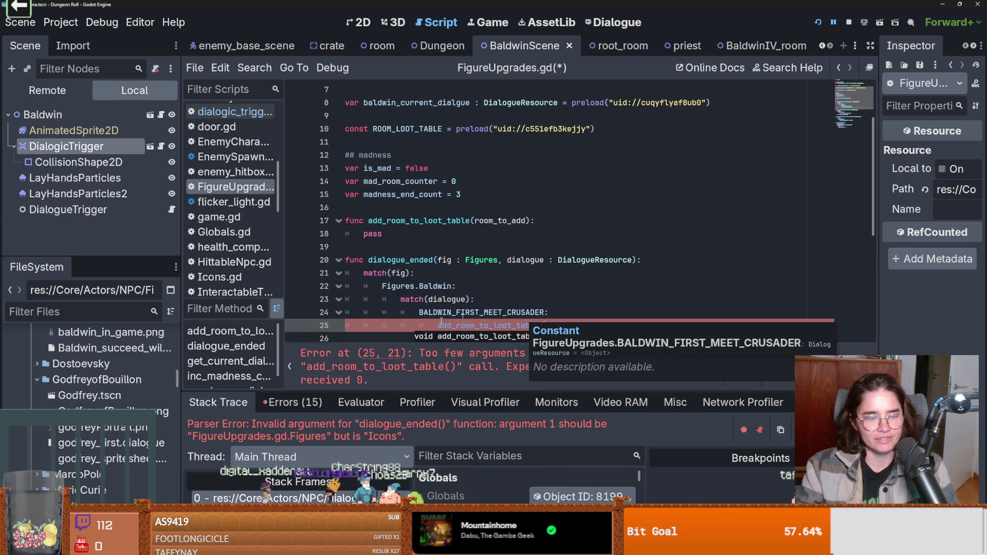
# - Open a blank line above the call and filter the FileSystem for 'bal'
pyautogui.scroll(2, 432, 234)
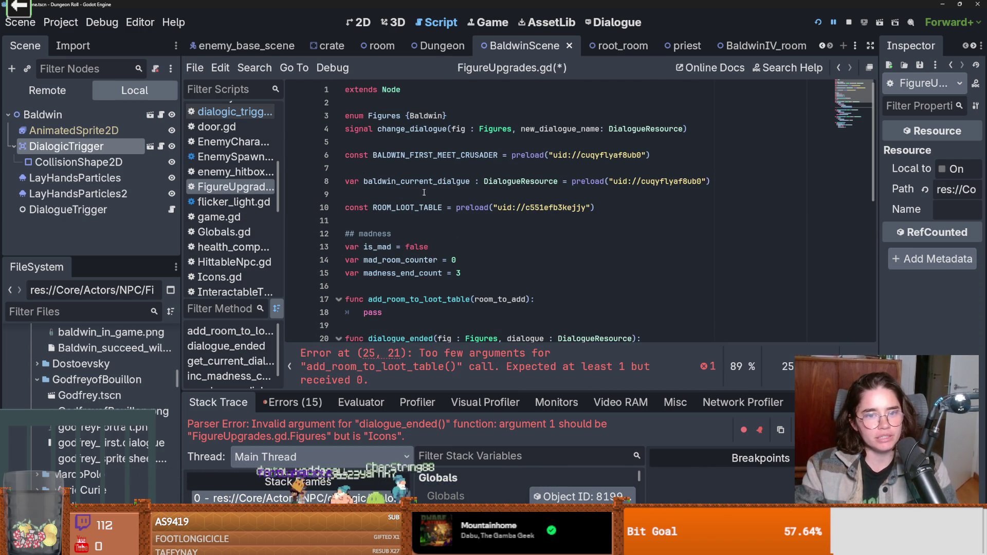
pyautogui.scroll(-3, 514, 257)
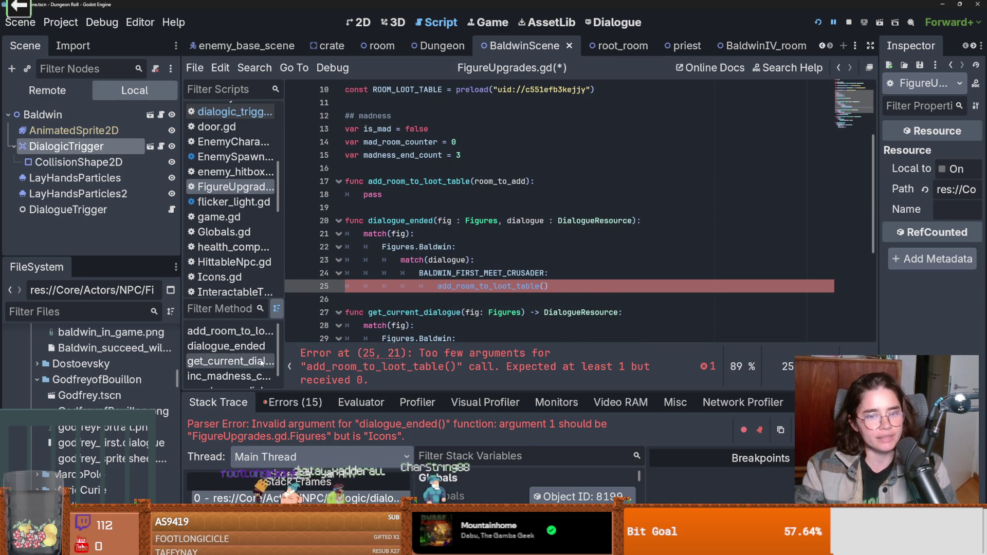
pyautogui.click(530, 275)
pyautogui.press('Return')
pyautogui.scroll(-3, 113, 350)
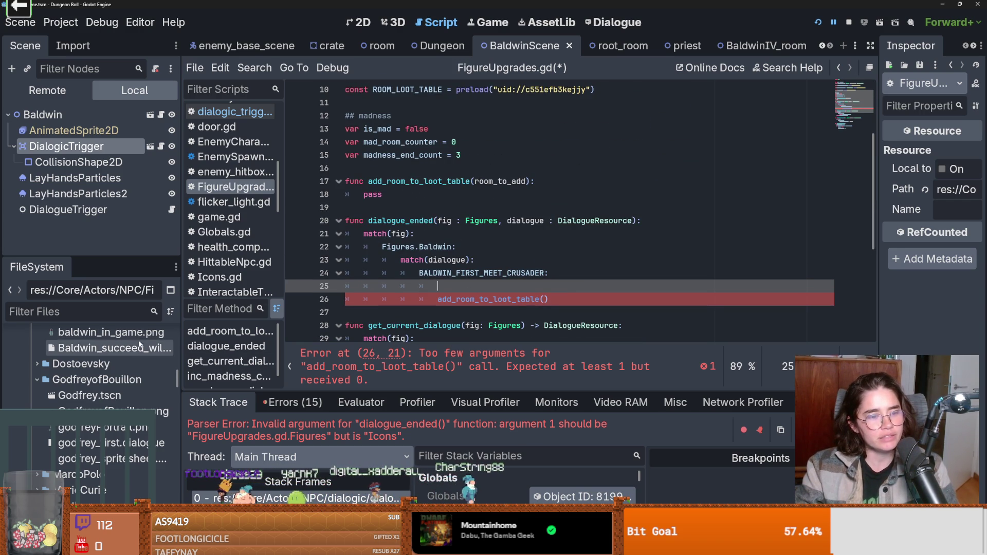
pyautogui.click(106, 309)
pyautogui.write('bal')
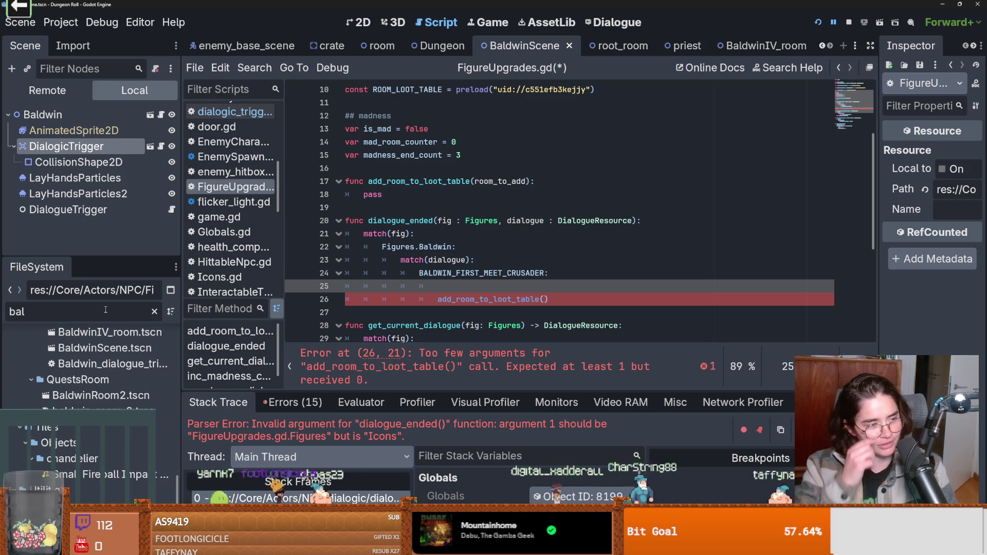
# - Preload the Baldwin room 2 scene as BALDWIN_ROOM_2 and pass it to add_room_to_loot_table
pyautogui.moveTo(98, 411)
pyautogui.mouseDown()
pyautogui.moveTo(155, 411)
pyautogui.moveTo(434, 303)
pyautogui.moveTo(455, 283)
pyautogui.mouseUp()
pyautogui.doubleClick(493, 281)
pyautogui.hotkey('ctrl', 'c')
pyautogui.click(548, 307)
pyautogui.hotkey('ctrl', 'v')
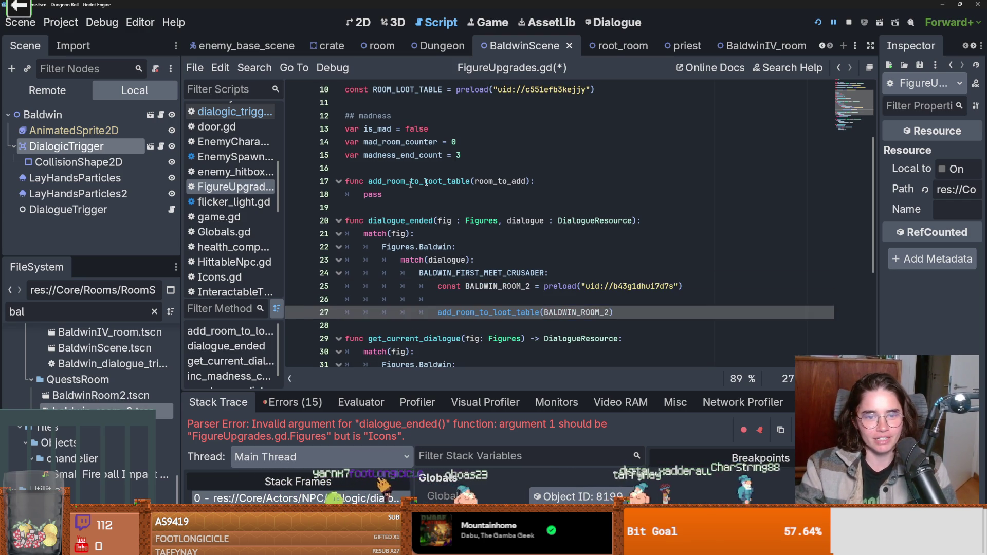
# - Replace add_room_to_loot_table's pass body with ROOM_LOOT_TABLE.rds_contents
pyautogui.click(388, 192)
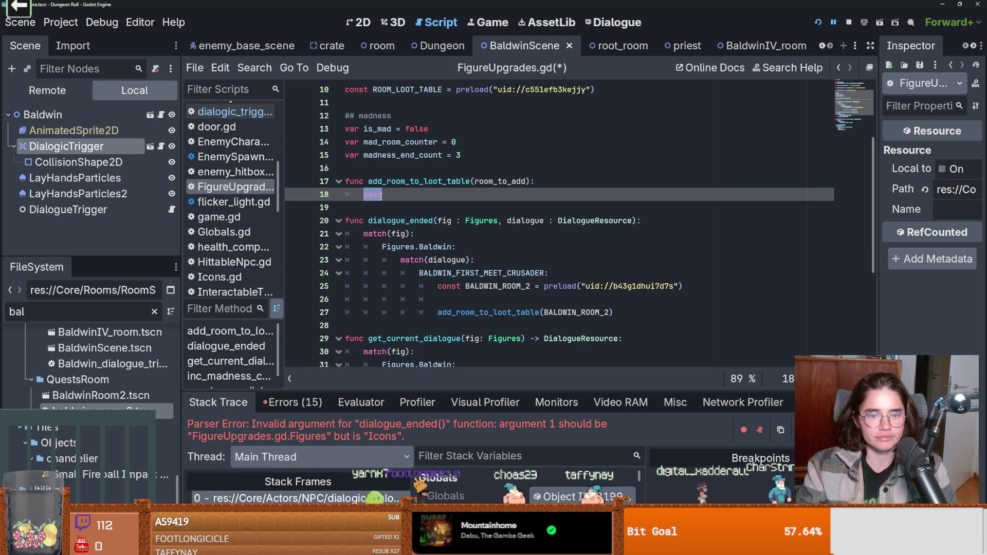
pyautogui.write('roo')
pyautogui.press('Return')
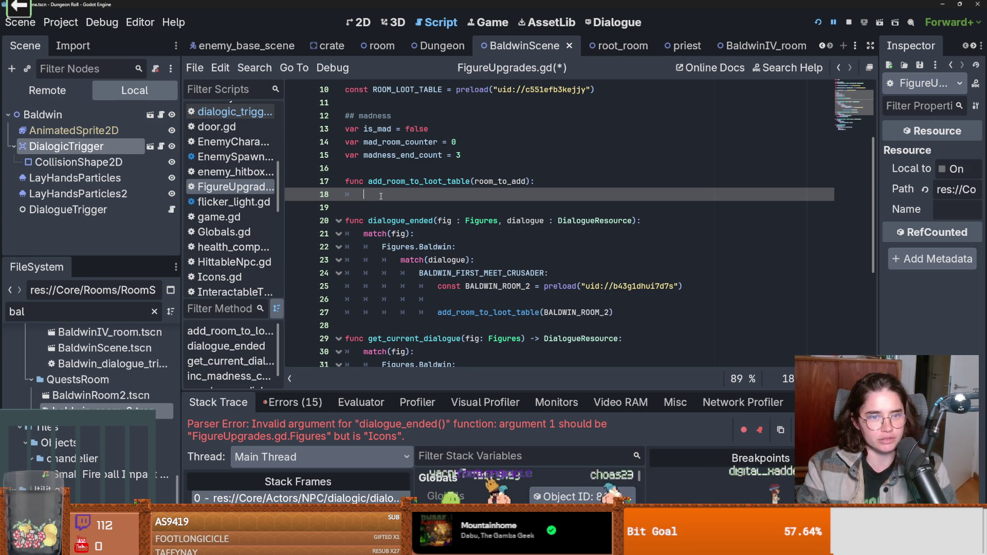
pyautogui.write('Room')
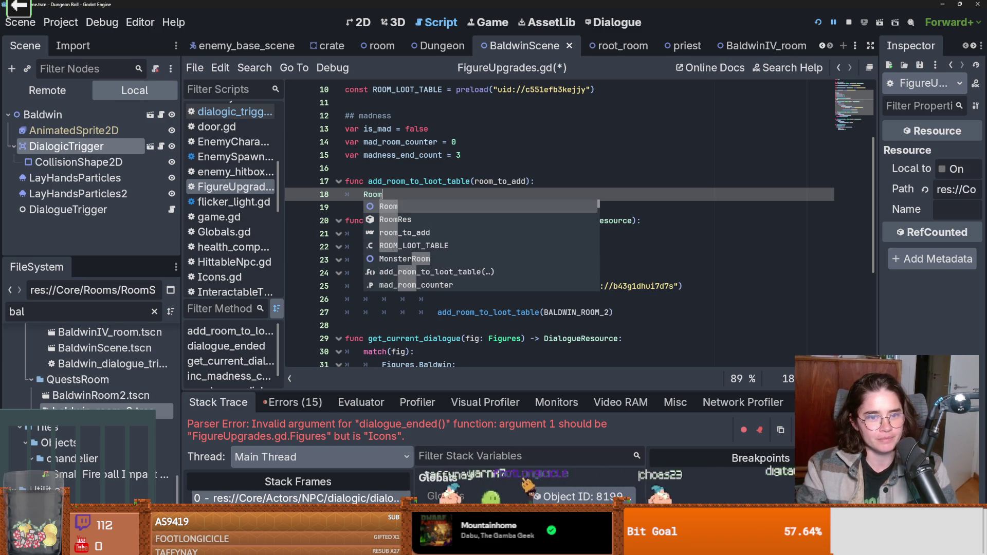
pyautogui.press('BackSpace')
pyautogui.press('BackSpace')
pyautogui.press('BackSpace')
pyautogui.write('OO')
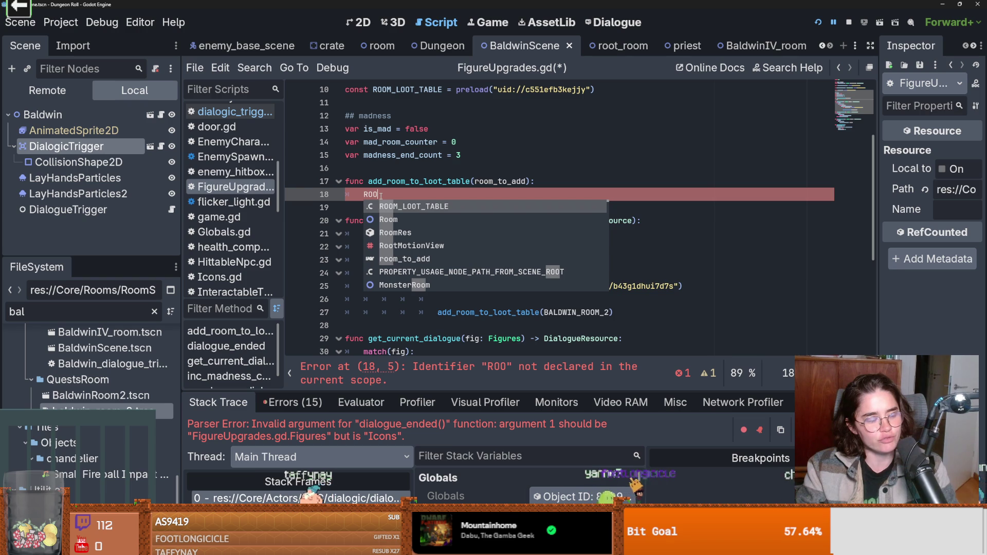
pyautogui.press('Return')
pyautogui.write('.')
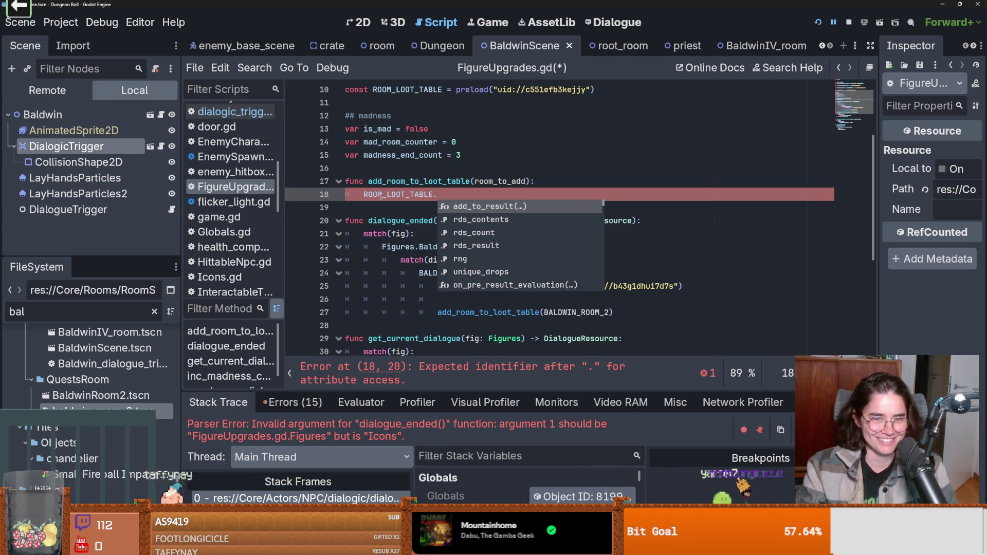
pyautogui.press('Down')
pyautogui.press('Return')
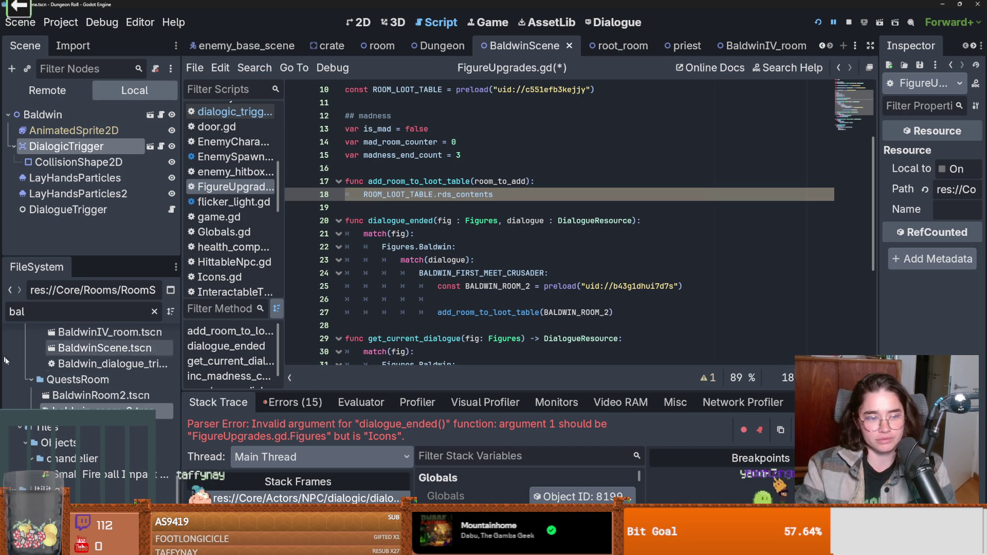
pyautogui.scroll(3, 396, 245)
pyautogui.click(445, 207)
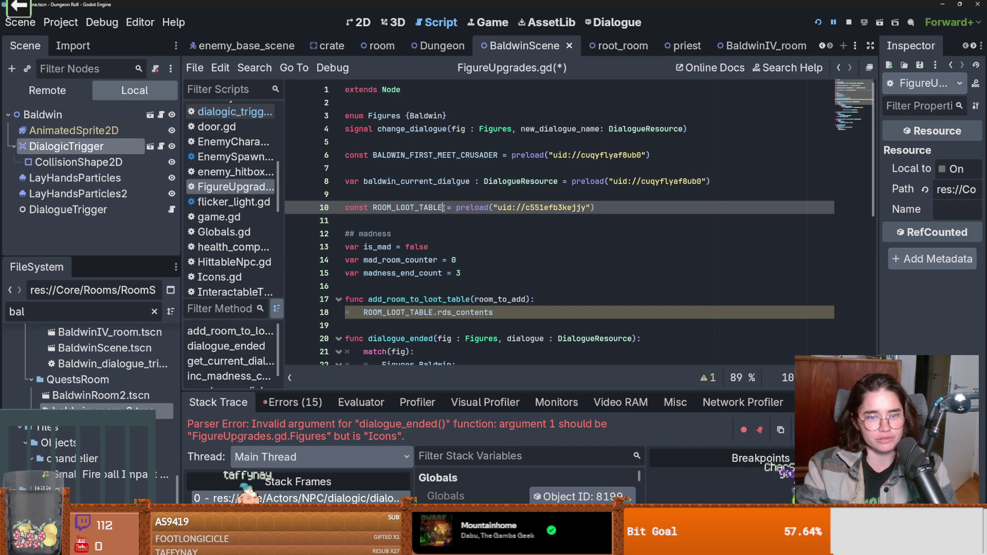
# - Try ': Room' and 'Loot' type hints on ROOM_LOOT_TABLE, remove them, and save FigureUpgrades.gd
pyautogui.write(': Room')
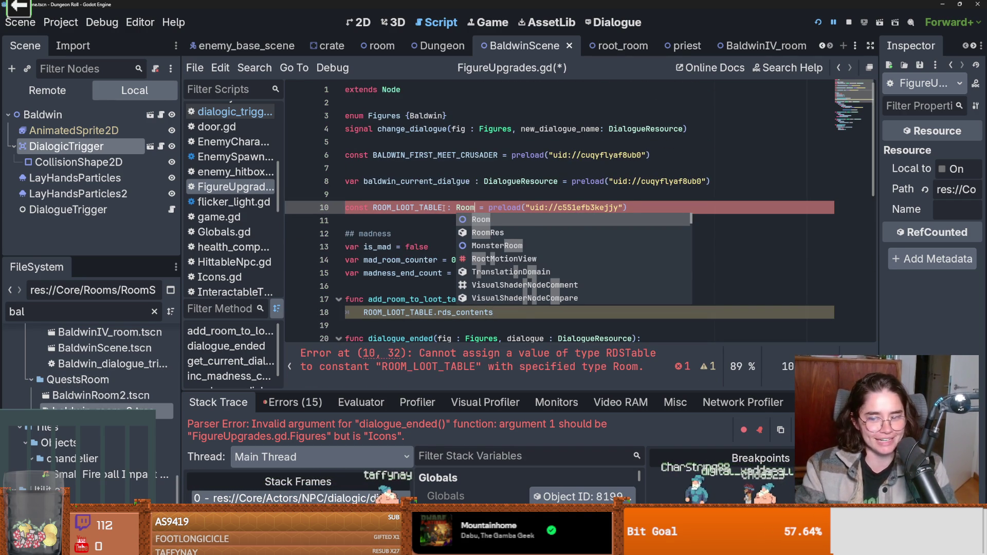
pyautogui.press('BackSpace')
pyautogui.press('BackSpace')
pyautogui.press('BackSpace')
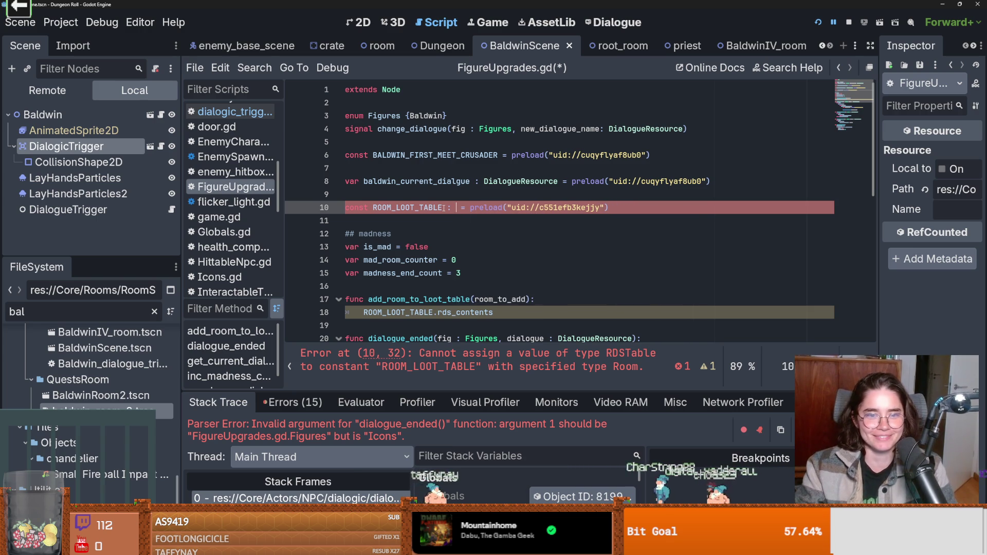
pyautogui.write('Loot')
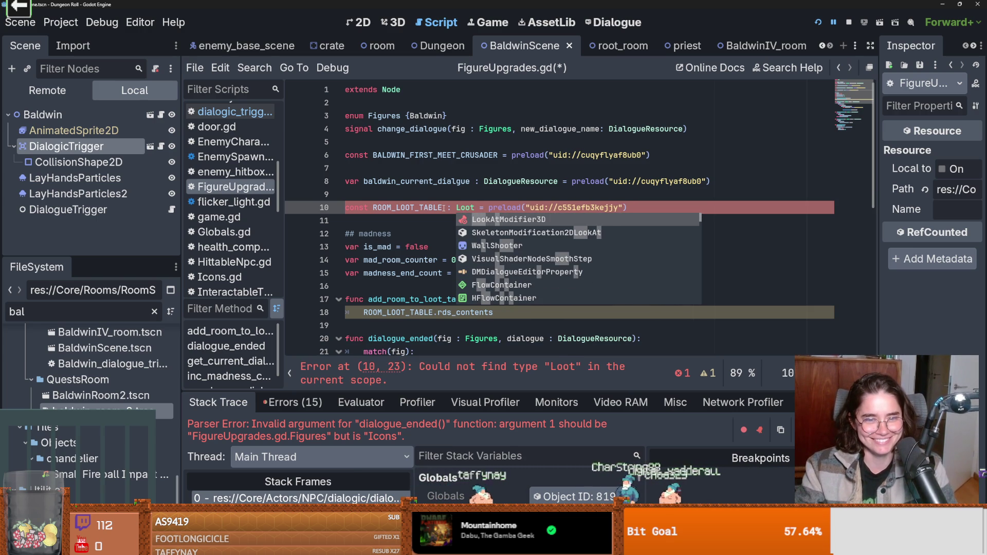
pyautogui.press('BackSpace')
pyautogui.press('BackSpace')
pyautogui.press('BackSpace')
pyautogui.write('Ro')
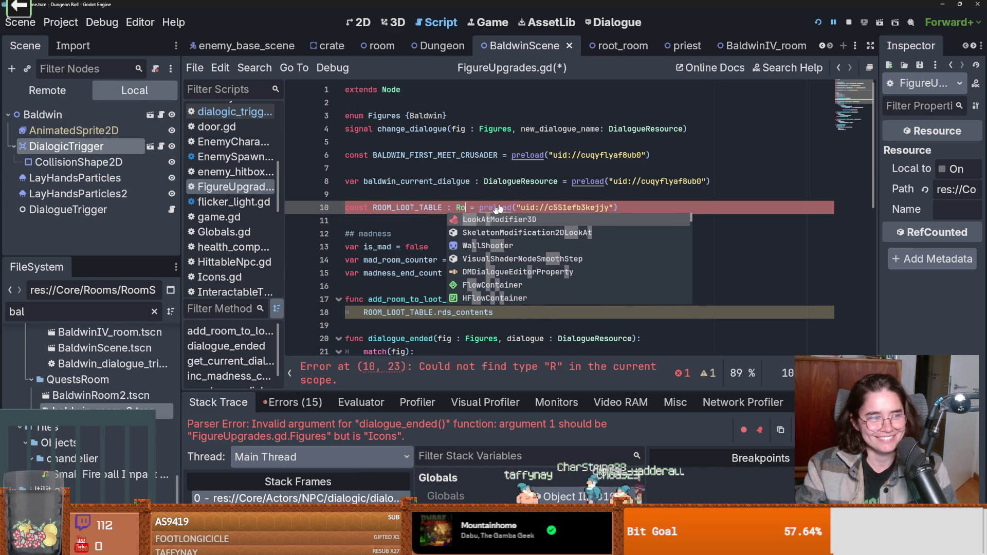
pyautogui.write('o')
pyautogui.press('BackSpace')
pyautogui.press('BackSpace')
pyautogui.press('BackSpace')
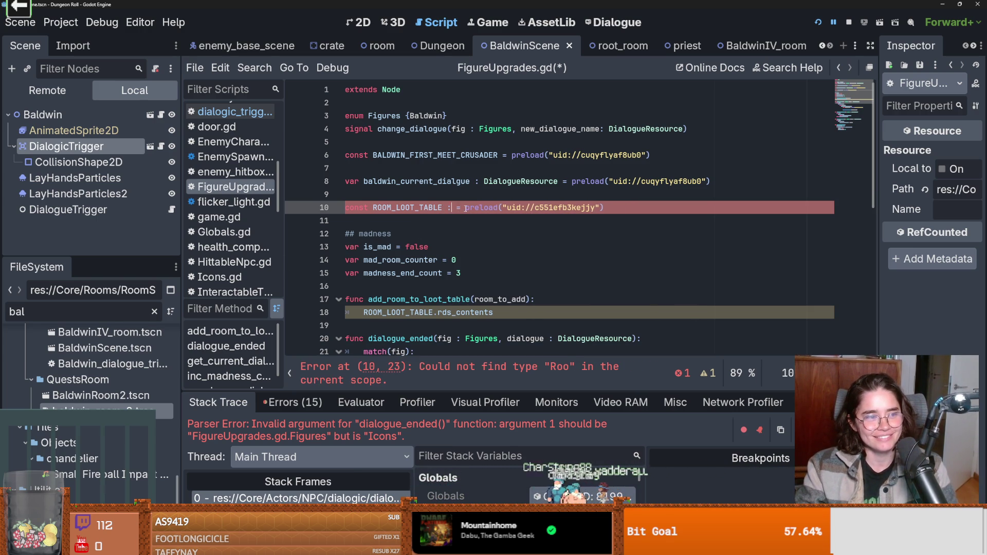
pyautogui.press('BackSpace')
pyautogui.hotkey('ctrl', 's')
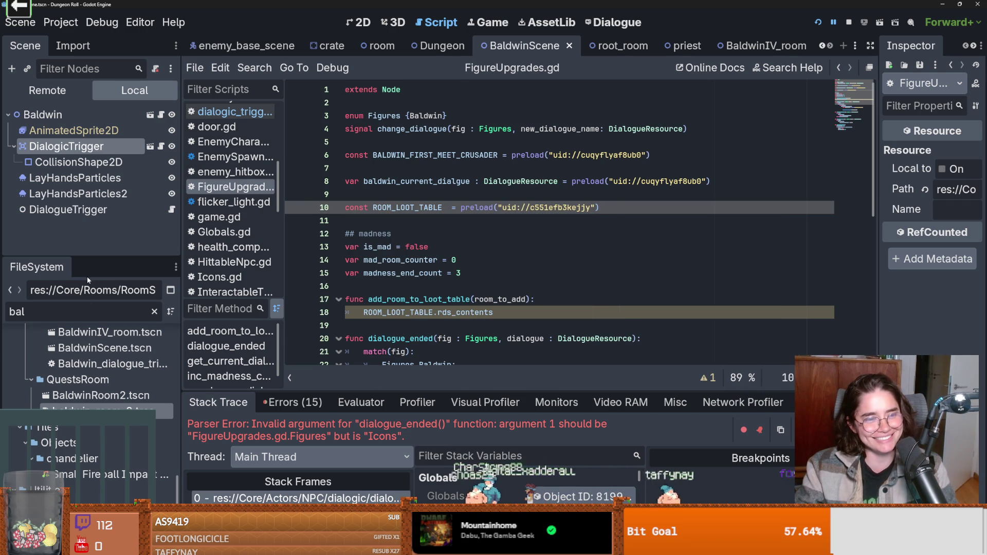
# - Replace the 'bal' FileSystem filter with 'loot'
pyautogui.click(95, 312)
pyautogui.hotkey('ctrl', 'a')
pyautogui.press('BackSpace')
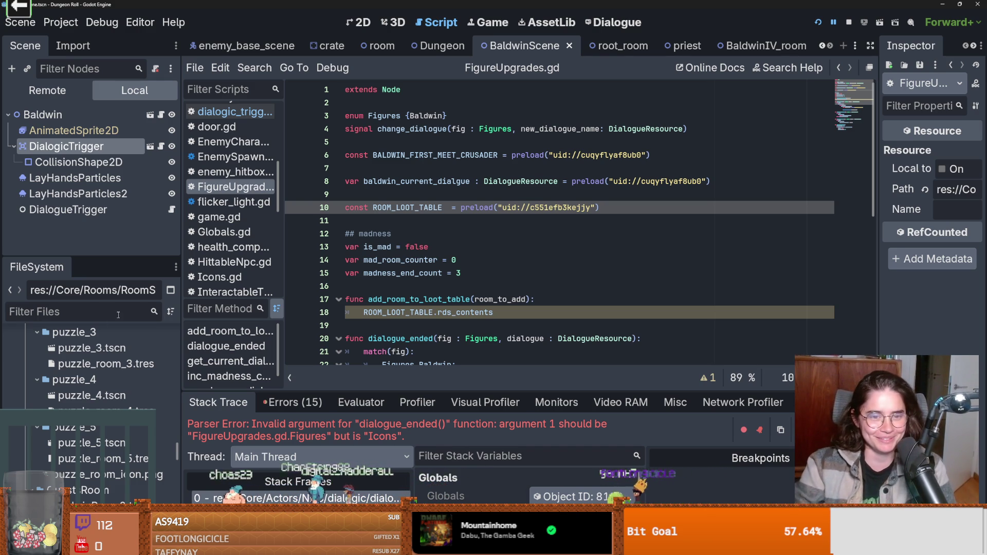
pyautogui.click(118, 311)
pyautogui.write('loot')
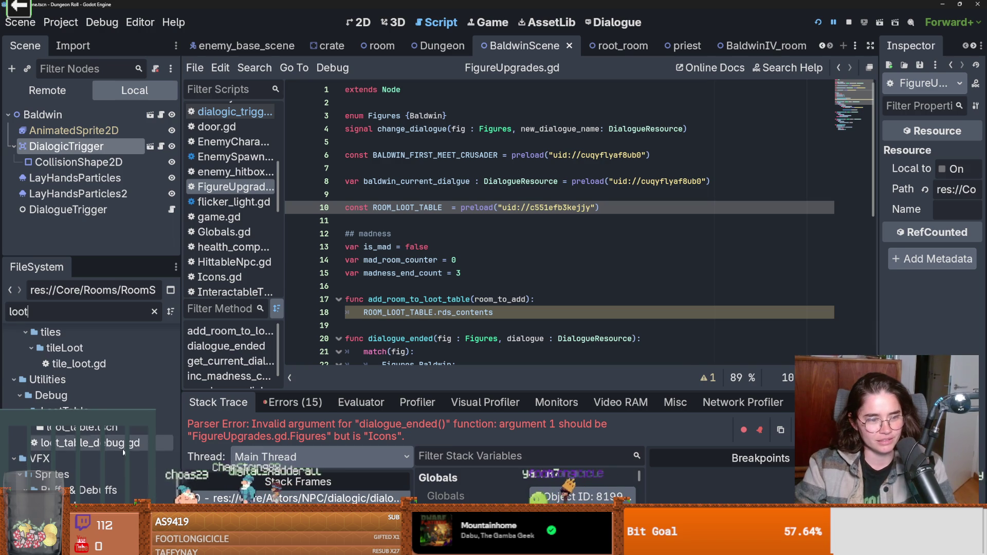
# - Open loot_table_debug.gd and the loot_table scene, and select the ROOM_LOOT_TABLE constant
pyautogui.doubleClick(123, 448)
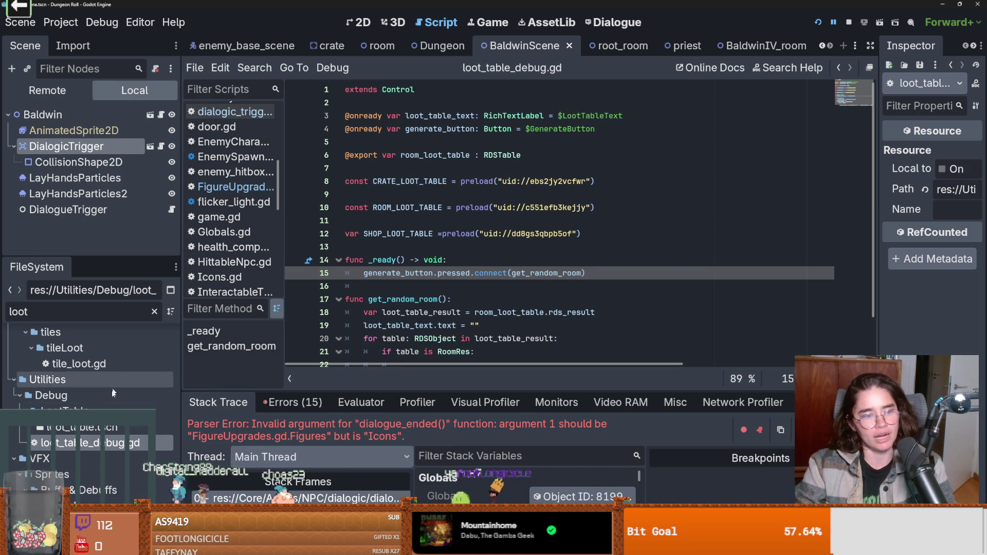
pyautogui.doubleClick(103, 427)
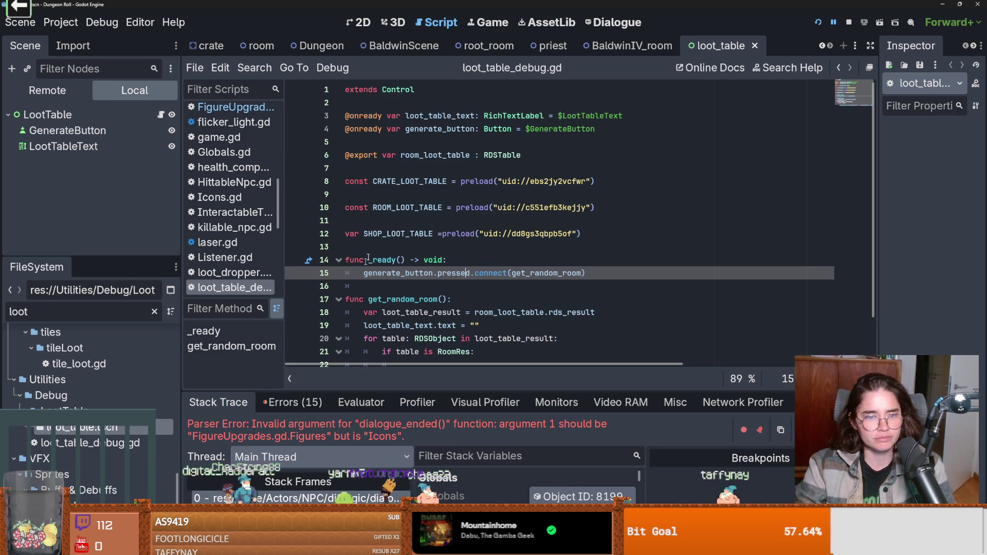
pyautogui.doubleClick(407, 207)
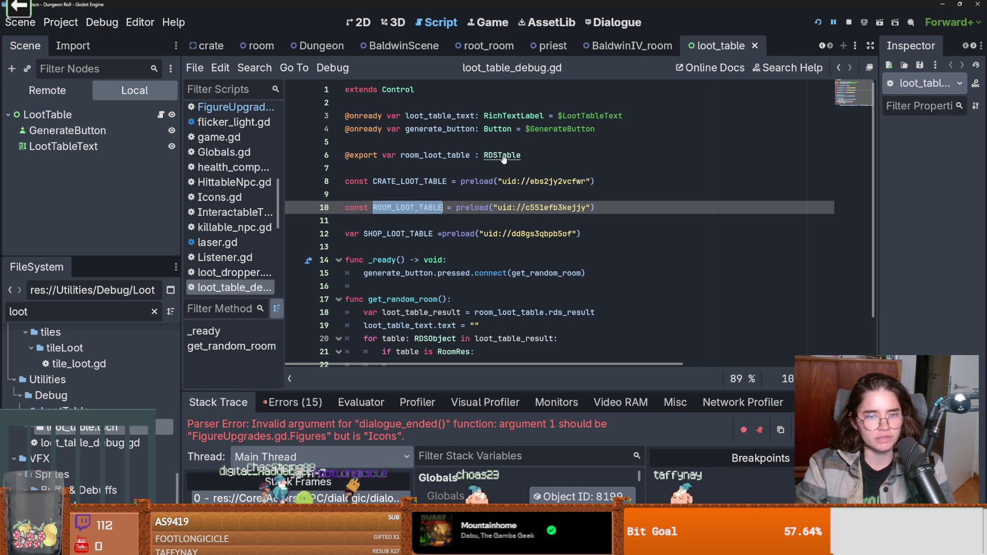
# - Jump to the RDSTable definition and start a Find in Files search for rds_contents
pyautogui.keyDown('ctrl'); pyautogui.click(504, 155); pyautogui.keyUp('ctrl')
pyautogui.doubleClick(428, 168)
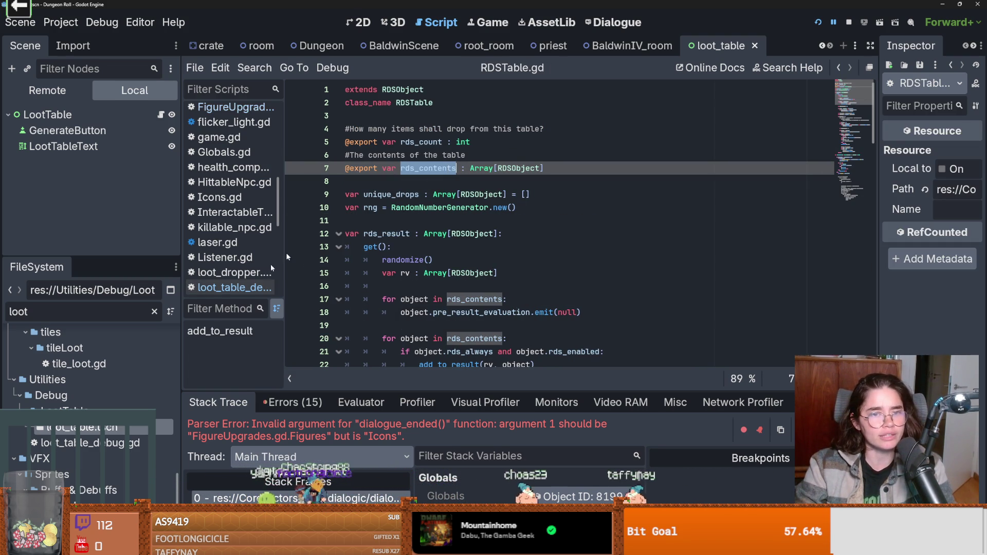
pyautogui.click(254, 68)
pyautogui.click(279, 155)
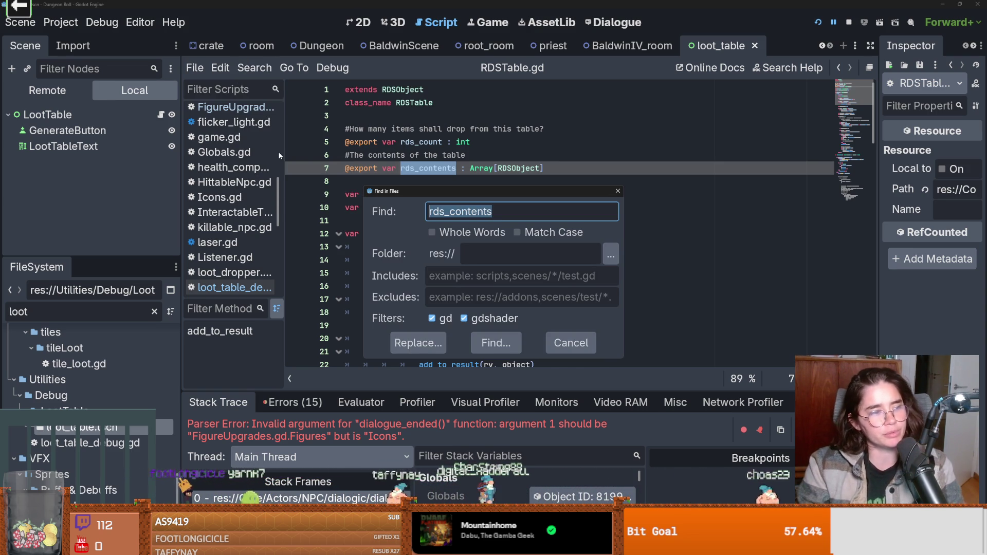
# - Change the project-wide search term from rds_contents to 'figure' and run it
pyautogui.press('BackSpace')
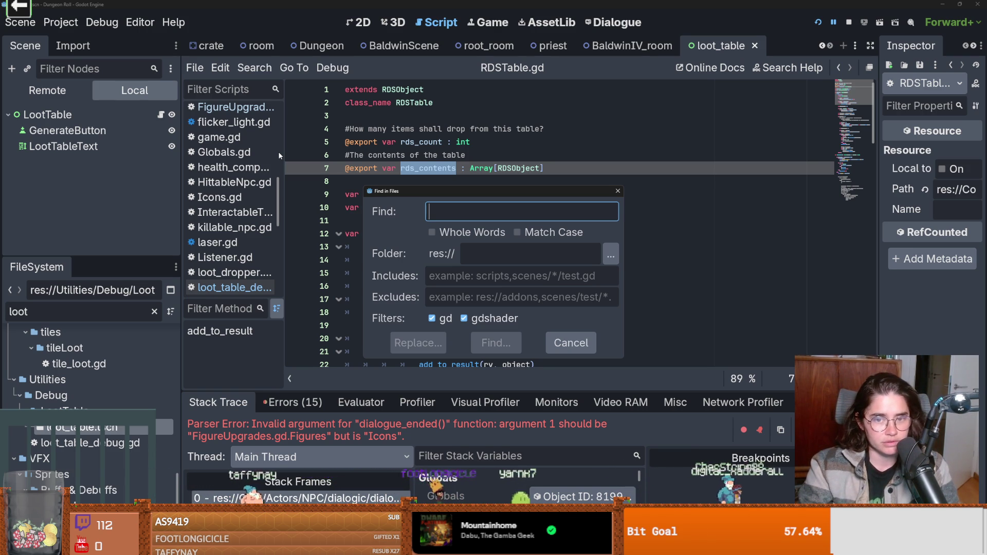
pyautogui.write('lkj')
pyautogui.press('BackSpace')
pyautogui.press('BackSpace')
pyautogui.press('BackSpace')
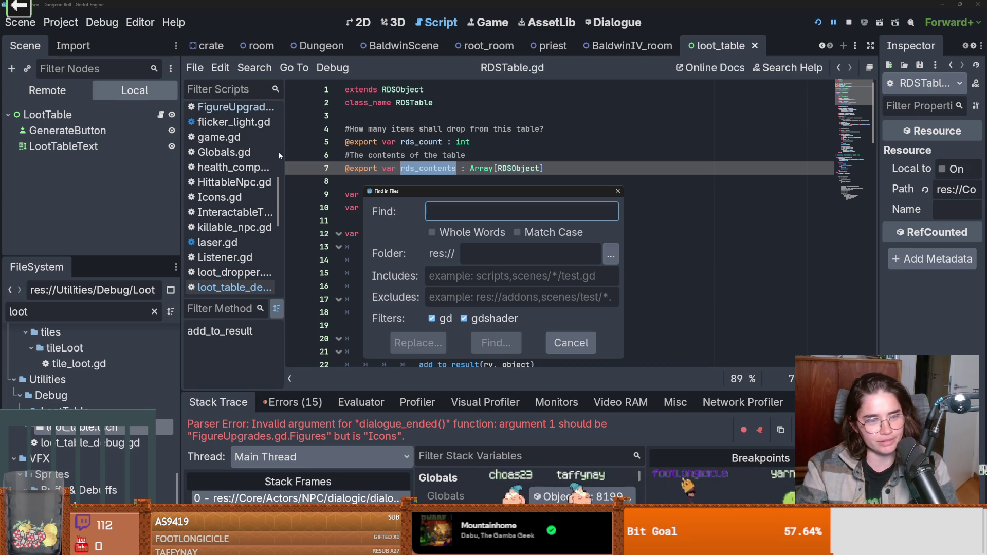
pyautogui.write('figure')
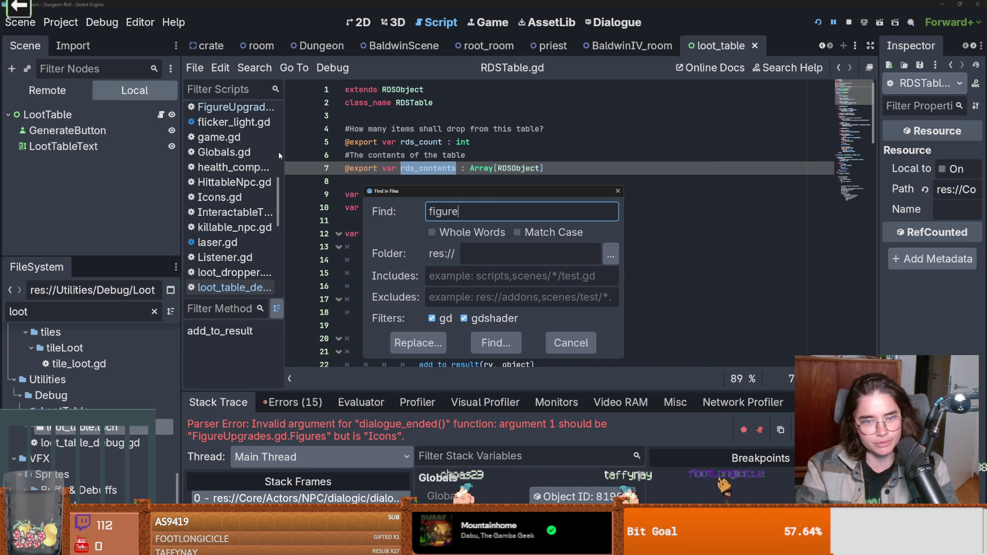
pyautogui.press('Return')
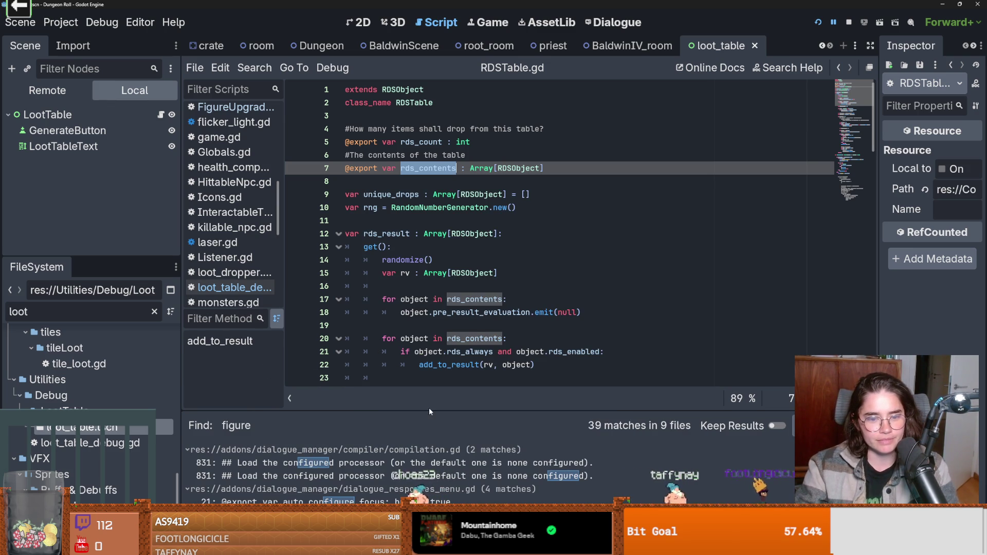
# - Browse the results, open the room_chooser.gd line 50 match, then return to FigureUpgrades.gd
pyautogui.moveTo(429, 412)
pyautogui.mouseDown()
pyautogui.moveTo(429, 288)
pyautogui.moveTo(429, 318)
pyautogui.mouseUp()
pyautogui.scroll(-10, 382, 421)
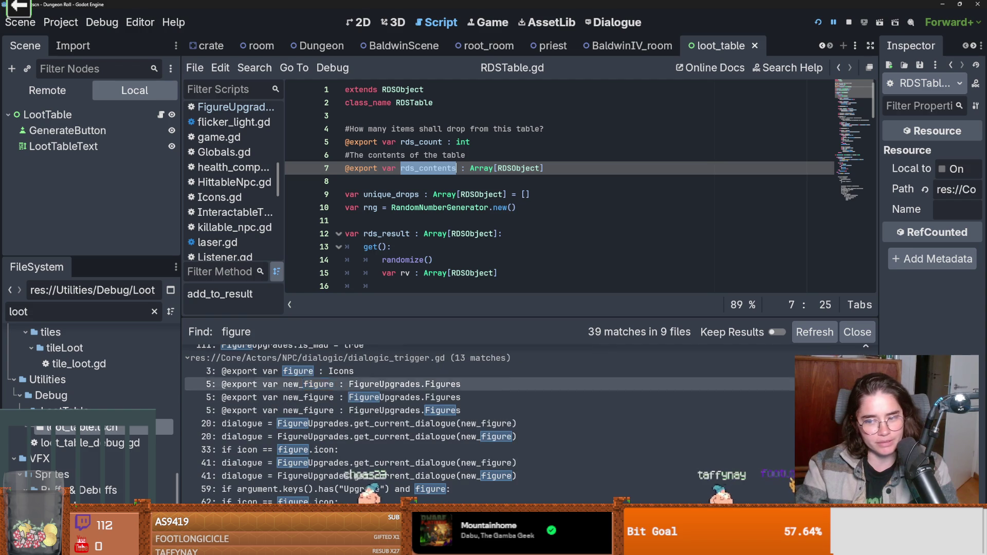
pyautogui.scroll(-5, 334, 422)
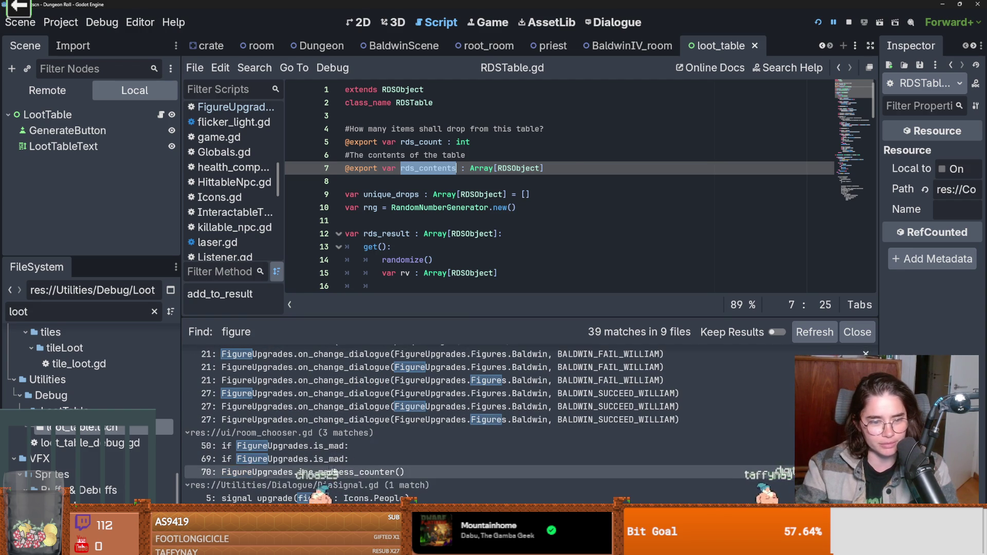
pyautogui.click(315, 445)
pyautogui.keyDown('ctrl'); pyautogui.click(417, 95); pyautogui.keyUp('ctrl')
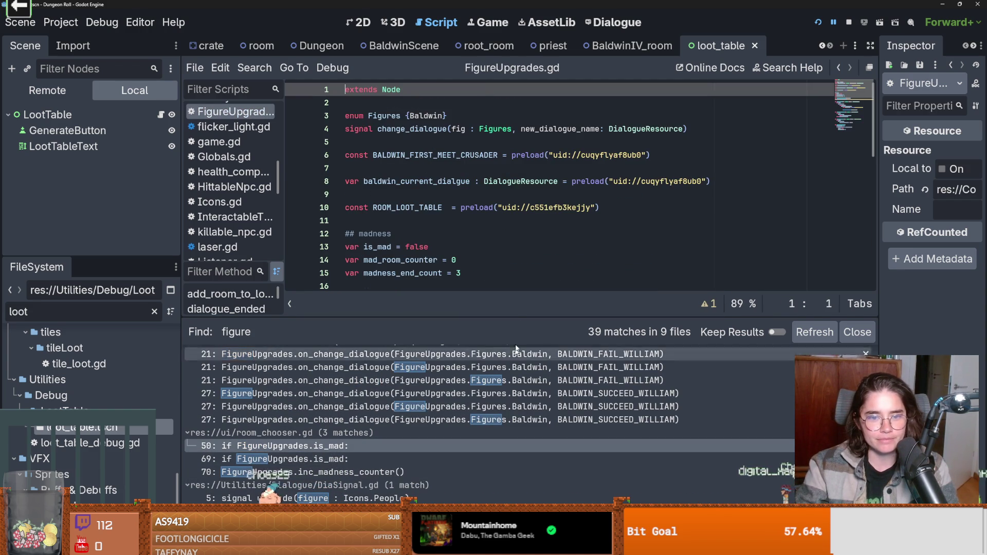
# - Add '.append(room_to_add)' after rds_contents on line 18 and save
pyautogui.moveTo(489, 318); pyautogui.dragTo(489, 411)
pyautogui.scroll(-2, 489, 316)
pyautogui.scroll(-1, 490, 316)
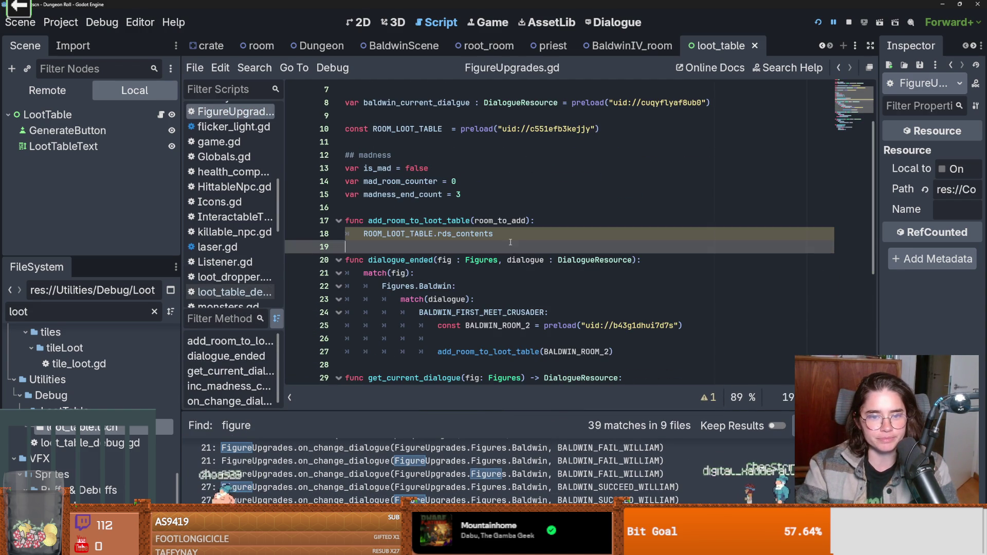
pyautogui.click(511, 233)
pyautogui.write('app')
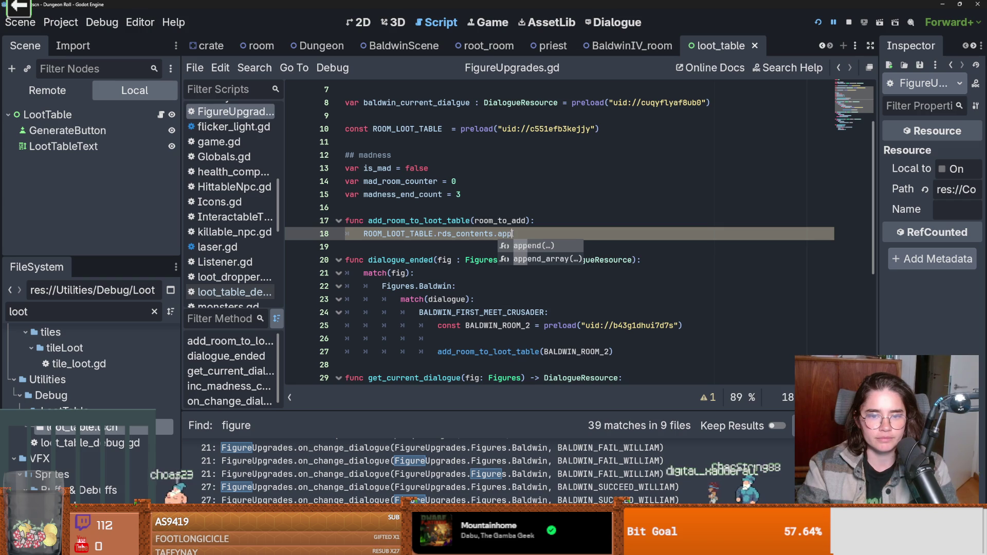
pyautogui.press('Return')
pyautogui.press('Return')
pyautogui.hotkey('ctrl', 's')
# - Clear the loot file filter, save the script again, and open RoomLootTable.tres
pyautogui.click(462, 181)
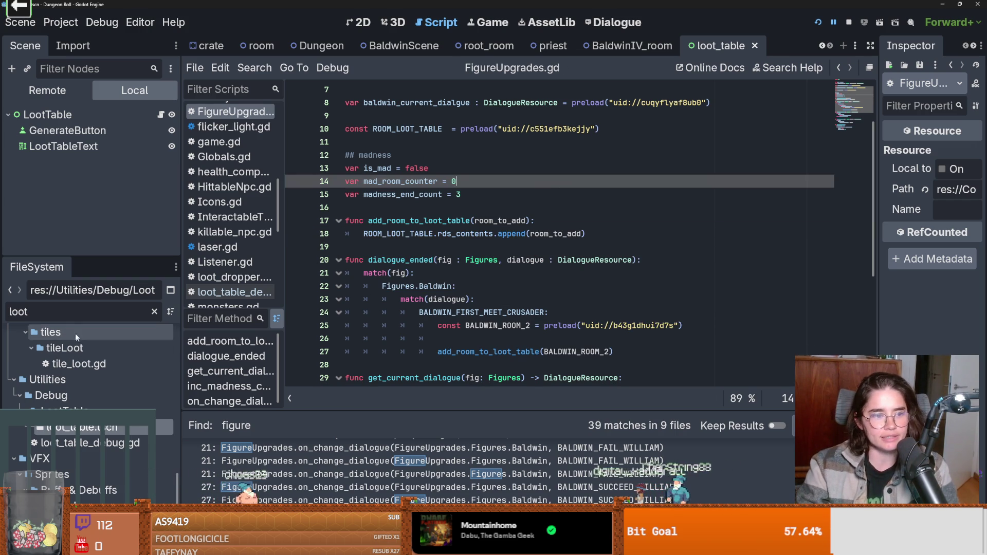
pyautogui.click(154, 312)
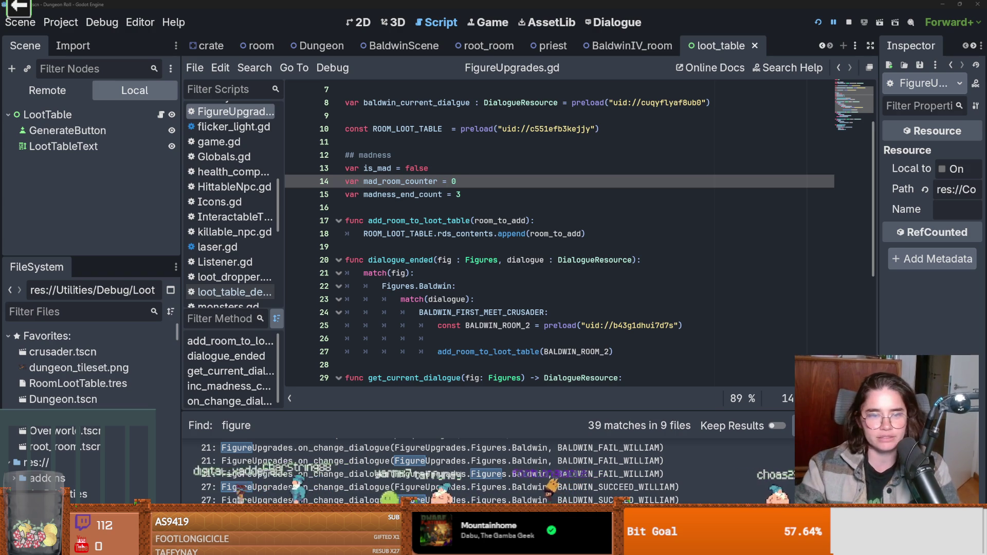
pyautogui.click(440, 272)
pyautogui.hotkey('ctrl', 's')
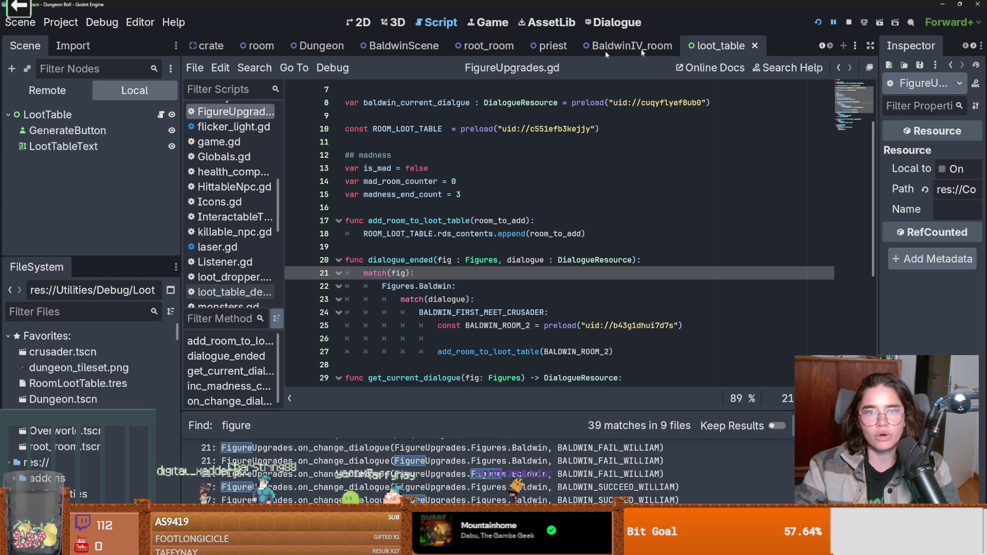
pyautogui.click(145, 386)
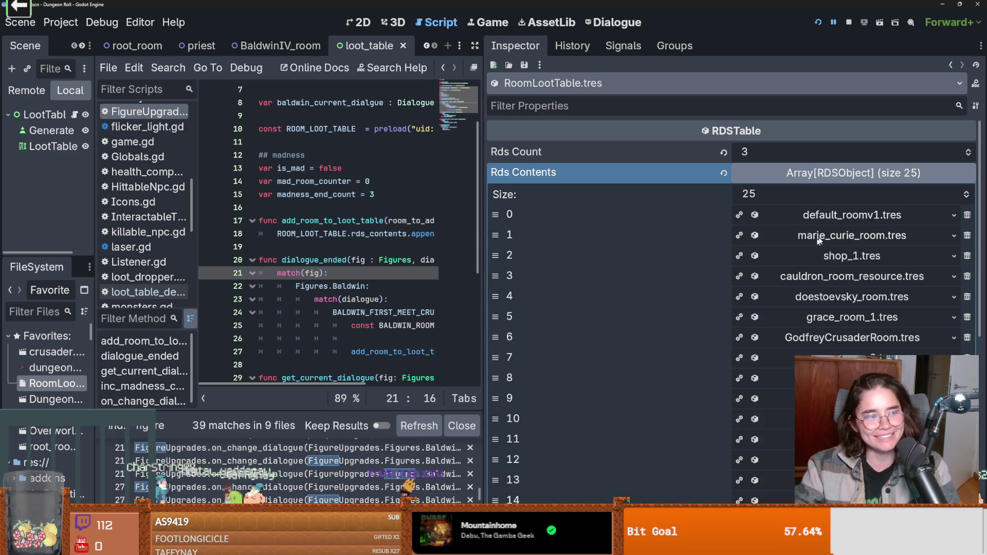
# - Delete baldwin_room_2.tres from page 2 of RoomLootTable's Rds Contents, then run the project
pyautogui.scroll(-5, 850, 327)
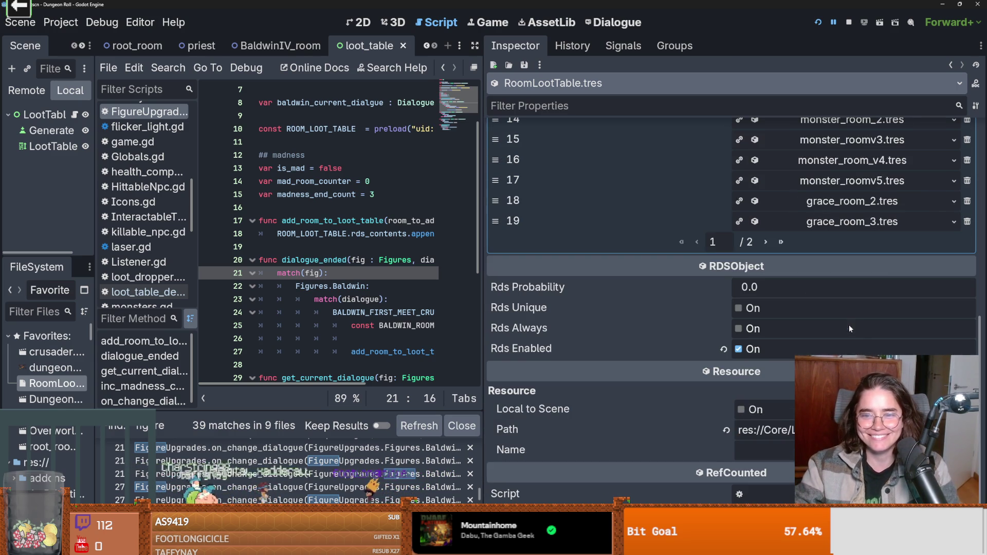
pyautogui.click(765, 242)
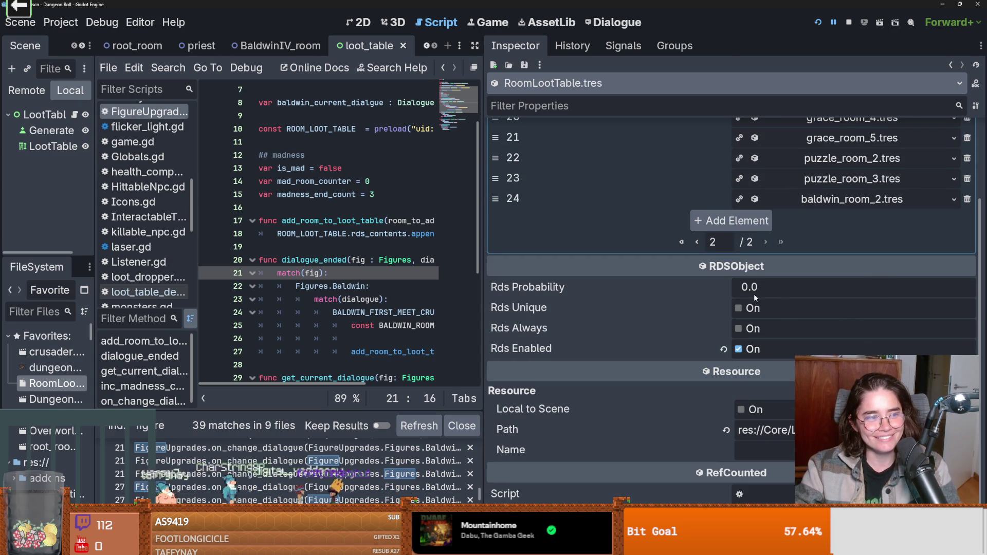
pyautogui.scroll(2, 762, 347)
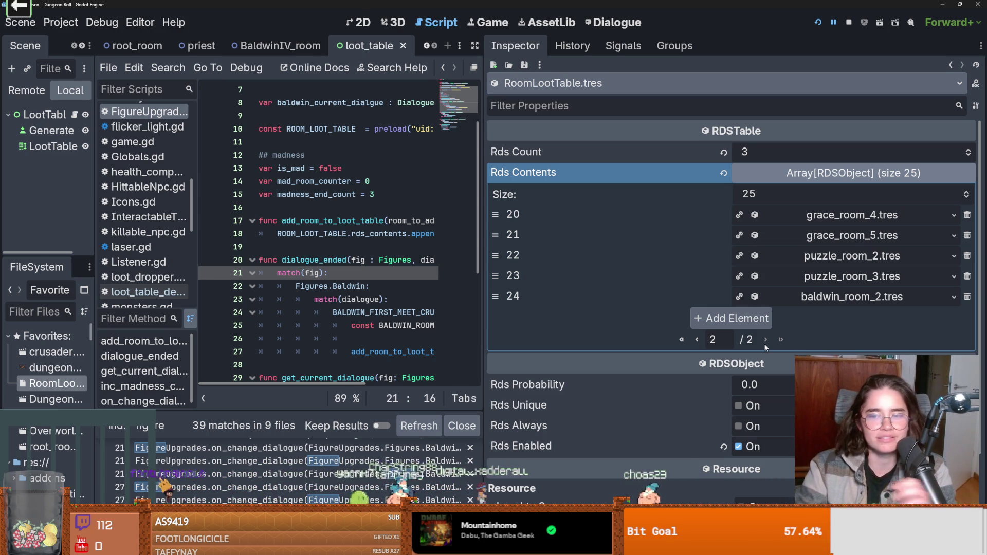
pyautogui.click(967, 297)
pyautogui.click(817, 22)
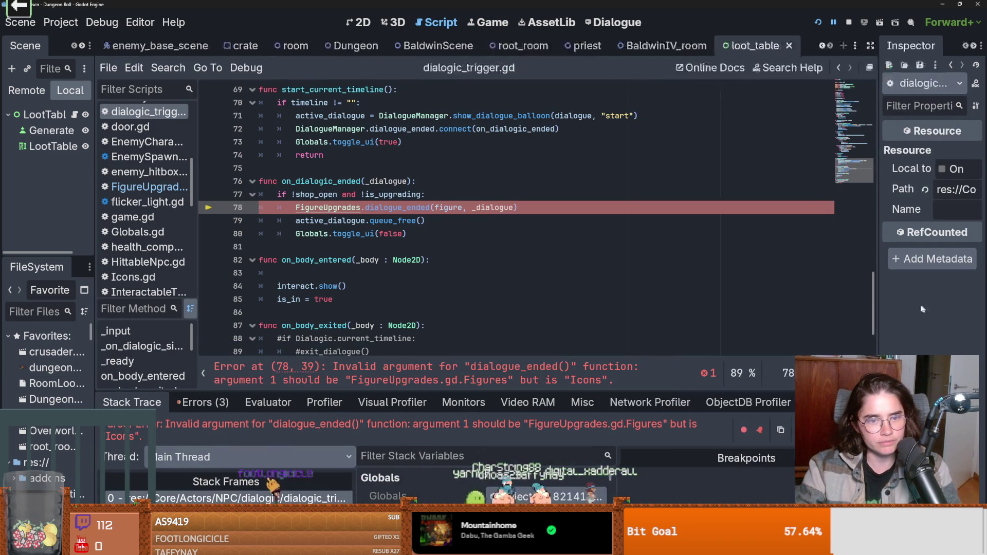
# - Inspect the figure and _dialogue arguments and the on_dialogic_ended function on line 78
pyautogui.click(492, 234)
pyautogui.doubleClick(442, 208)
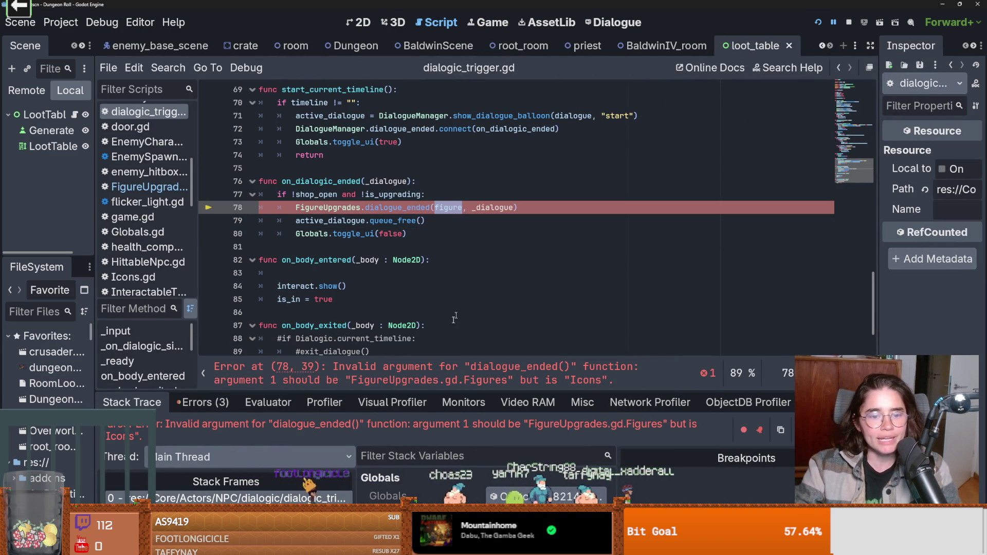
pyautogui.click(486, 384)
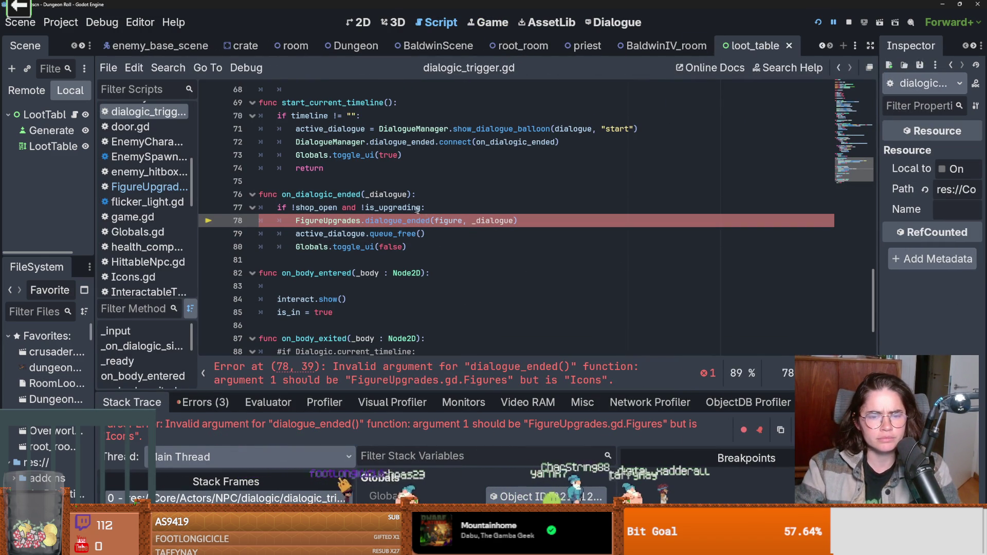
pyautogui.doubleClick(488, 221)
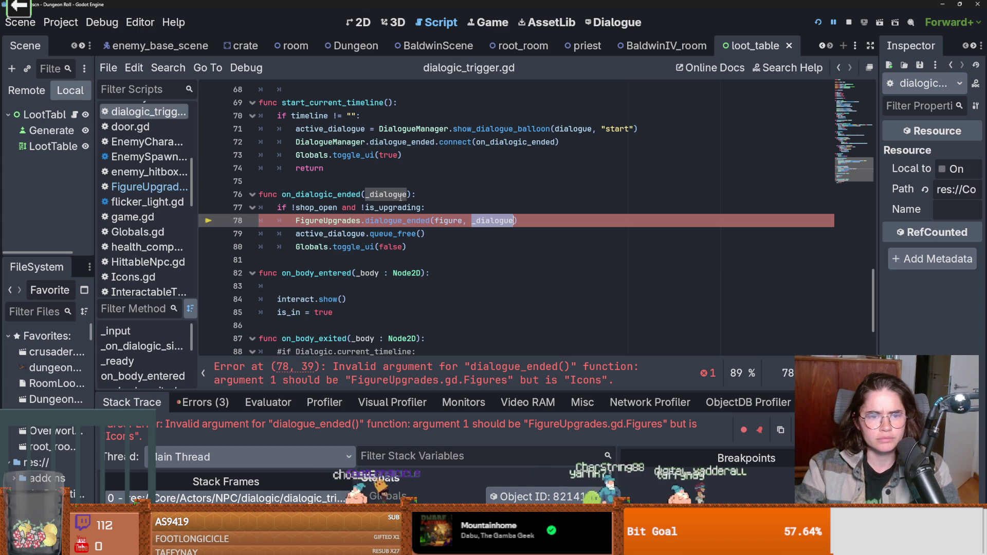
pyautogui.doubleClick(355, 196)
# - Replace _dialogue on line 78 with active_dialogue copied from line 71
pyautogui.scroll(3, 355, 199)
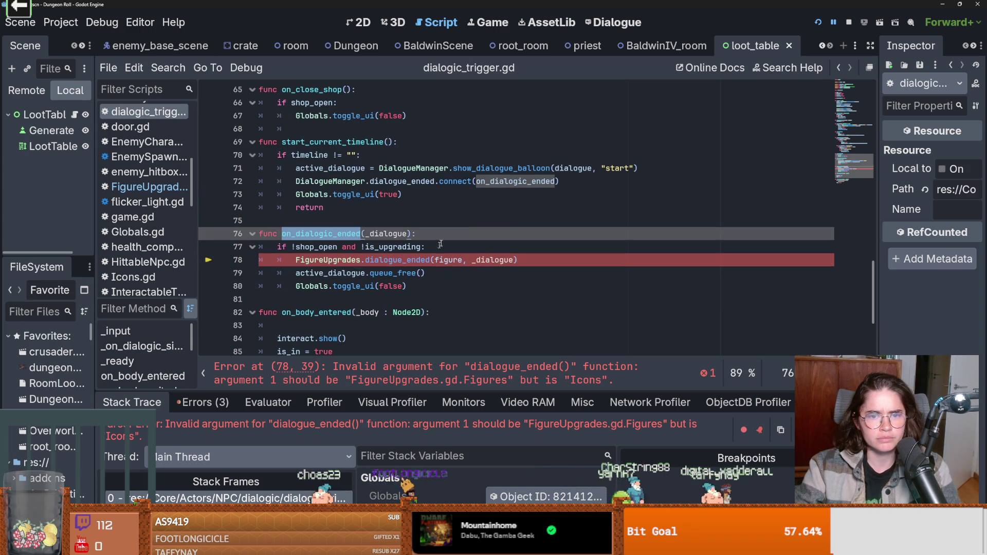
pyautogui.click(501, 182)
pyautogui.doubleClick(501, 182)
pyautogui.doubleClick(328, 181)
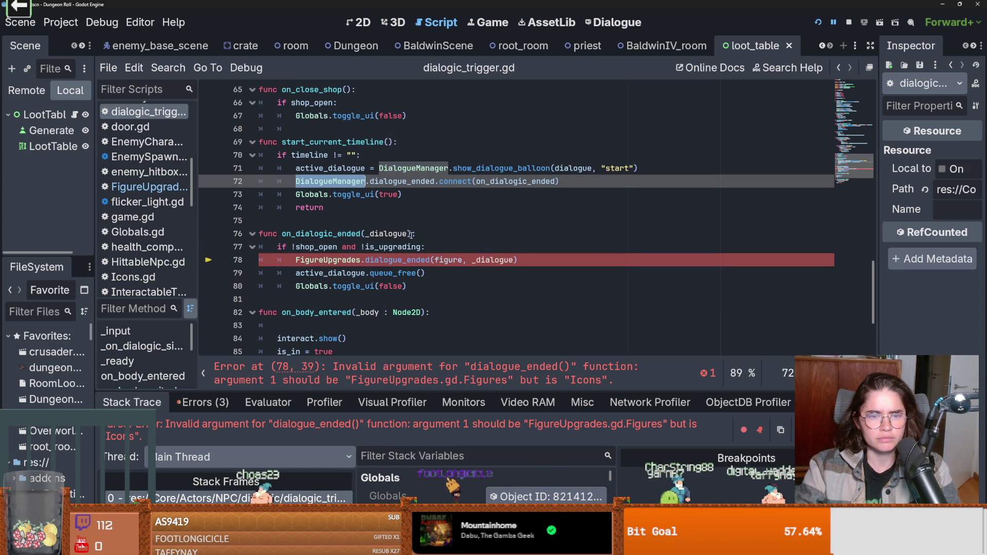
pyautogui.doubleClick(339, 169)
pyautogui.hotkey('ctrl', 'c')
pyautogui.doubleClick(487, 260)
pyautogui.hotkey('ctrl', 'v')
# - Check the dialogue variable on line 41, change the argument to 'dialogue', and save
pyautogui.scroll(8, 478, 270)
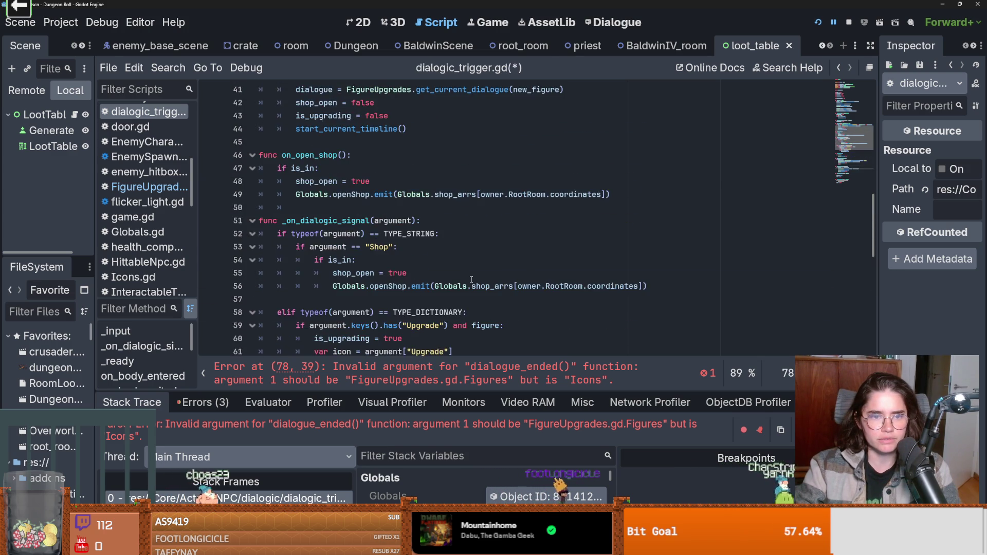
pyautogui.scroll(3, 472, 279)
pyautogui.doubleClick(314, 207)
pyautogui.scroll(-10, 434, 283)
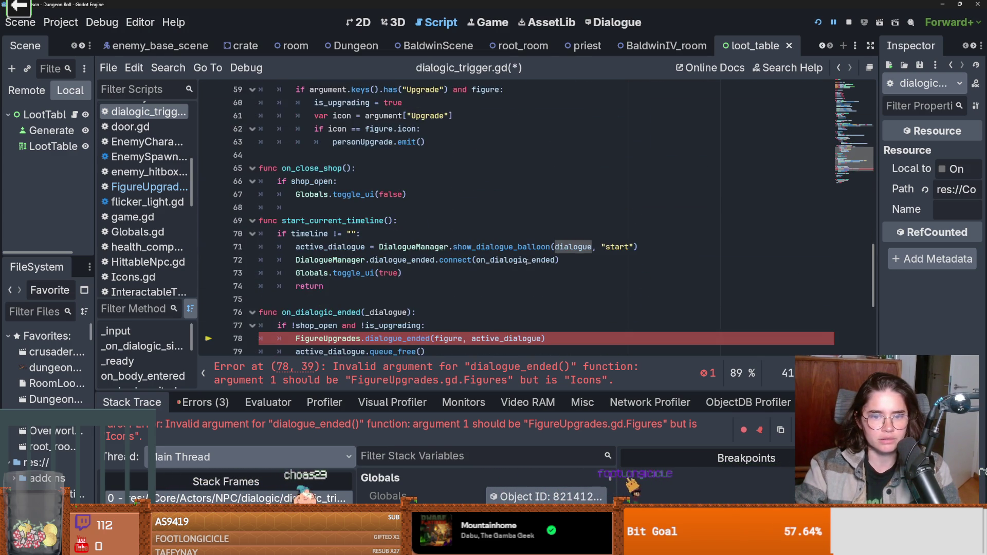
pyautogui.doubleClick(509, 300)
pyautogui.write('dialogue')
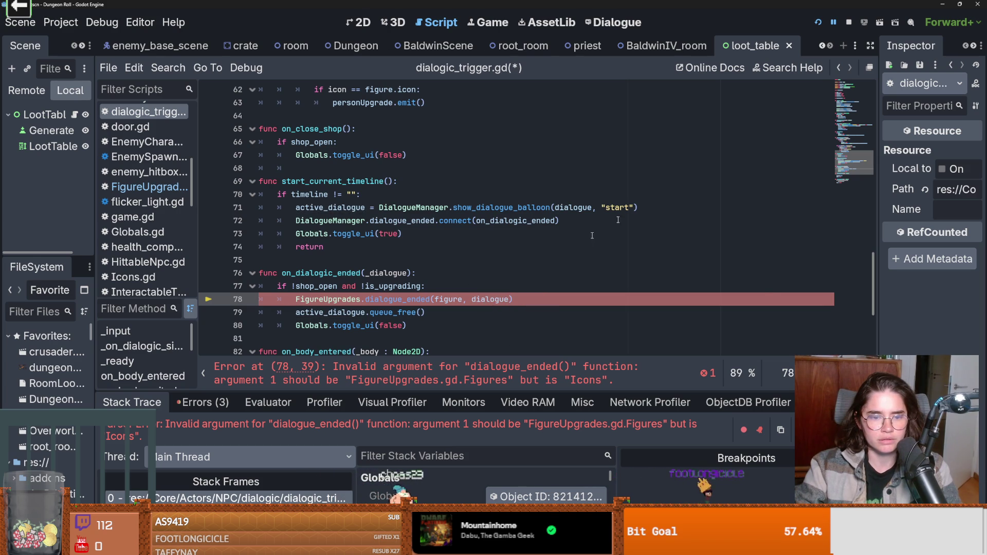
pyautogui.hotkey('ctrl', 's')
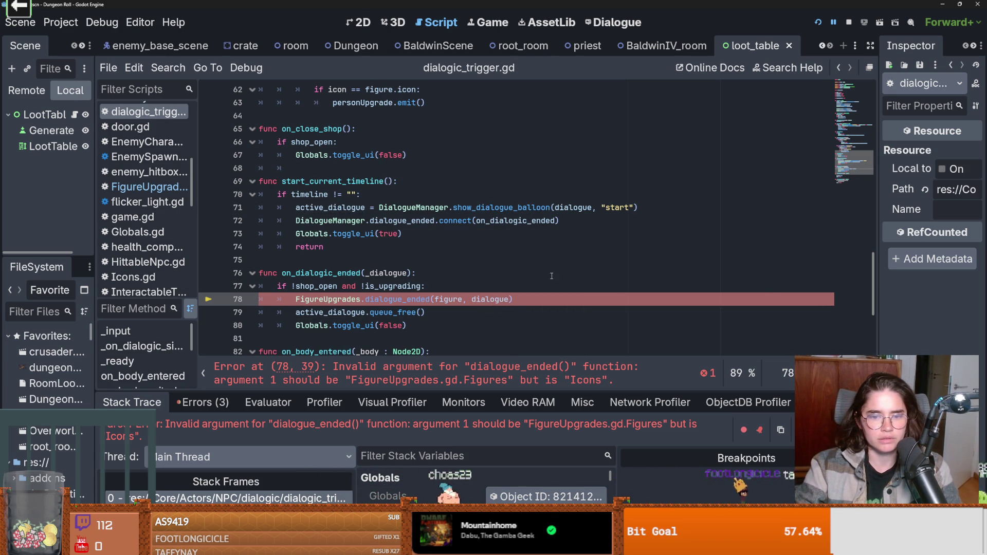
# - Trace where new_figure is used and select the figure argument on line 78
pyautogui.click(454, 302)
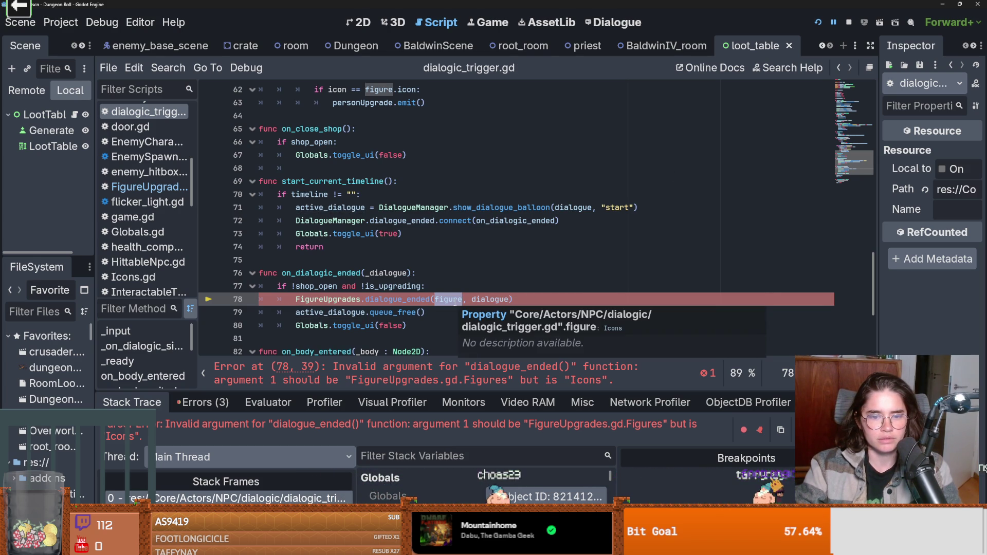
pyautogui.scroll(15, 316, 147)
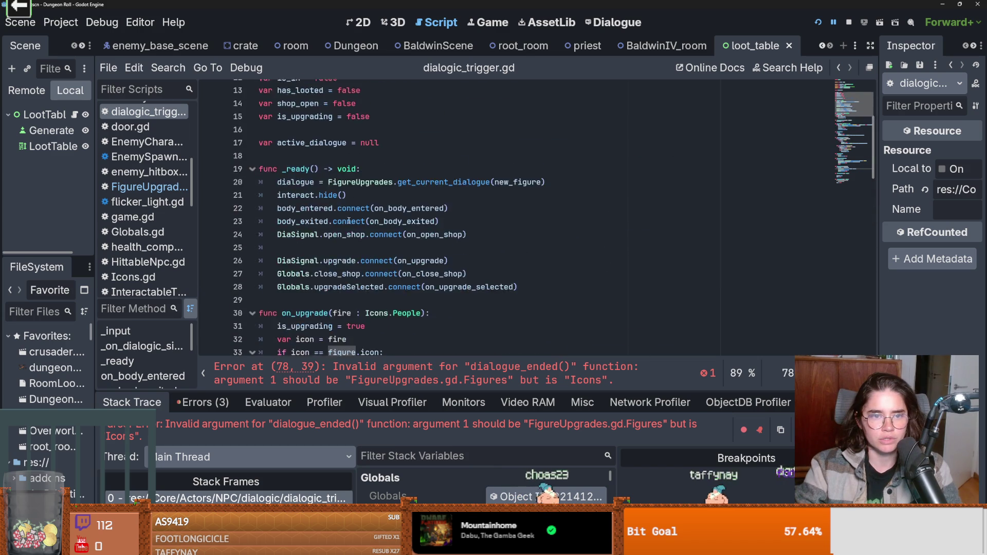
pyautogui.scroll(2, 316, 147)
pyautogui.click(340, 141)
pyautogui.scroll(-10, 484, 281)
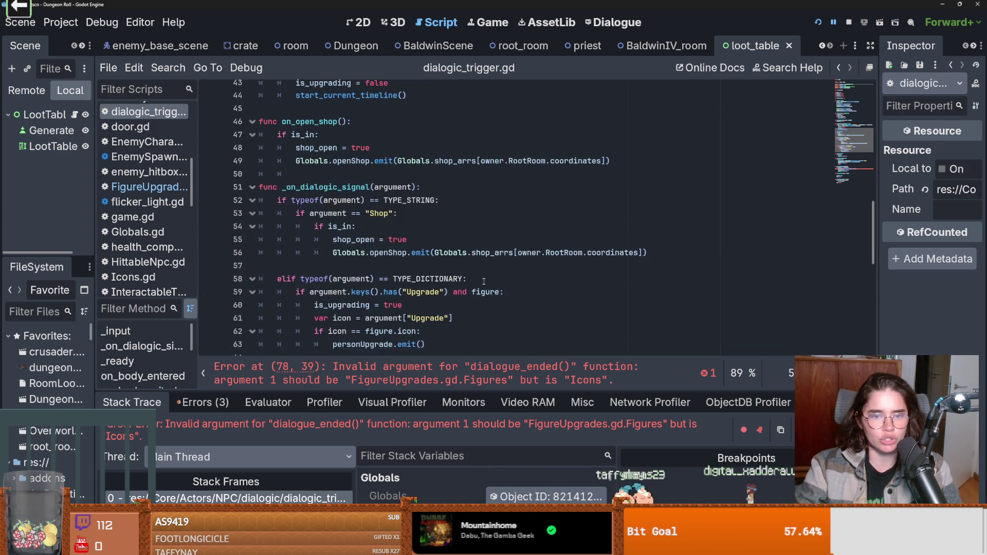
pyautogui.scroll(-4, 484, 281)
pyautogui.click(450, 366)
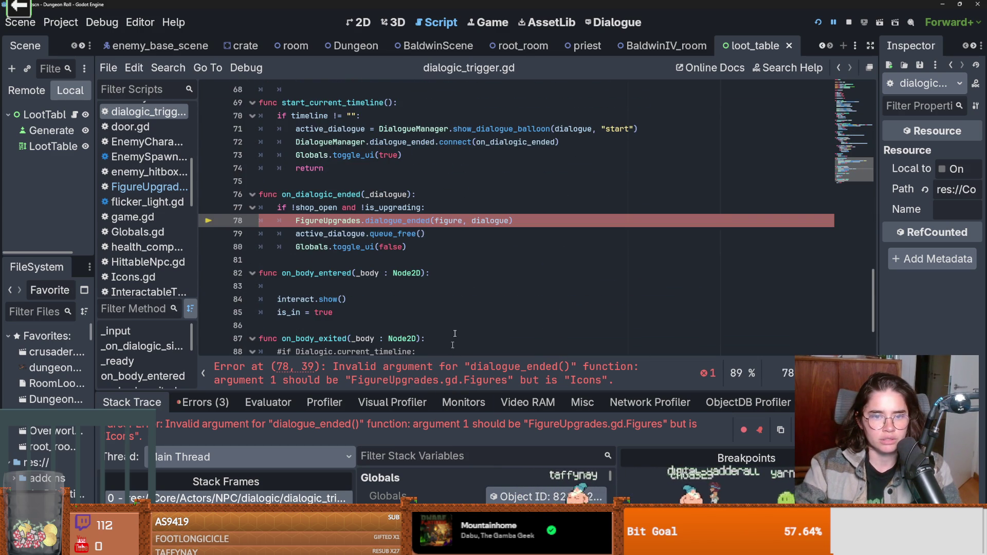
pyautogui.doubleClick(438, 222)
pyautogui.write('new_')
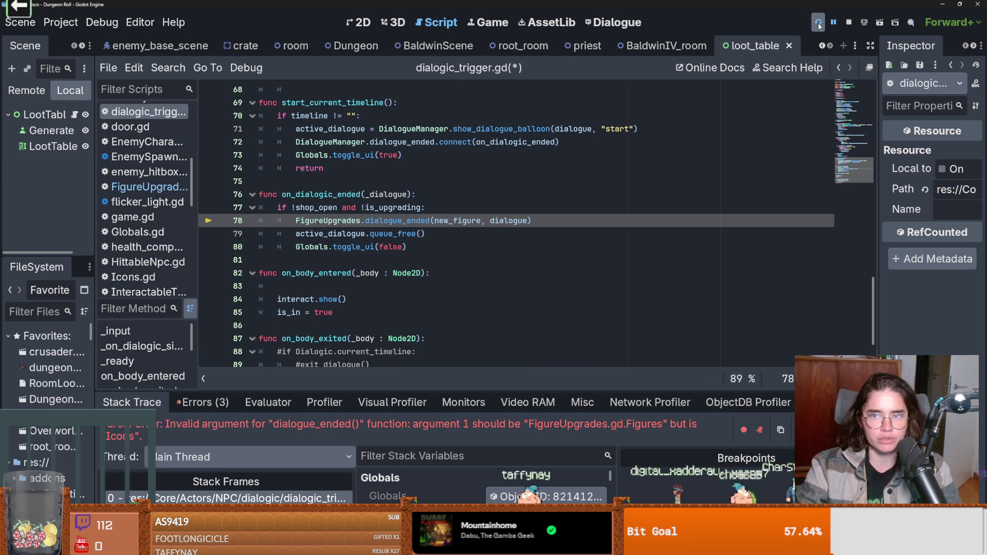
# - Run the game with F5, pick a room card, and walk the knight into the sandy room
pyautogui.press('F5')
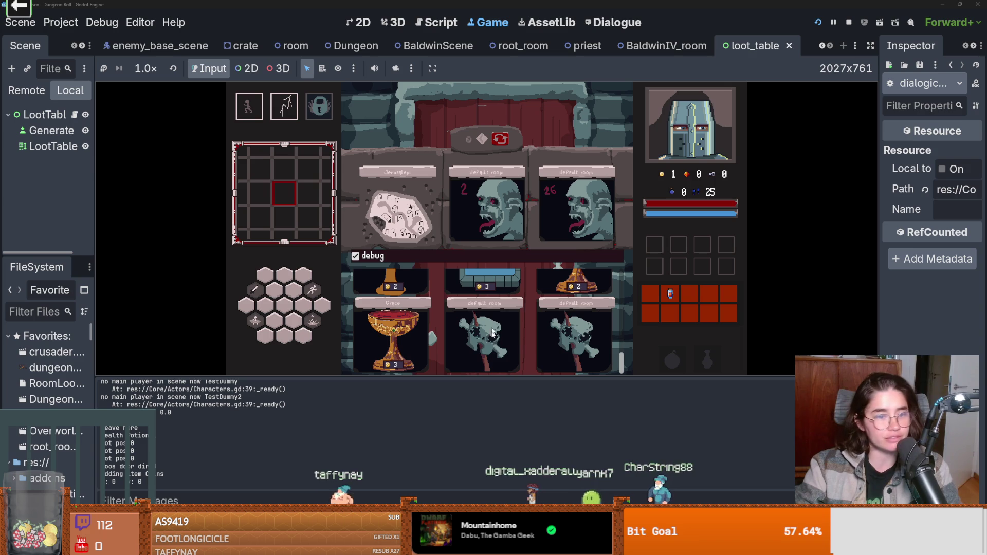
pyautogui.scroll(5, 510, 336)
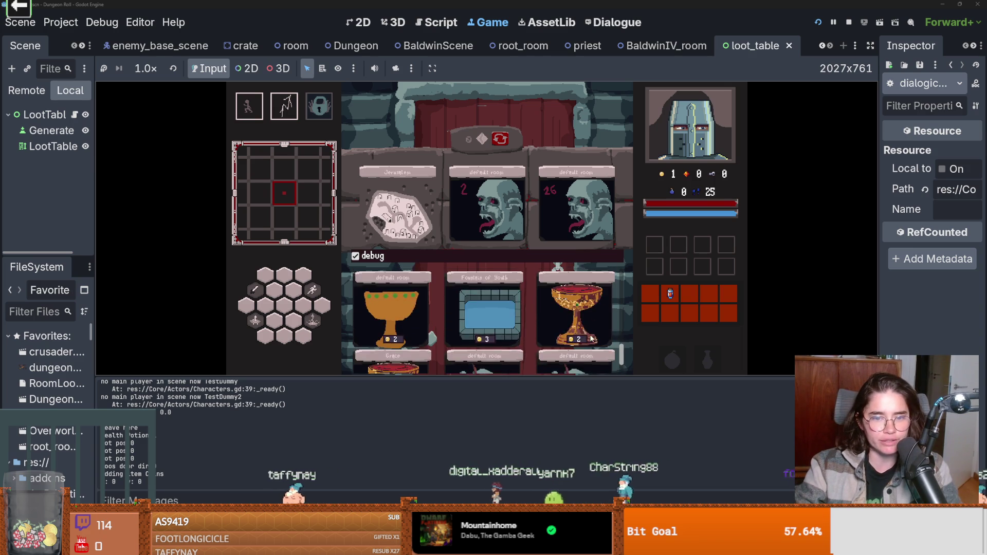
pyautogui.click(559, 340)
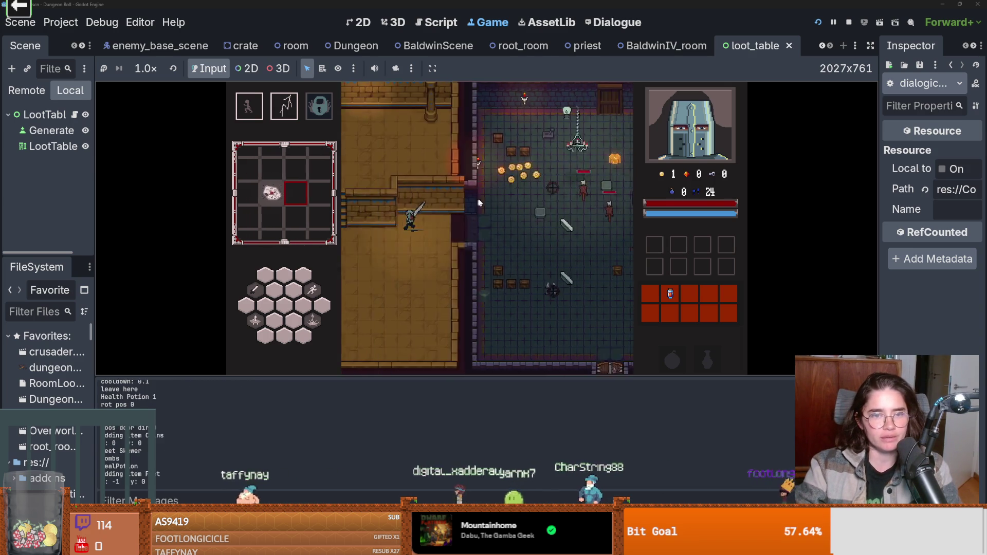
pyautogui.press('s')
pyautogui.press('a')
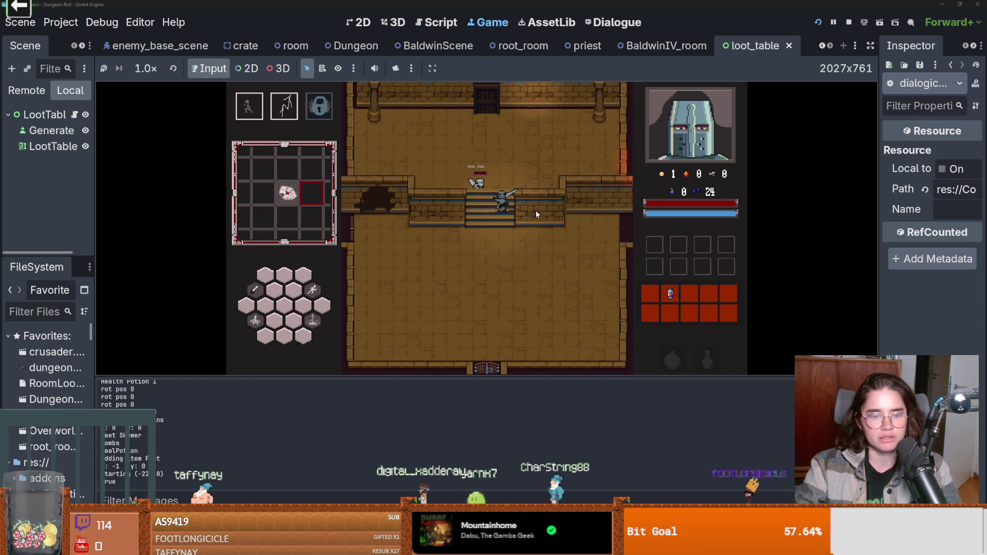
pyautogui.click(535, 210)
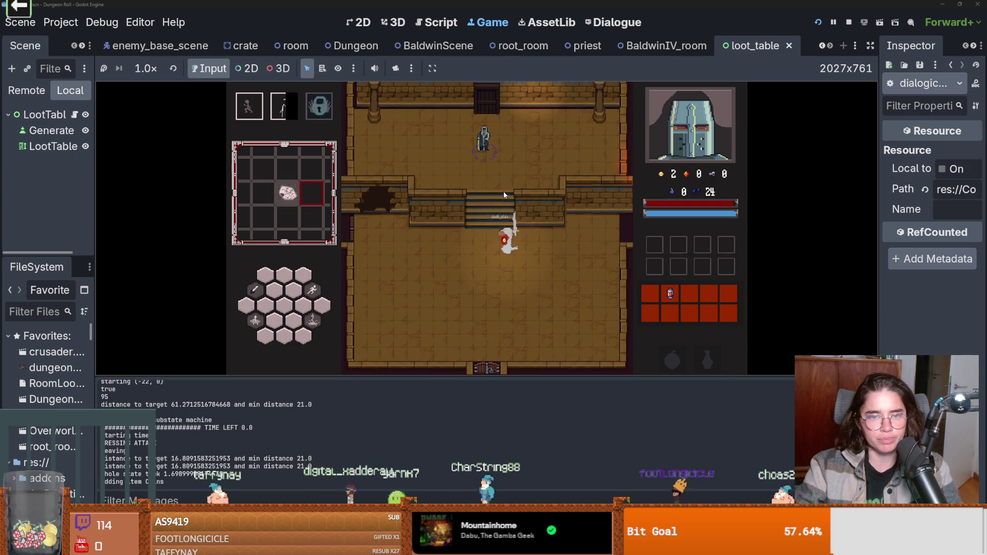
# - Talk to Baldwin with E and click through his dialogue to the end
pyautogui.press('e')
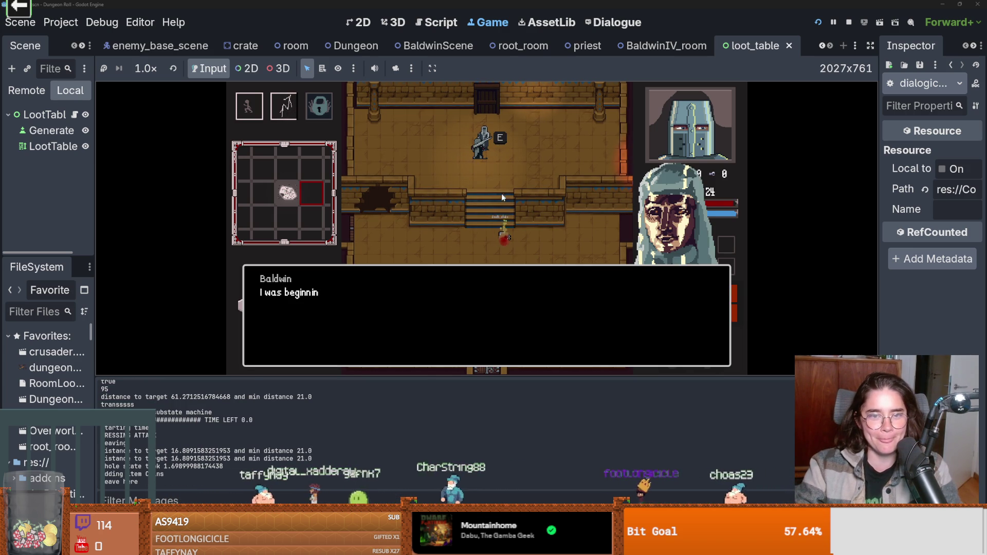
pyautogui.click(417, 290)
pyautogui.click(417, 291)
pyautogui.click(418, 290)
pyautogui.click(417, 290)
pyautogui.click(417, 290)
pyautogui.click(417, 290)
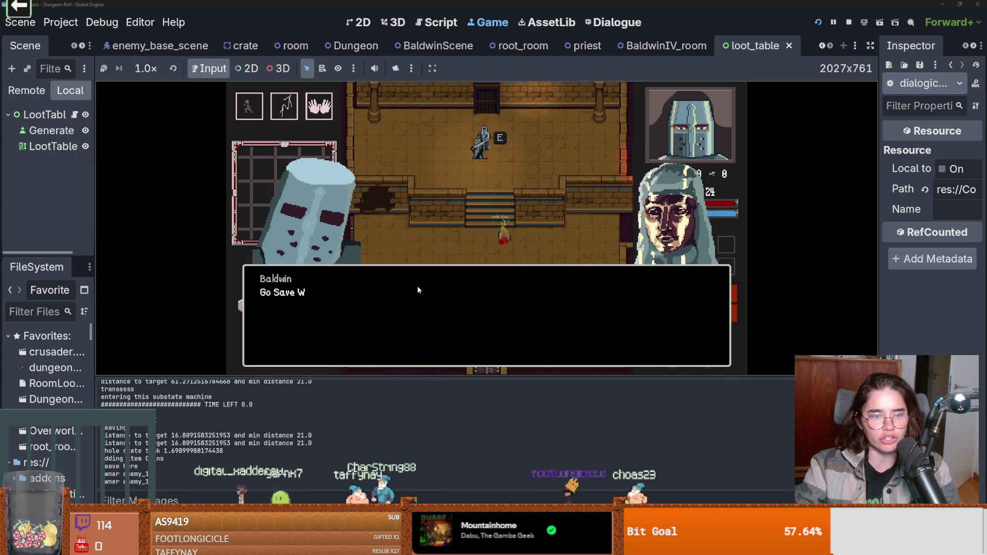
pyautogui.click(417, 290)
# - Walk through the bottom door, browse the debug room list, and stop the game
pyautogui.press('s')
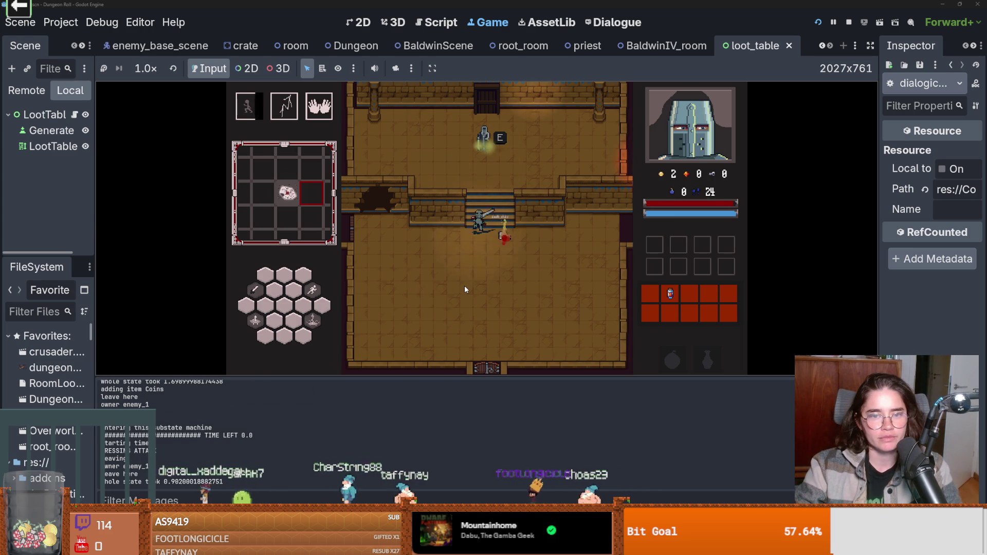
pyautogui.press('s')
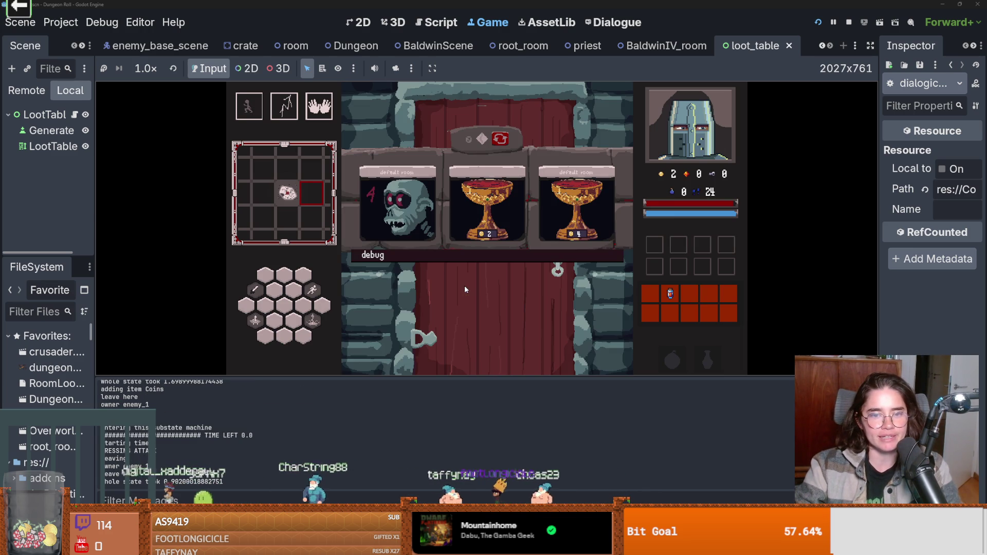
pyautogui.click(500, 252)
pyautogui.moveTo(622, 286); pyautogui.dragTo(620, 396)
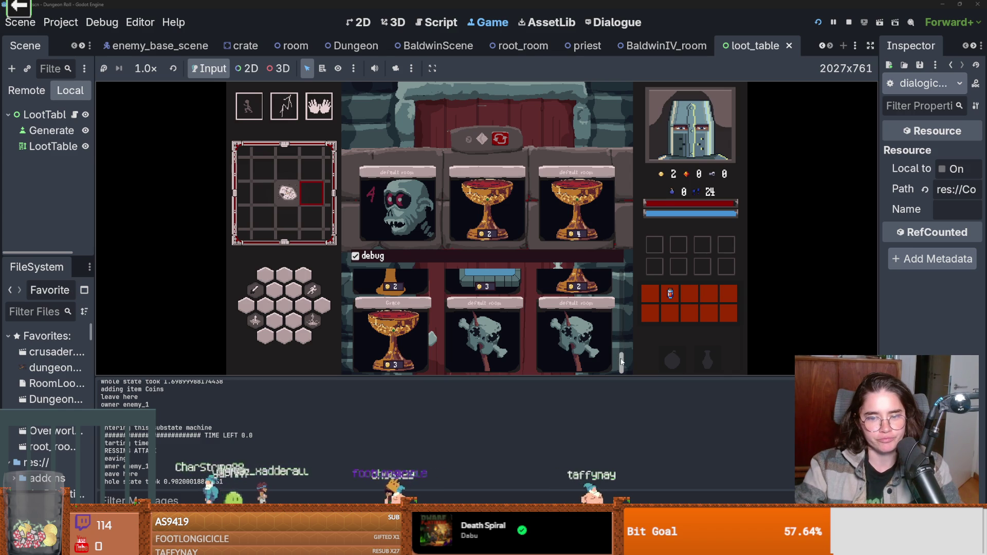
pyautogui.scroll(10, 621, 361)
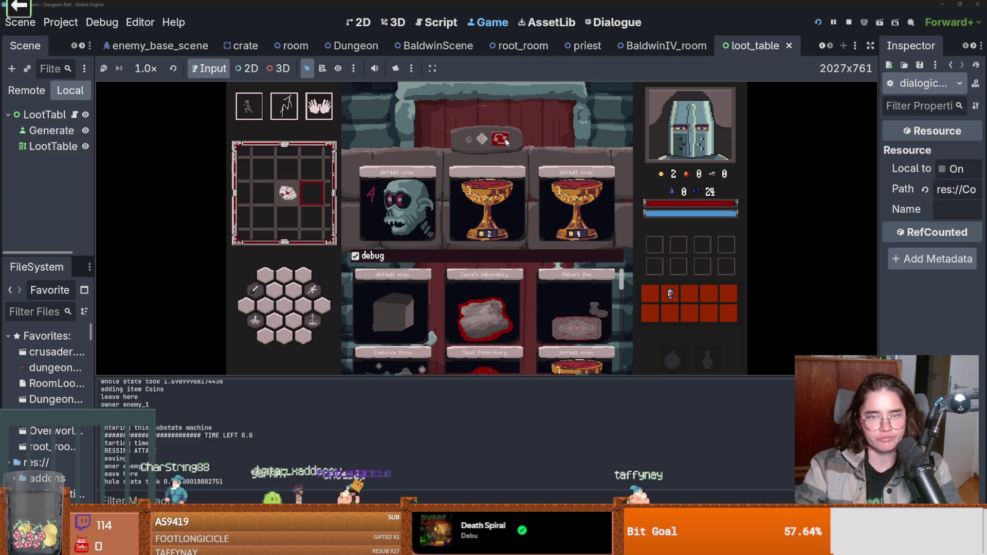
pyautogui.click(847, 22)
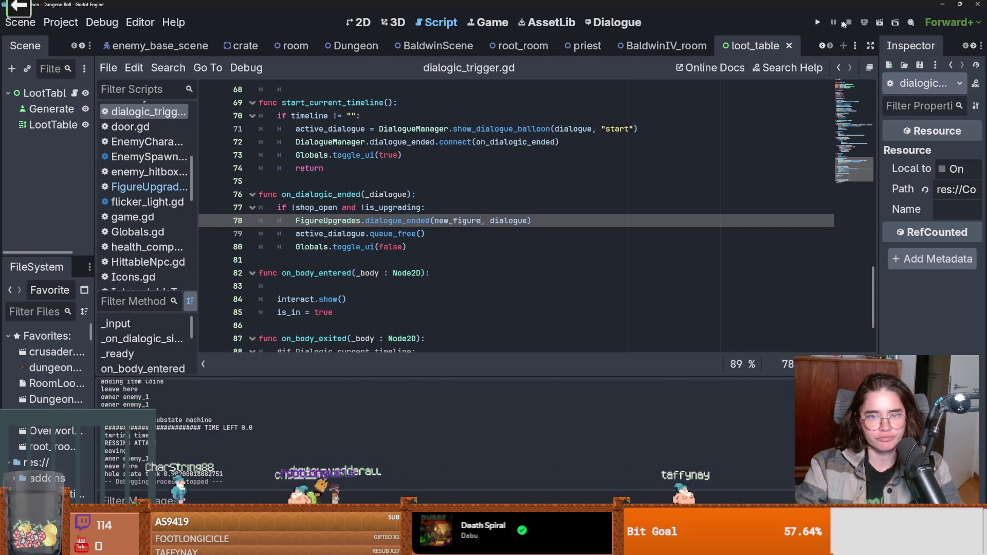
# - Add a breakpoint at line 78's dialogue_ended(new_figure, ...) call and relaunch the game
pyautogui.doubleClick(391, 222)
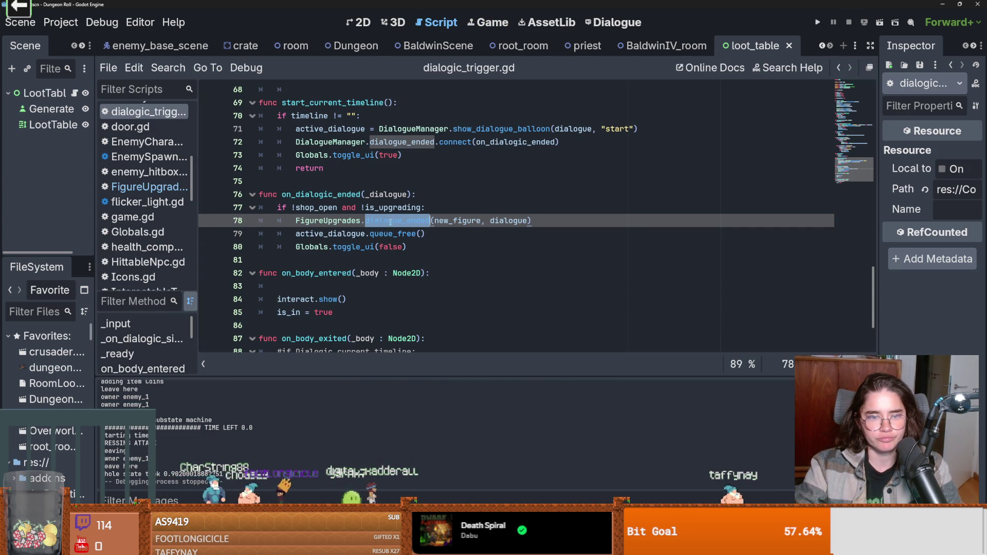
pyautogui.doubleClick(459, 222)
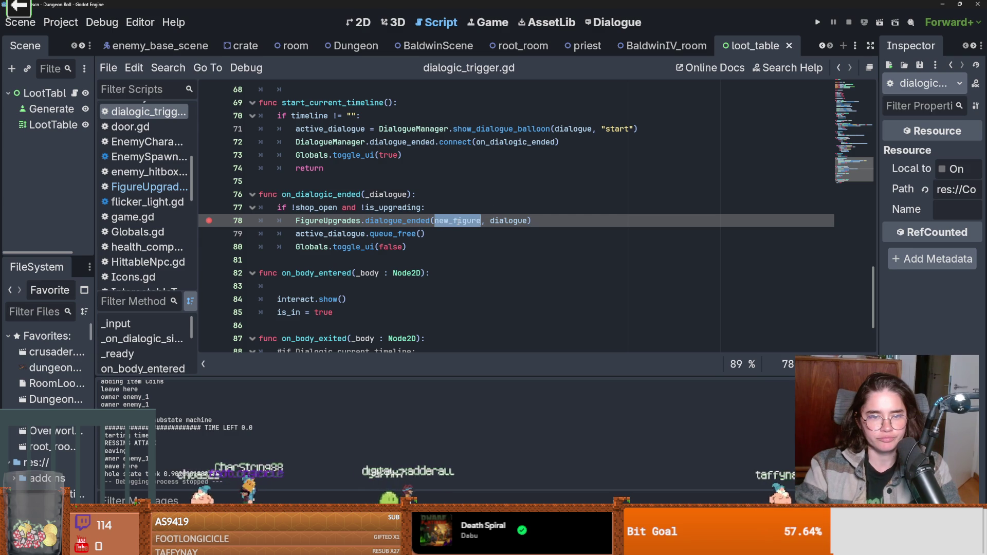
pyautogui.click(818, 22)
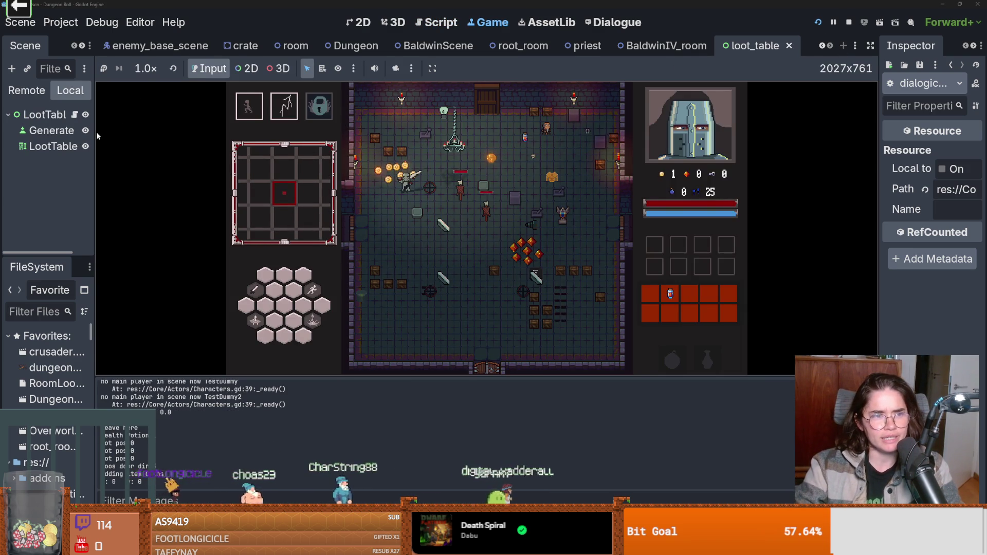
# - Widen the left dock, leave BaldwinIV_room, and pick a room card from the debug list
pyautogui.moveTo(96, 135); pyautogui.dragTo(194, 135)
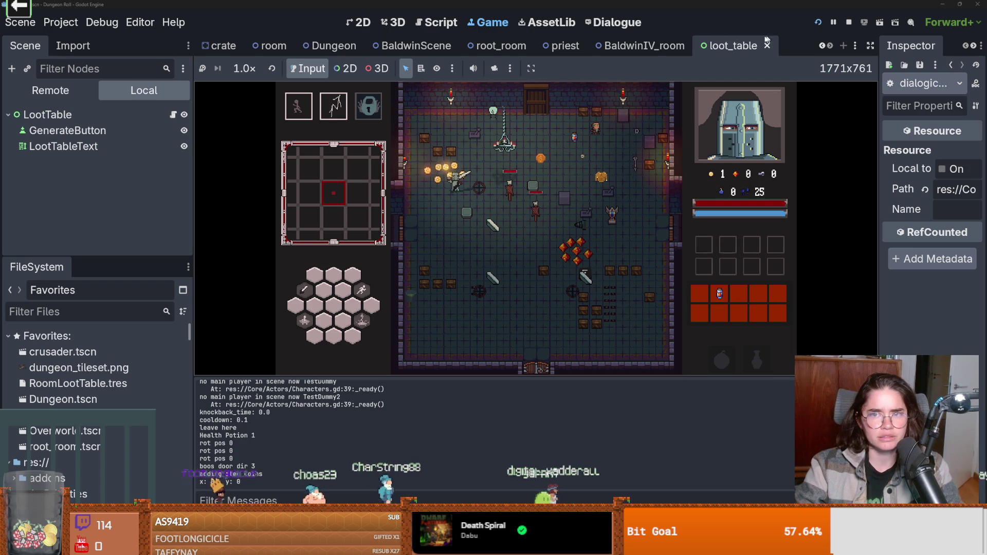
pyautogui.click(565, 177)
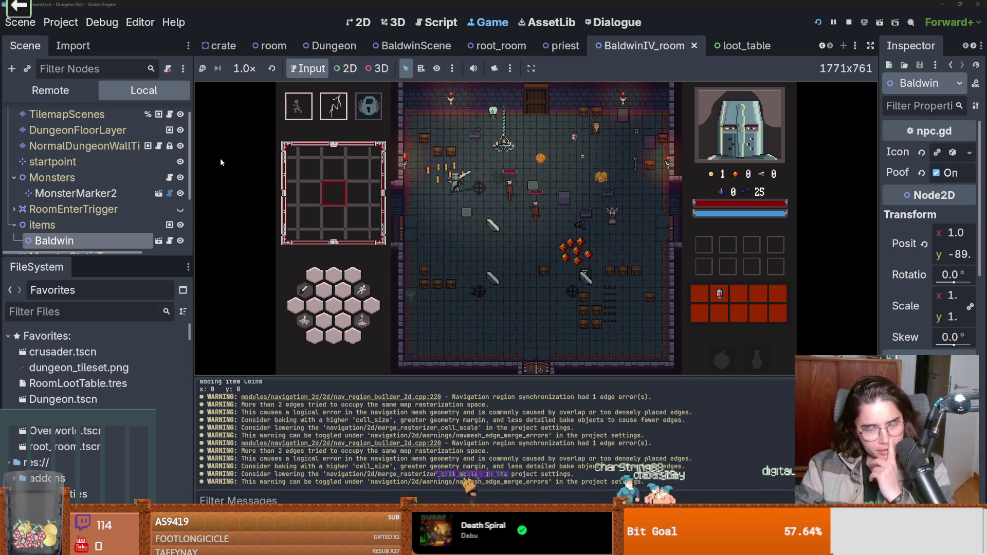
pyautogui.press('a')
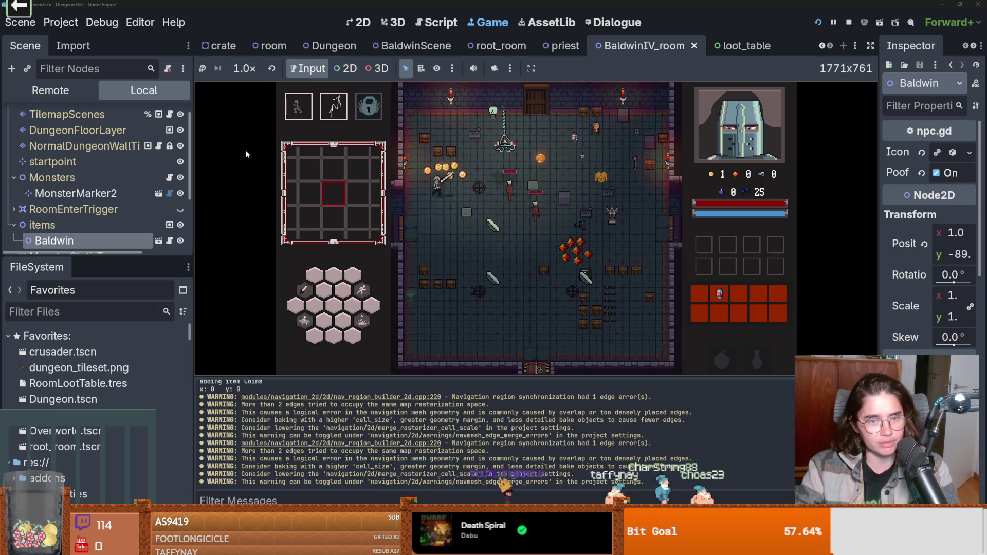
pyautogui.click(509, 255)
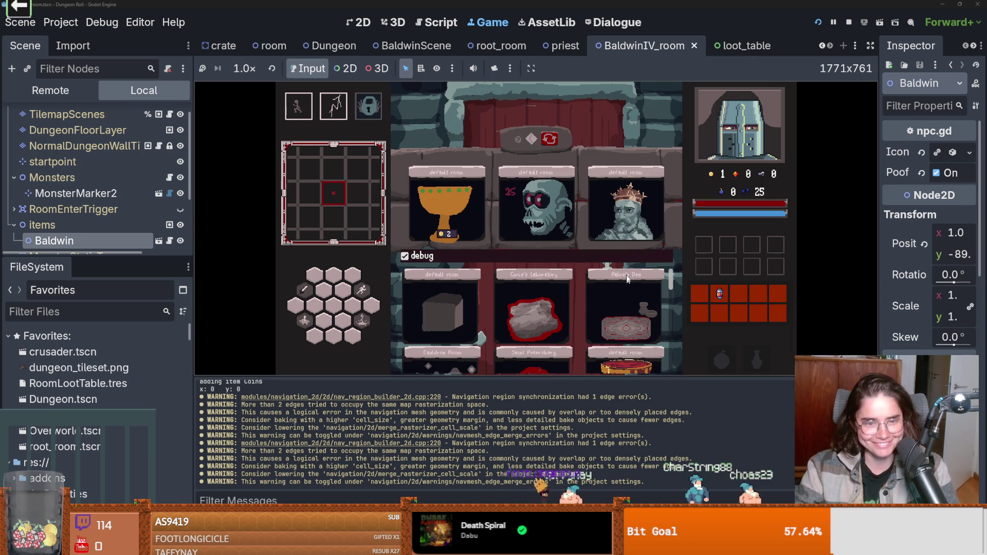
pyautogui.moveTo(671, 285)
pyautogui.mouseDown()
pyautogui.moveTo(665, 380)
pyautogui.moveTo(676, 270)
pyautogui.mouseUp()
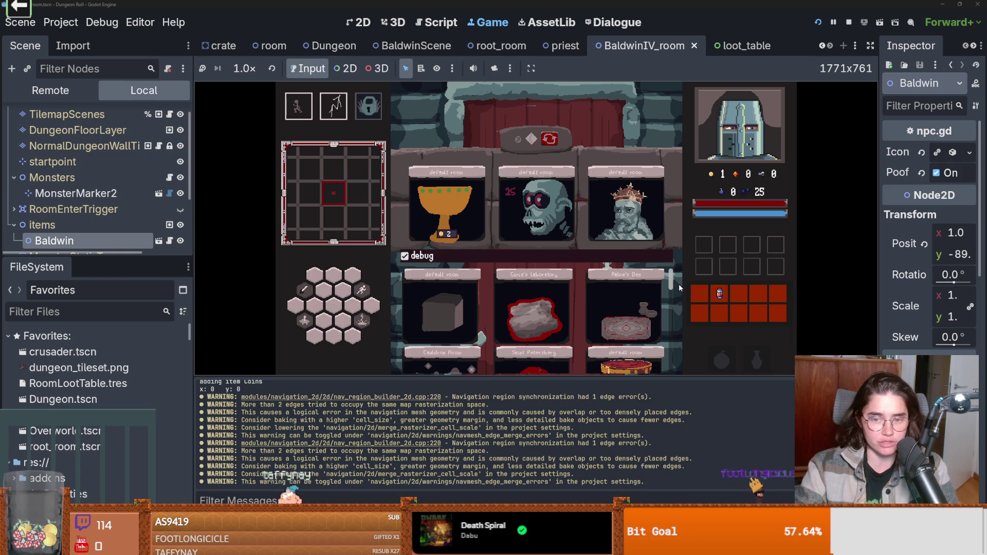
pyautogui.moveTo(673, 283)
pyautogui.mouseDown()
pyautogui.moveTo(670, 335)
pyautogui.moveTo(670, 321)
pyautogui.mouseUp()
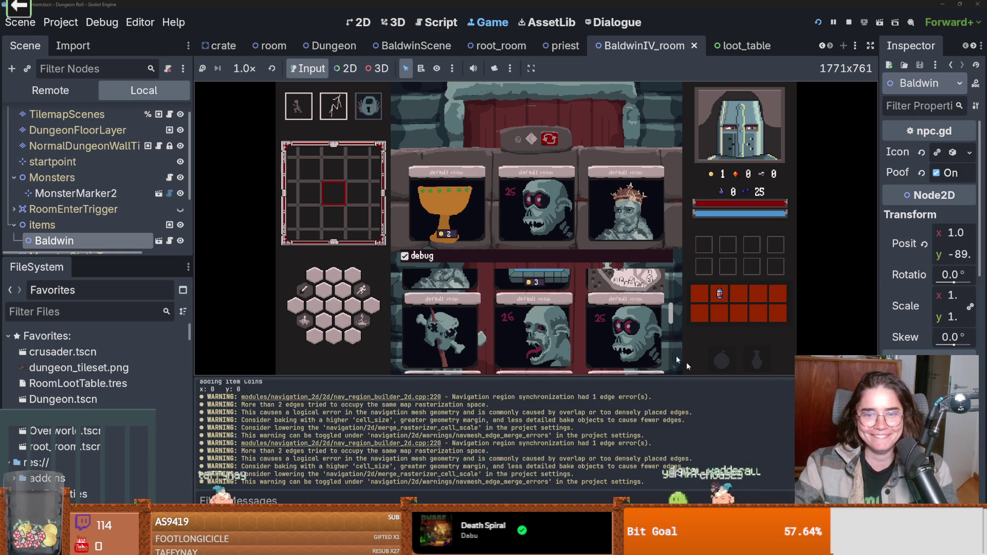
pyautogui.click(639, 276)
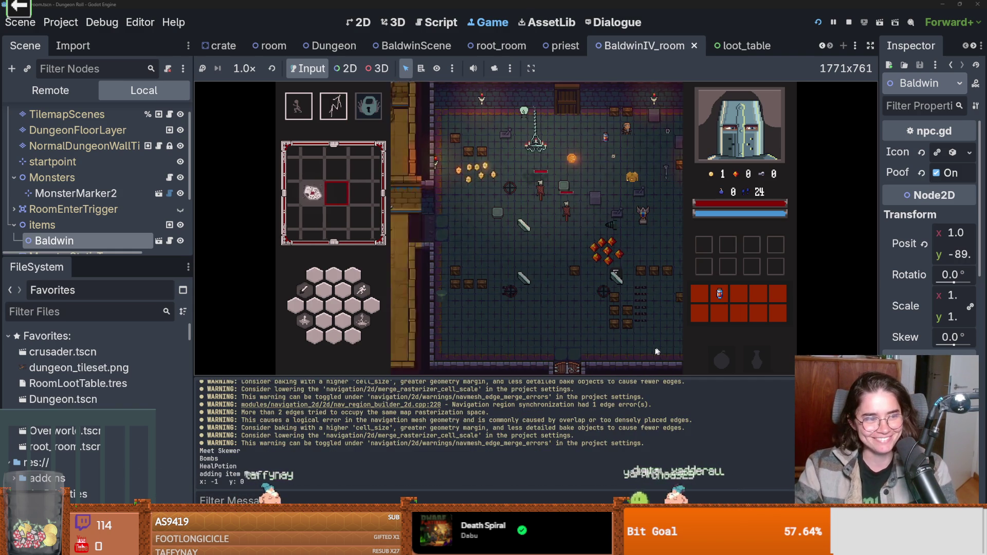
pyautogui.press('space')
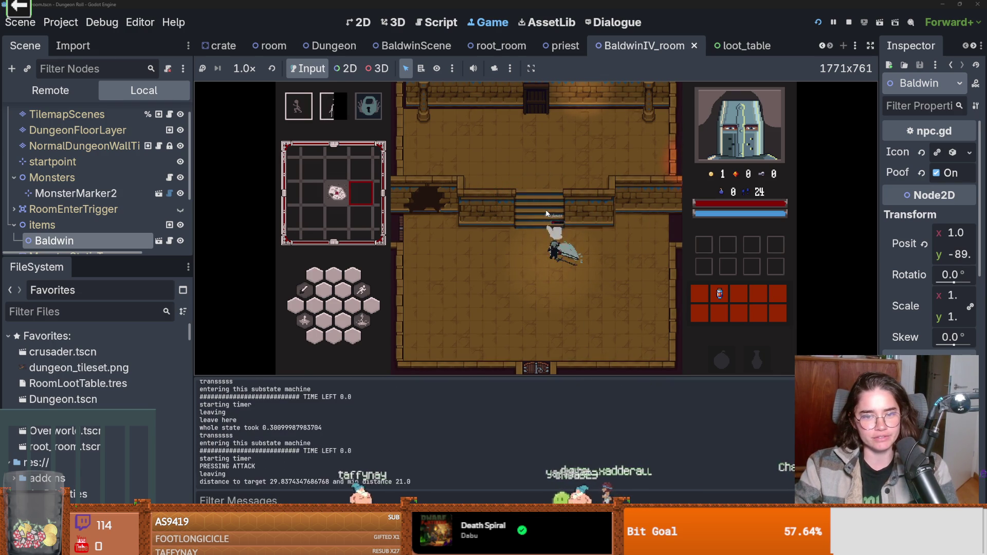
# - Walk the knight up to Baldwin, press E, and click through every dialogue line
pyautogui.press('shift')
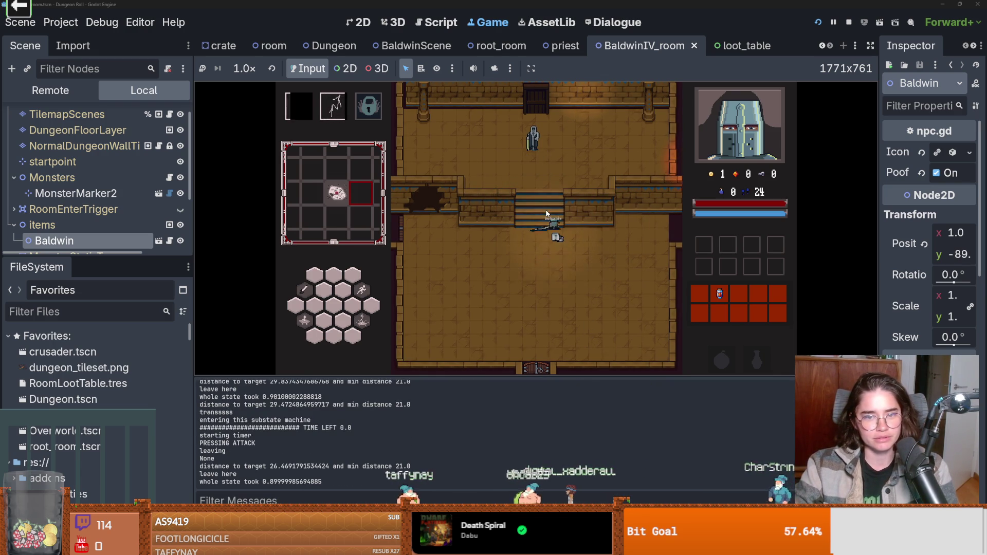
pyautogui.press('w')
pyautogui.press('e')
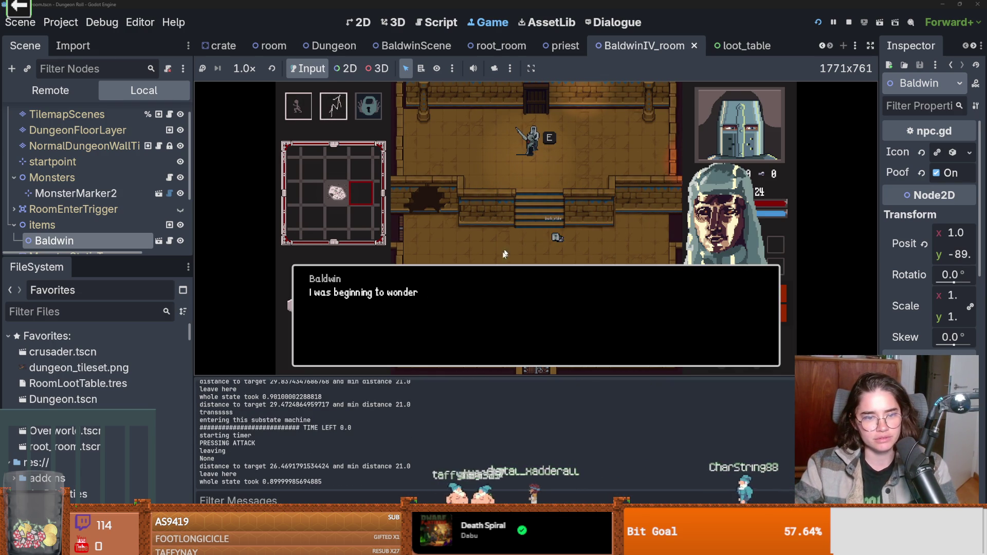
pyautogui.click(492, 290)
pyautogui.click(493, 291)
pyautogui.click(492, 291)
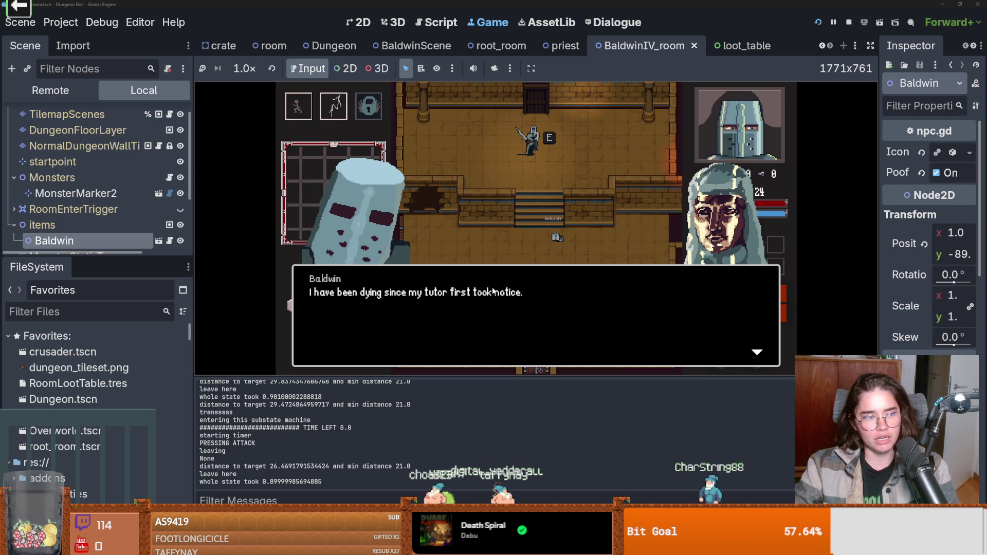
pyautogui.click(493, 291)
pyautogui.click(492, 291)
pyautogui.click(491, 291)
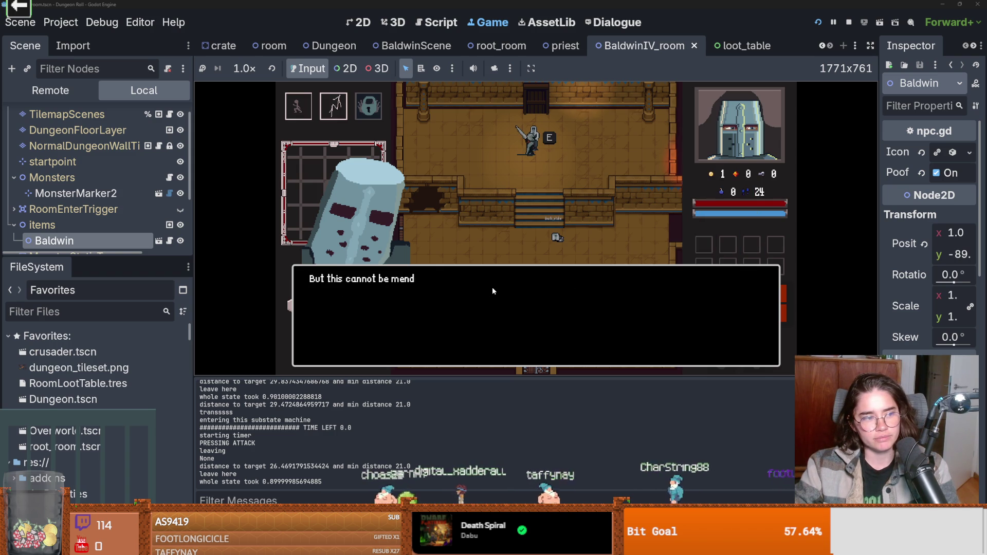
pyautogui.click(492, 288)
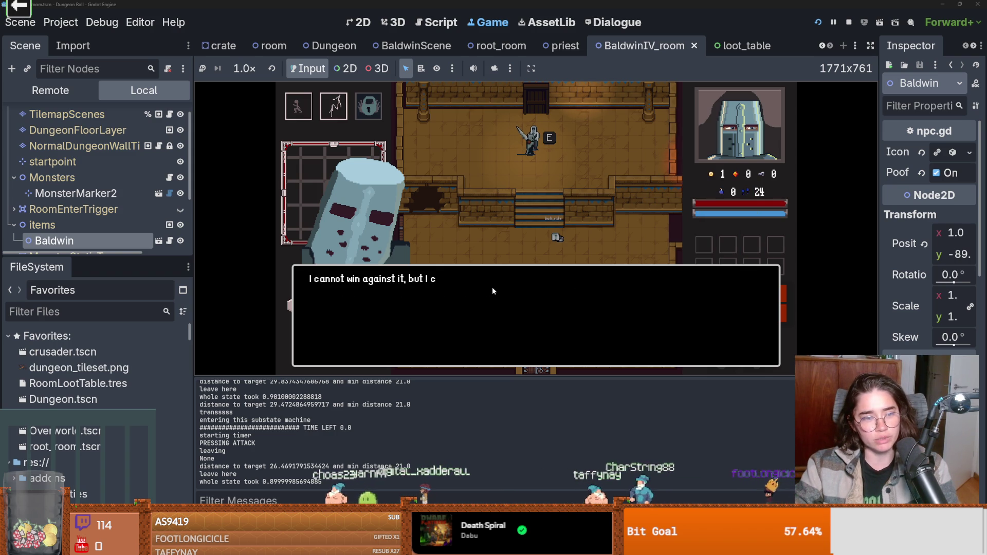
pyautogui.click(492, 289)
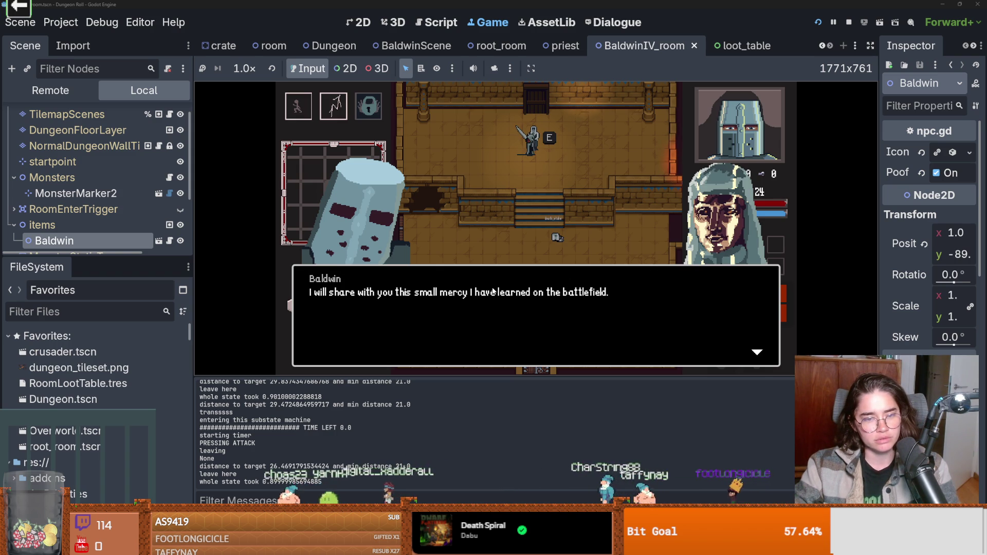
pyautogui.click(492, 291)
pyautogui.click(492, 291)
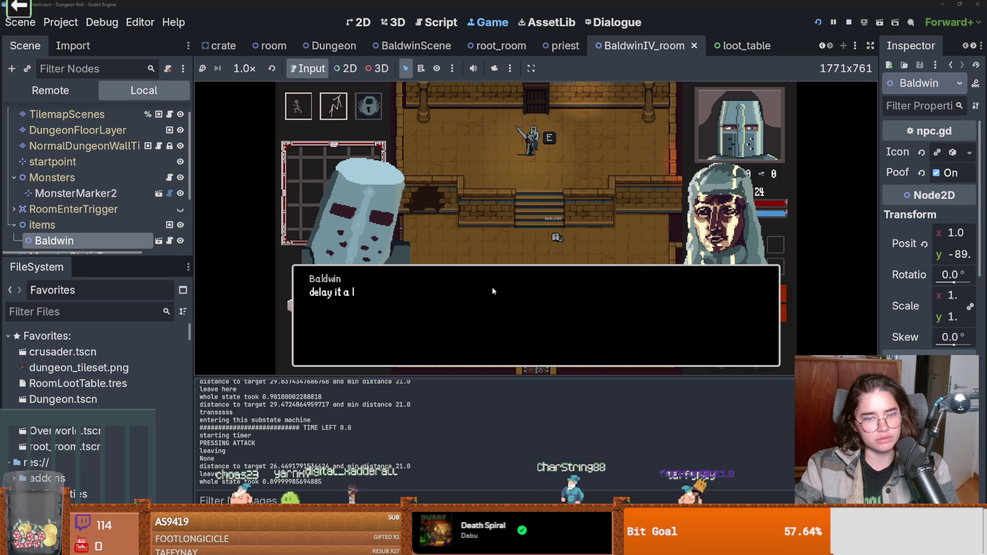
pyautogui.click(492, 291)
pyautogui.click(492, 291)
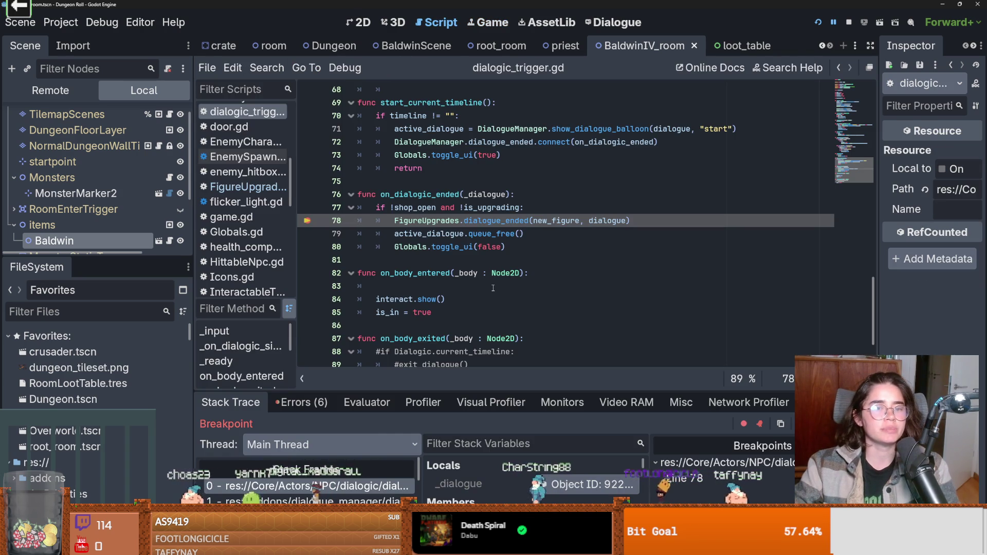
# - Step through dialogue_ended's Baldwin branch into add_room_to_loot_table and back out, then resume the game with F12
pyautogui.press('F11')
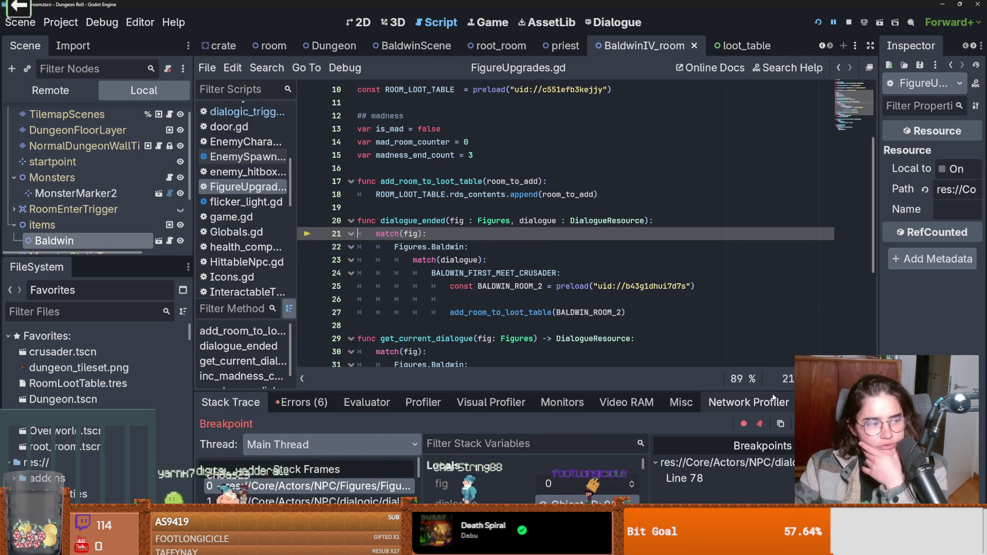
pyautogui.press('F11')
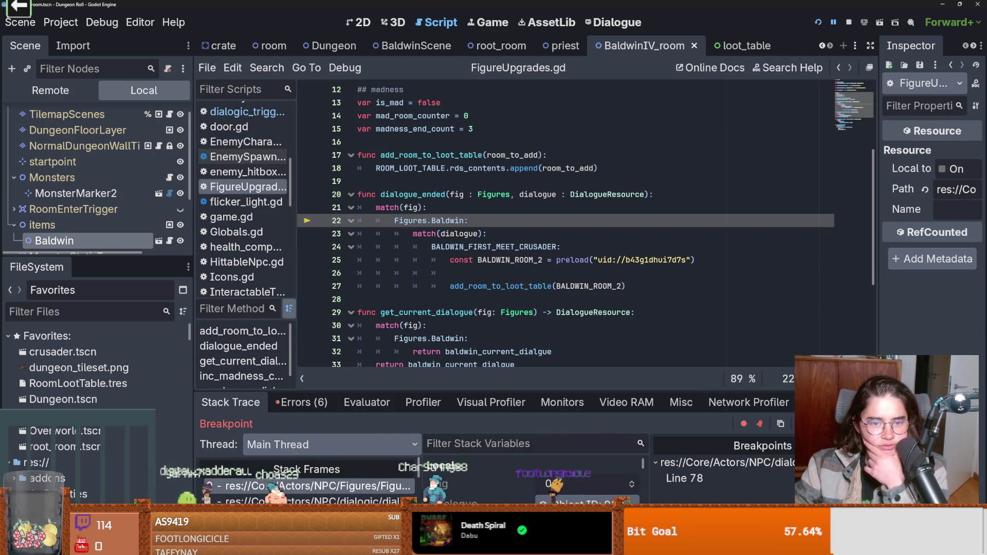
pyautogui.press('F11')
pyautogui.press('F11')
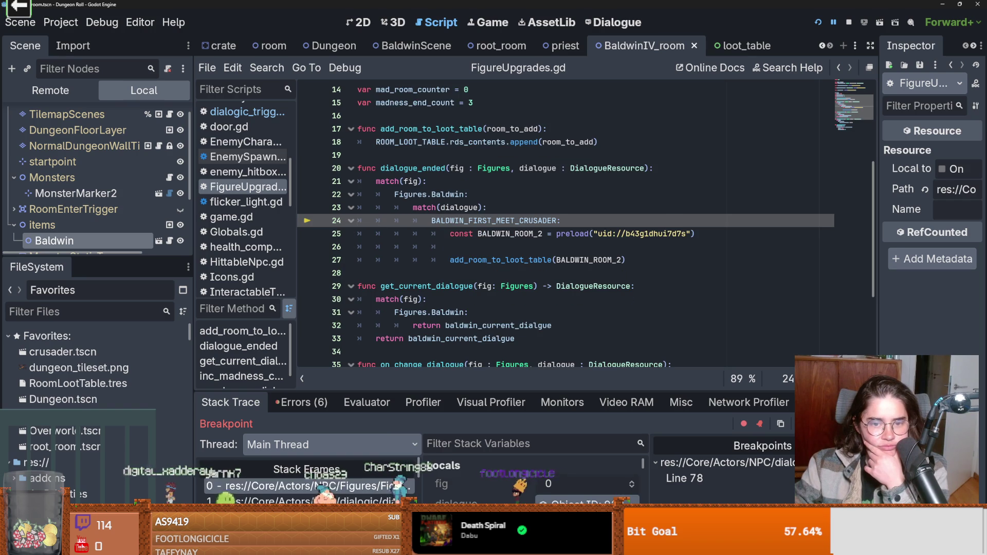
pyautogui.press('F11')
pyautogui.press('F11')
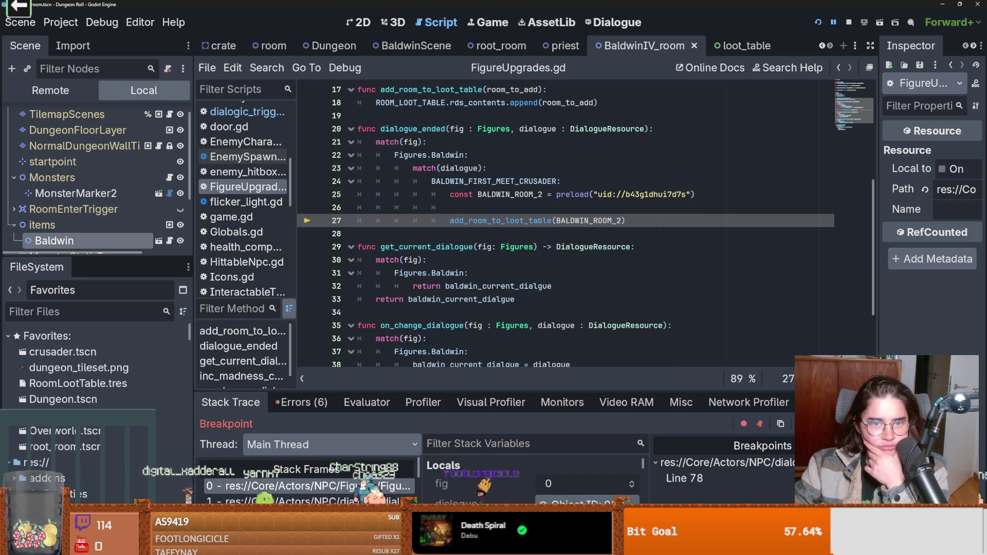
pyautogui.press('F11')
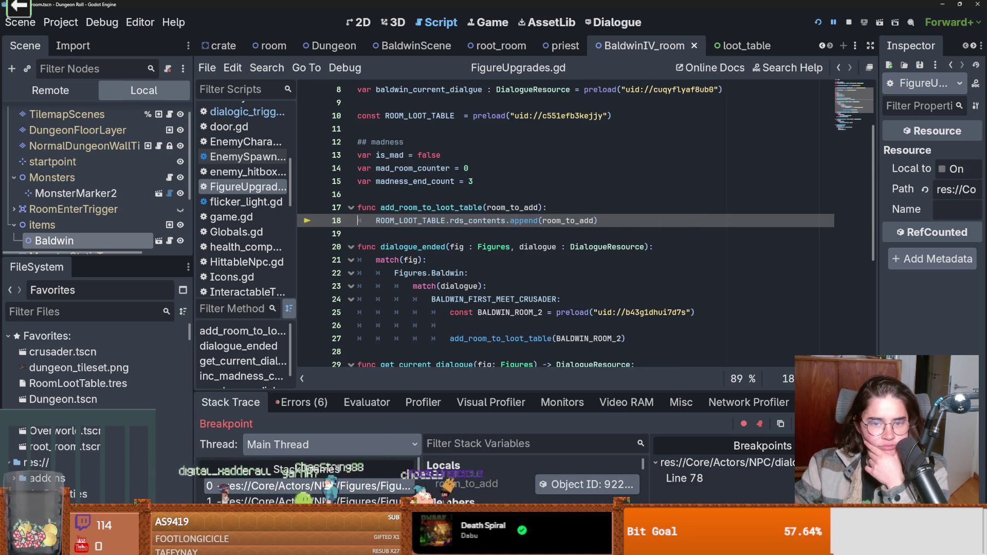
pyautogui.press('F11')
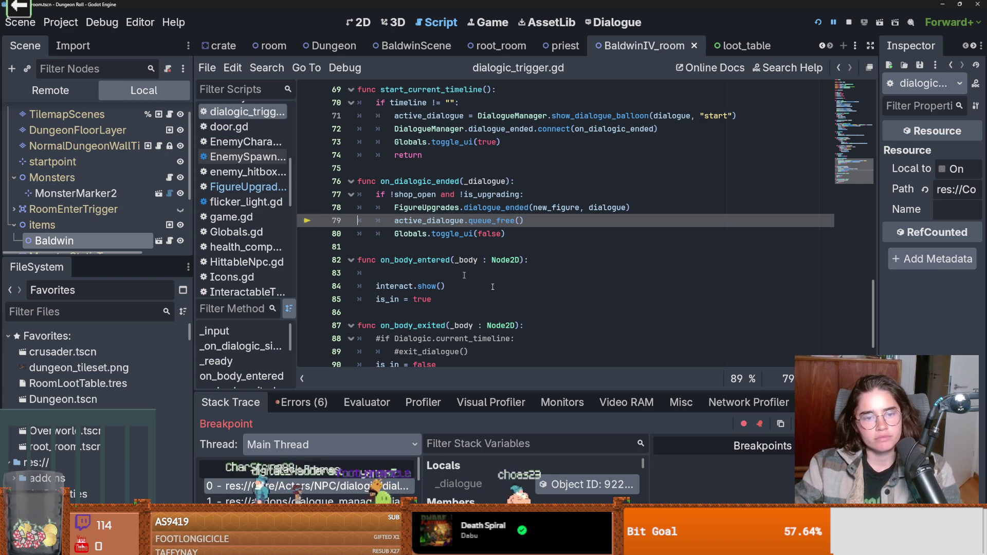
pyautogui.press('F12')
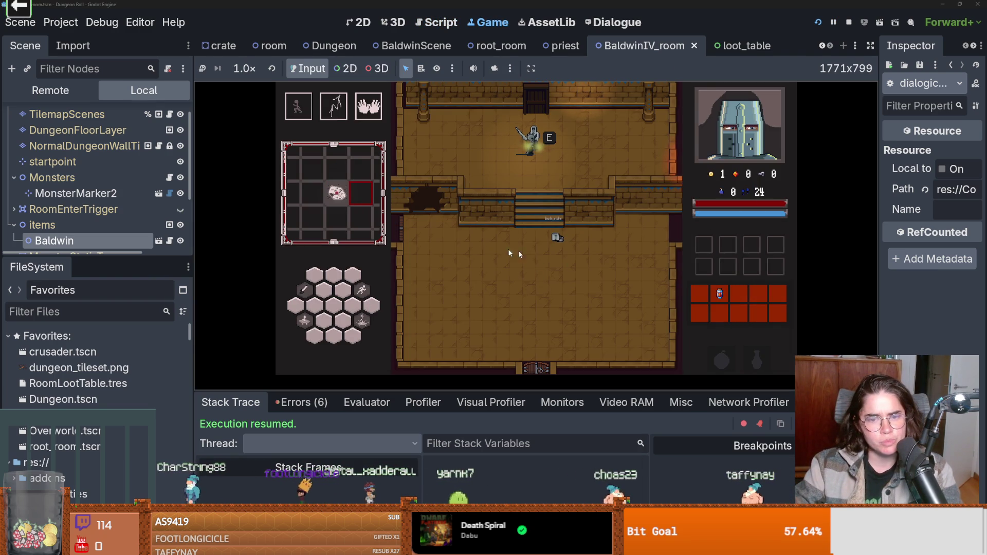
# - Enlarge the Scene and FileSystem docks and open Core/Doors/door.tscn to show its node tree
pyautogui.moveTo(113, 263); pyautogui.dragTo(113, 372)
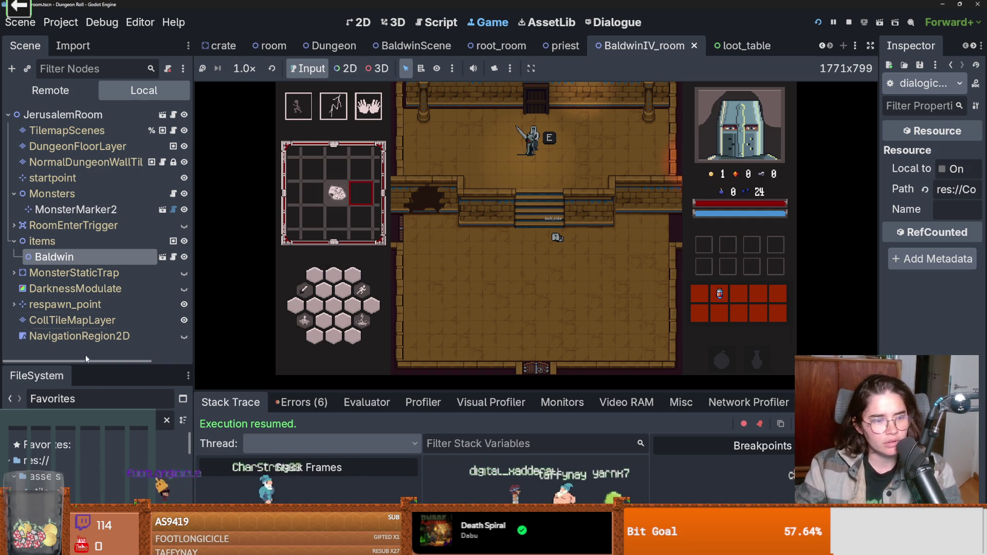
pyautogui.moveTo(86, 365); pyautogui.dragTo(85, 106)
pyautogui.scroll(-5, 132, 378)
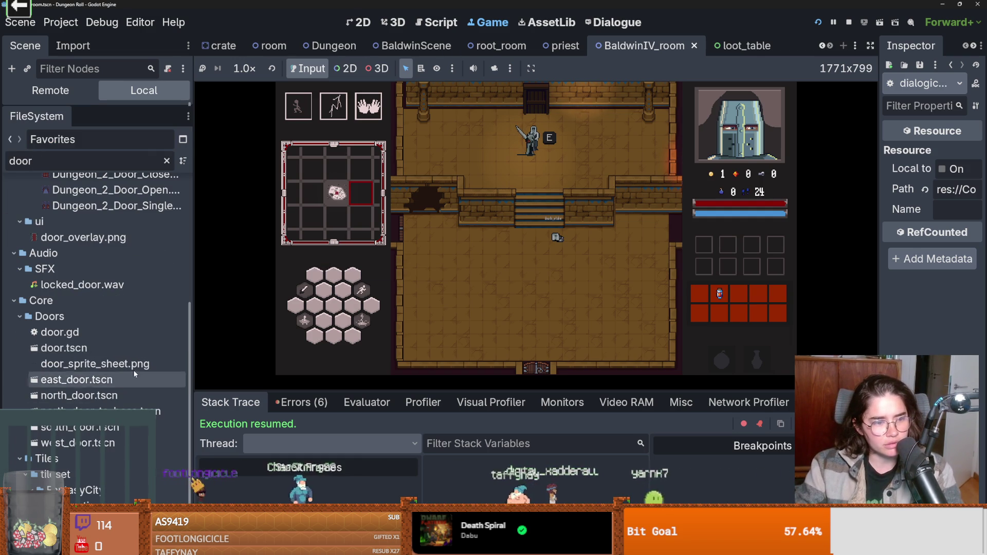
pyautogui.doubleClick(64, 348)
pyautogui.moveTo(166, 315); pyautogui.dragTo(166, 453)
# - Open door.gd and select its room_table variable
pyautogui.click(172, 114)
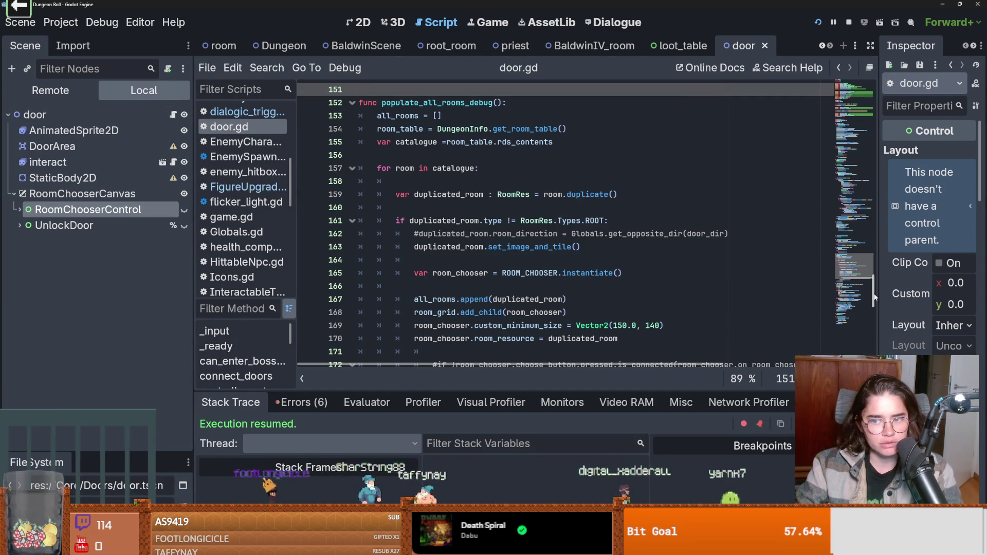
pyautogui.moveTo(873, 297)
pyautogui.mouseDown()
pyautogui.moveTo(878, 89)
pyautogui.moveTo(876, 134)
pyautogui.mouseUp()
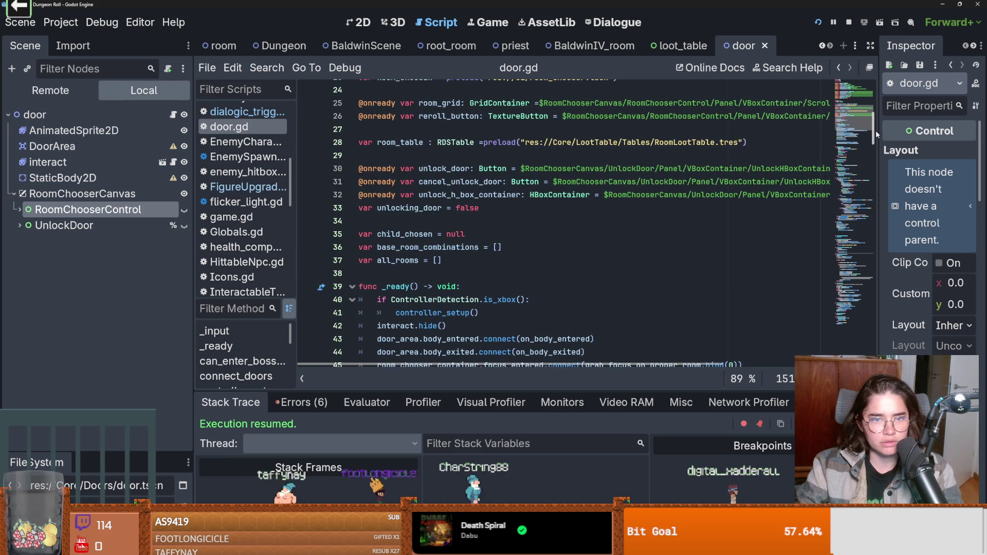
pyautogui.doubleClick(408, 142)
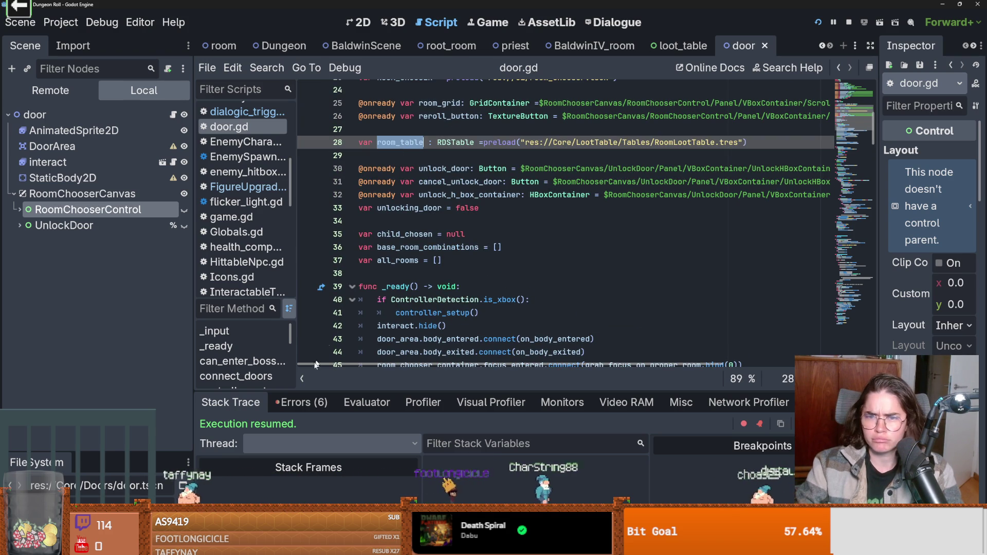
# - Filter FileSystem for 'roomloo' to inspect RoomLootTable.tres, then open FigureUpgrades.gd
pyautogui.moveTo(163, 451); pyautogui.dragTo(154, 247)
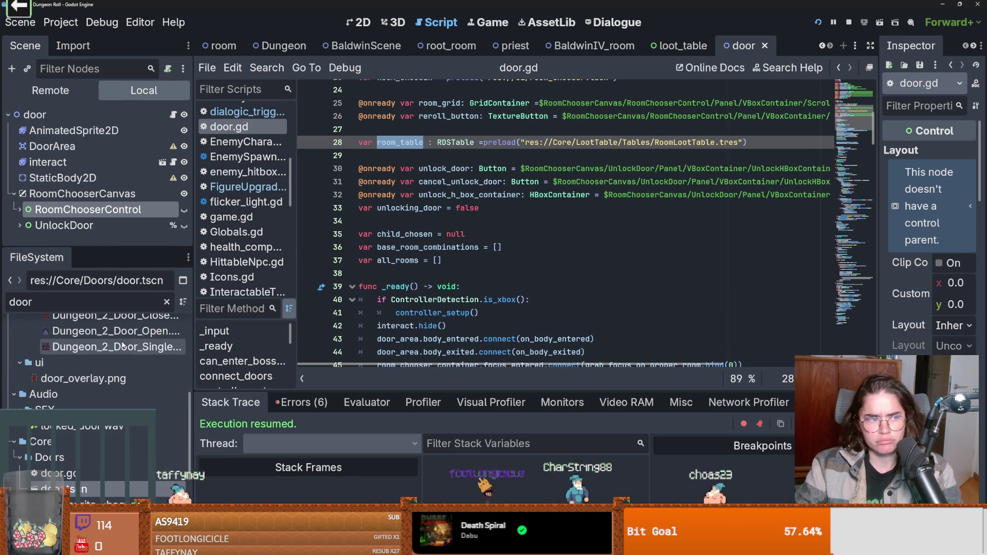
pyautogui.press('BackSpace')
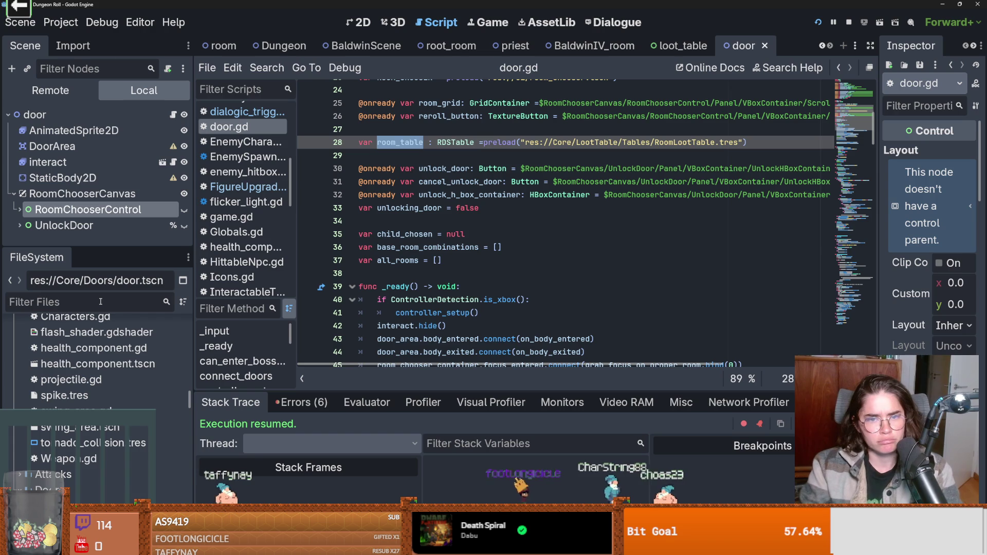
pyautogui.write('roomloo')
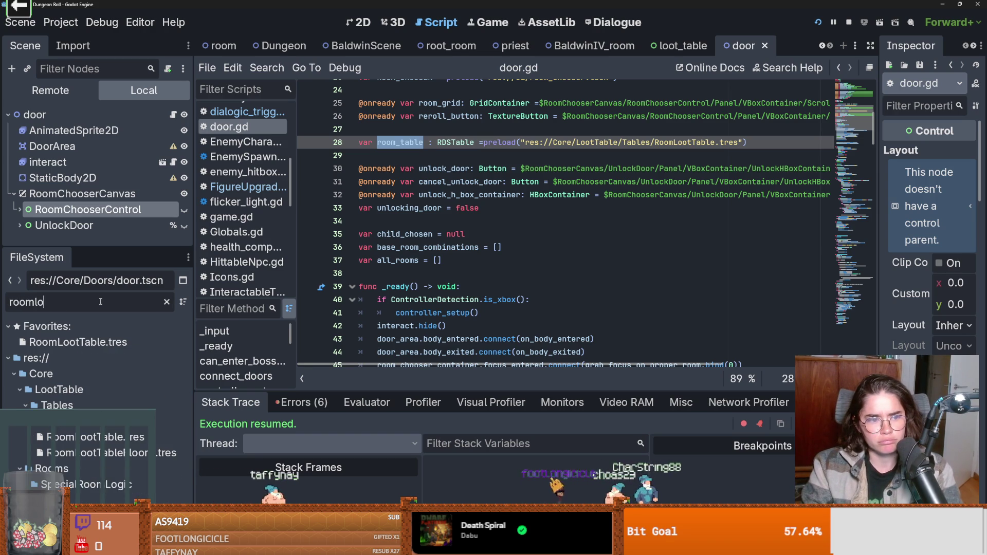
pyautogui.click(106, 437)
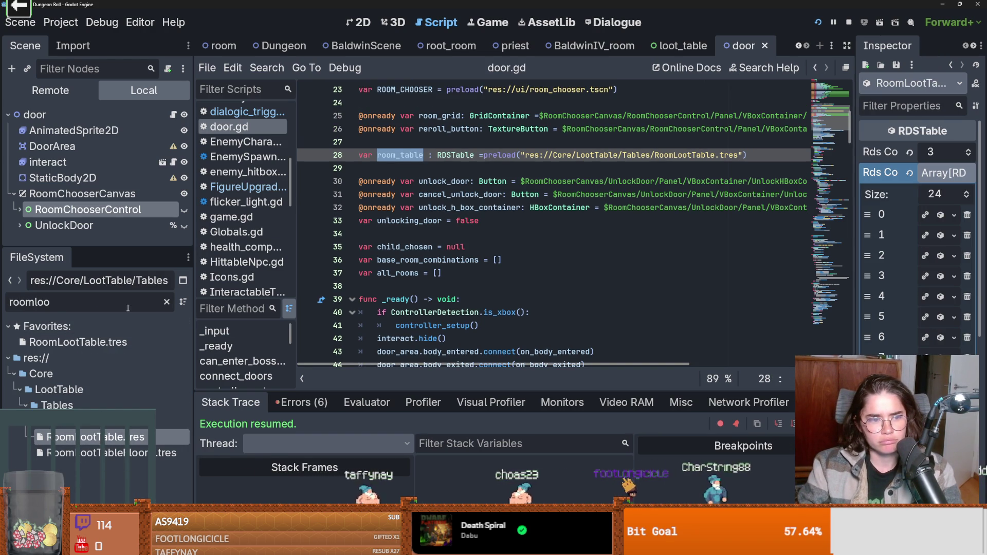
pyautogui.click(250, 187)
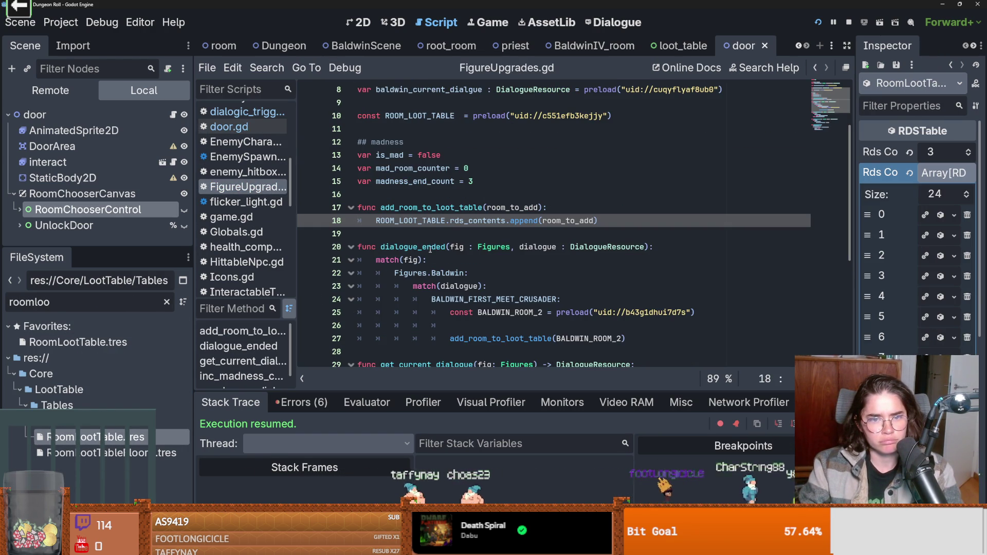
# - Delete the ROOM_LOOT_TABLE append call on line 19 of add_room_to_loot_table
pyautogui.scroll(1, 430, 249)
pyautogui.scroll(-2, 447, 242)
pyautogui.scroll(1, 467, 237)
pyautogui.scroll(1, 466, 237)
pyautogui.doubleClick(440, 155)
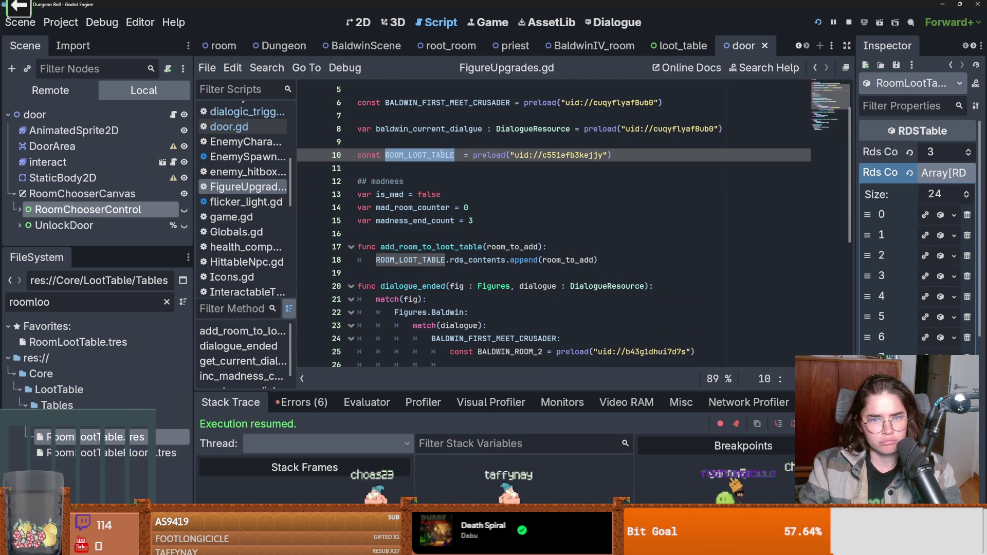
pyautogui.click(556, 234)
pyautogui.click(613, 262)
pyautogui.click(590, 248)
pyautogui.press('Return')
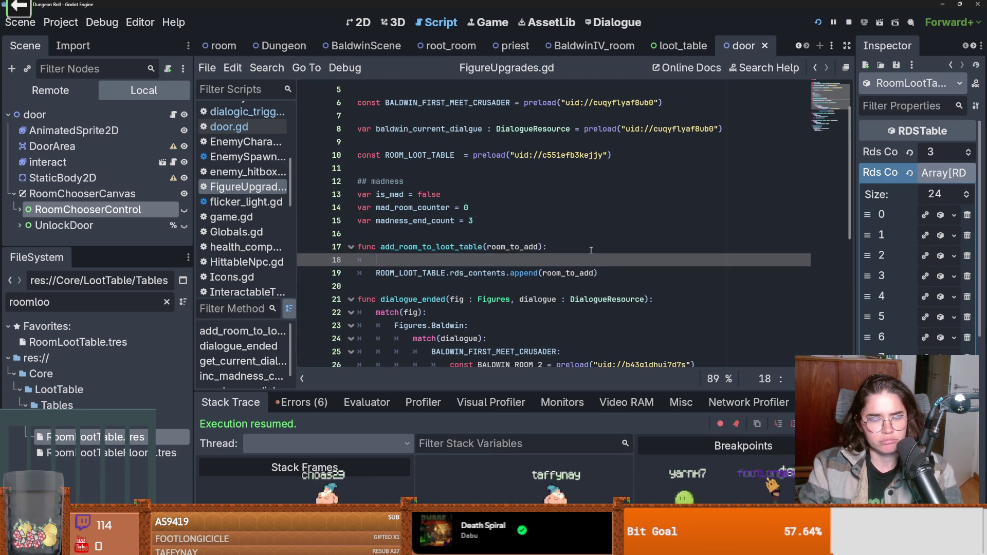
pyautogui.press('BackSpace')
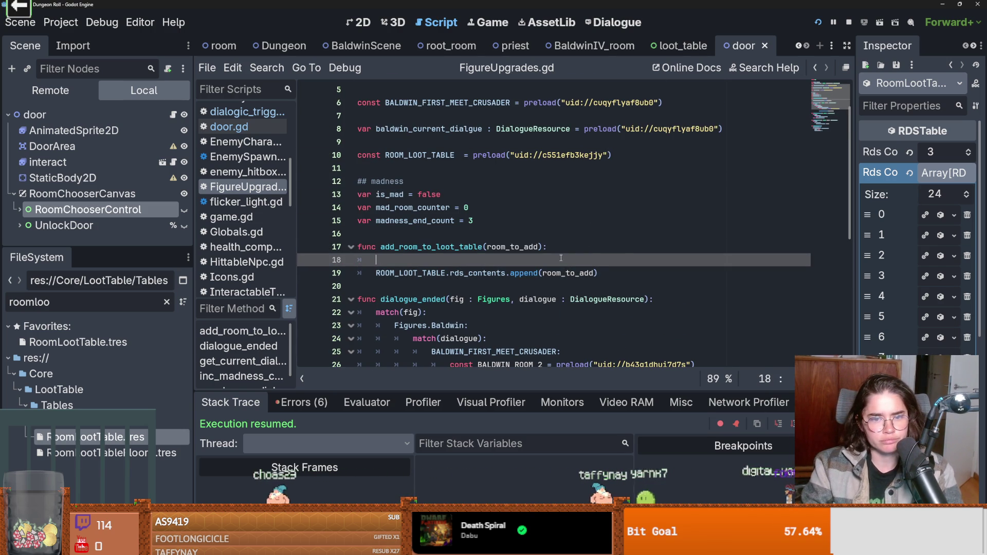
pyautogui.moveTo(597, 273); pyautogui.dragTo(375, 273)
pyautogui.press('BackSpace')
# - Replace the ROOM_LOOT_TABLE constant with 'signal add_room_to_loot(room : RDSObject)'
pyautogui.moveTo(612, 155); pyautogui.dragTo(337, 158)
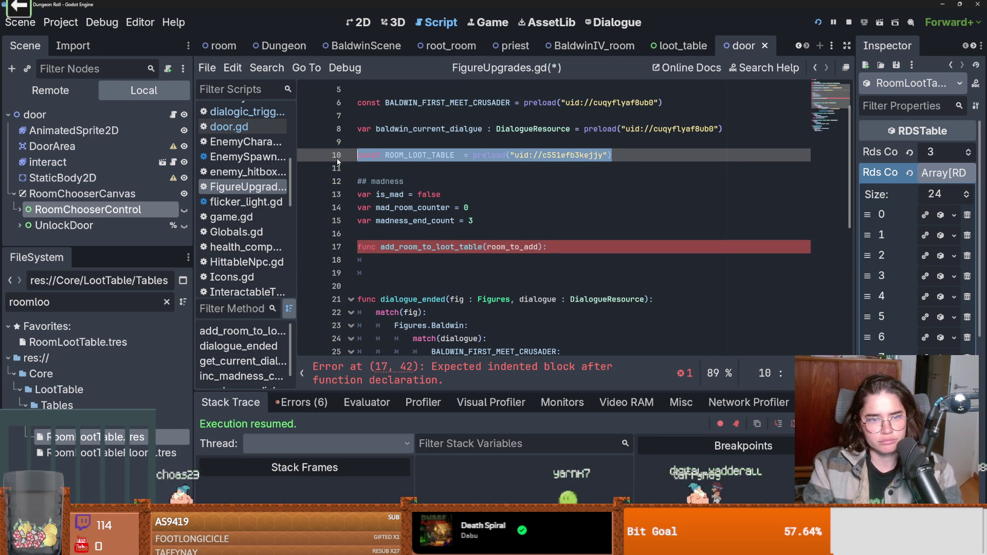
pyautogui.write('signal add_')
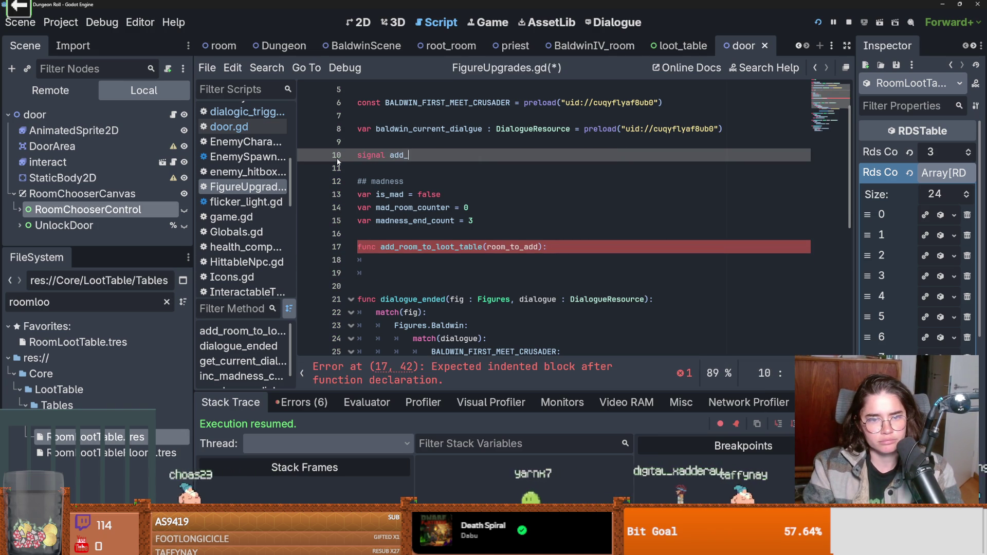
pyautogui.write('roomb')
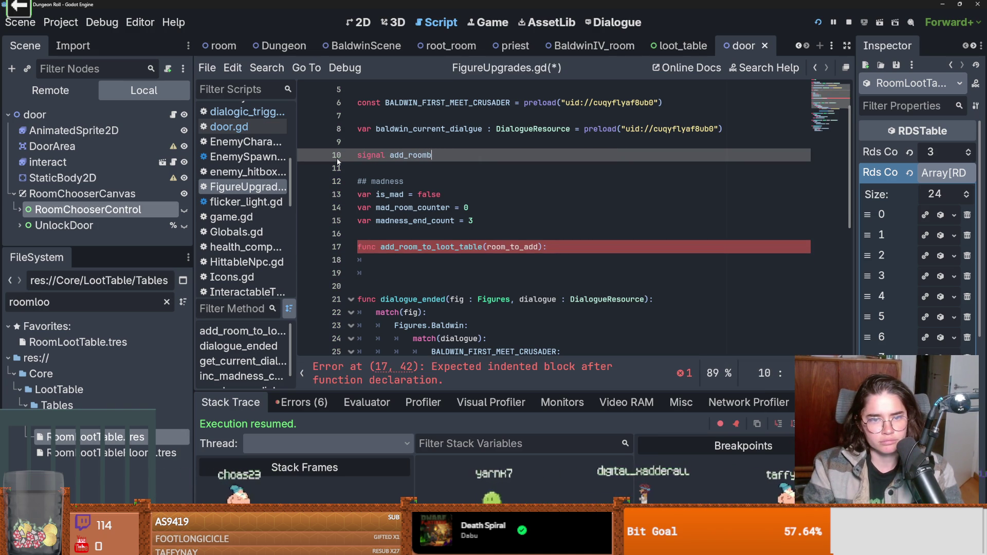
pyautogui.press('BackSpace')
pyautogui.write('_to_loot')
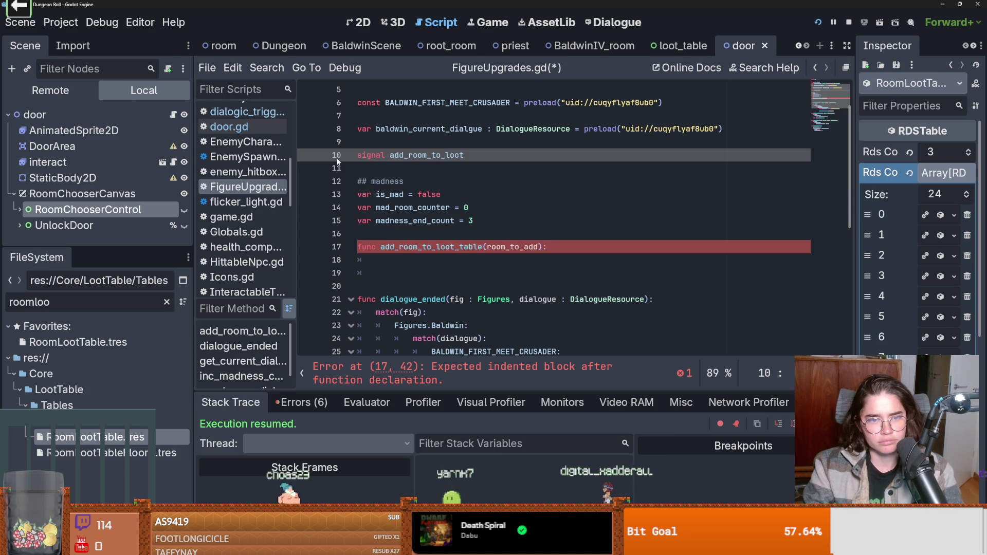
pyautogui.write('(room :')
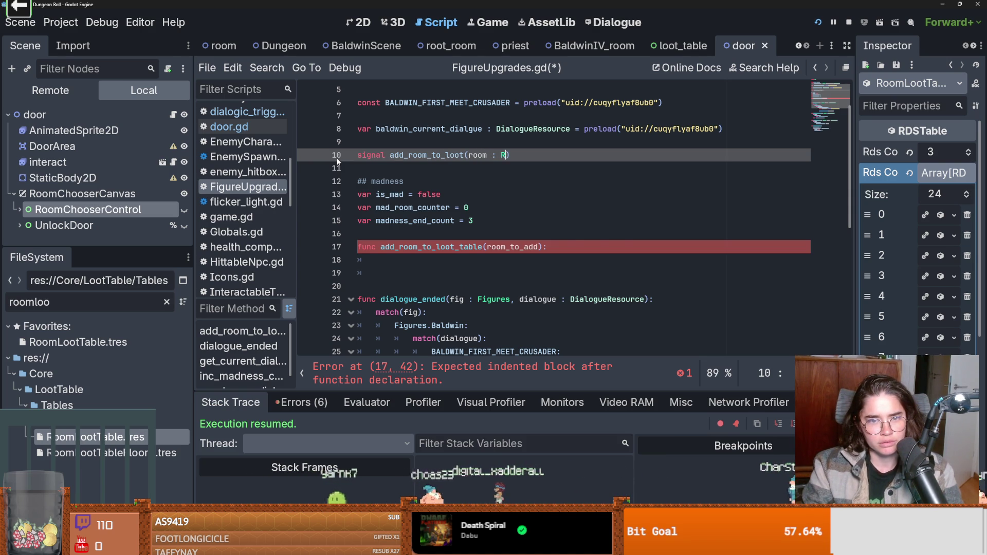
pyautogui.write(' RD')
pyautogui.press('Down')
pyautogui.press('Return')
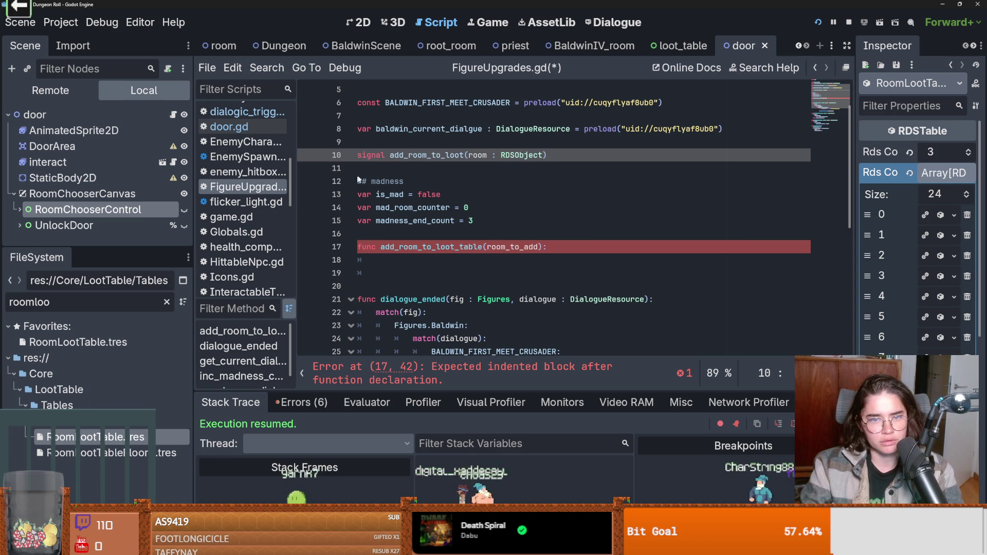
# - Write add_room_to_loot.emit(room_to_add) on line 19 and save FigureUpgrades.gd
pyautogui.doubleClick(466, 155)
pyautogui.hotkey('ctrl', 'c')
pyautogui.click(415, 267)
pyautogui.hotkey('ctrl', 'v')
pyautogui.write('.emit(')
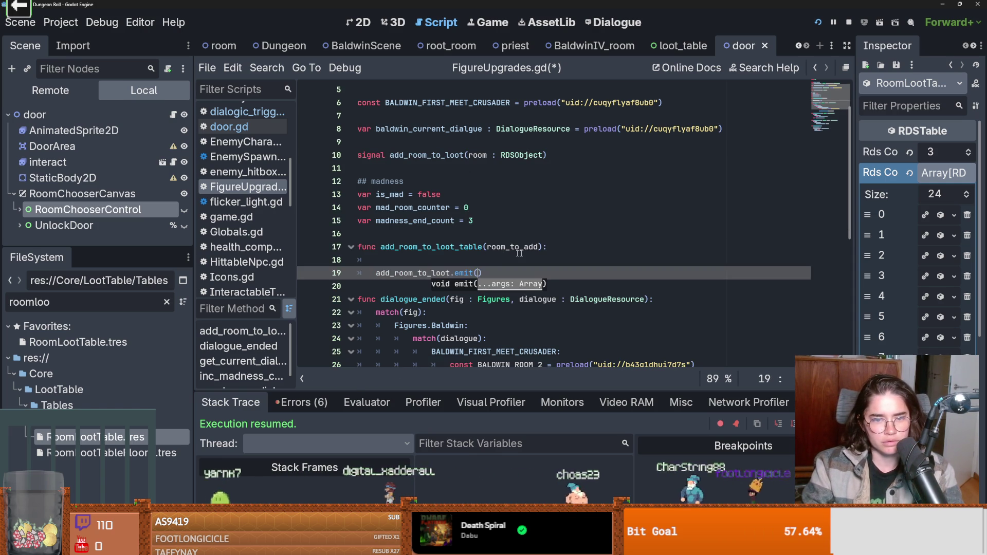
pyautogui.doubleClick(530, 248)
pyautogui.hotkey('ctrl', 'c')
pyautogui.click(479, 273)
pyautogui.hotkey('ctrl', 'v')
pyautogui.hotkey('ctrl', 's')
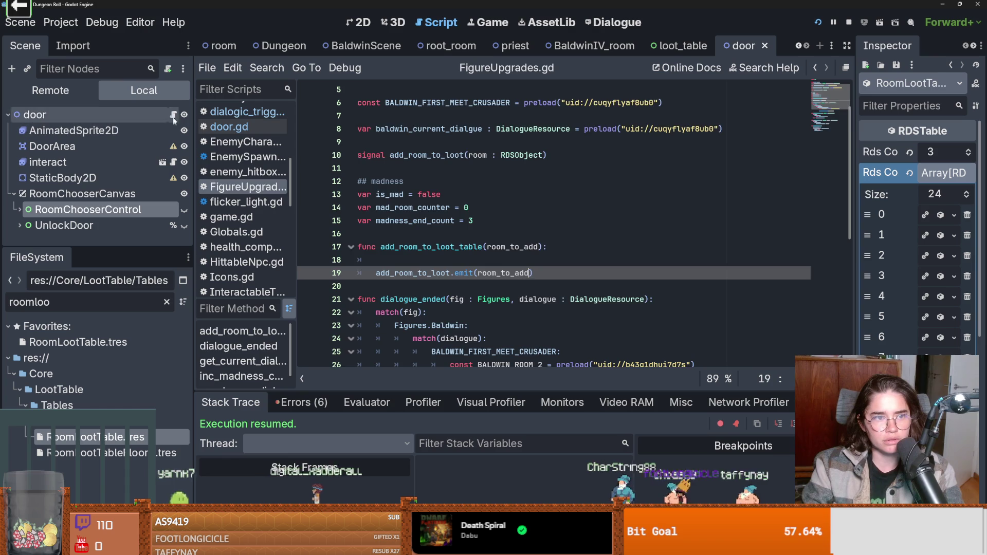
# - Back in door.gd, add a new blank line after line 50 in _ready
pyautogui.click(247, 125)
pyautogui.scroll(-5, 419, 221)
pyautogui.click(463, 142)
pyautogui.press('Return')
pyautogui.hotkey('ctrl', 'z')
pyautogui.click(638, 286)
pyautogui.press('Return')
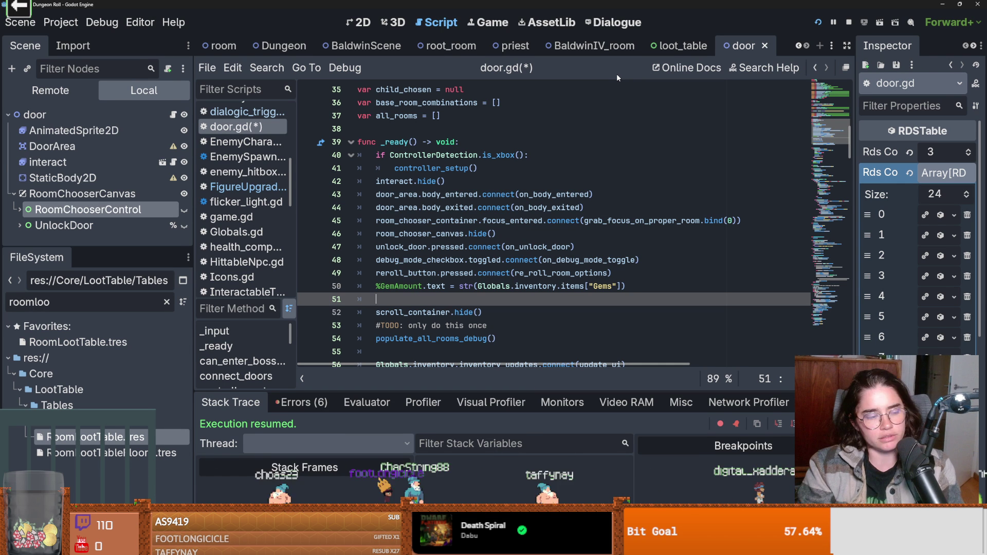
# - Add FigureUpgrades.add_room_to_loot.connect(add_room_to_table) in _ready, then move to empty line 58
pyautogui.write('FigureUpgrades.add_room_to_loot.connect')
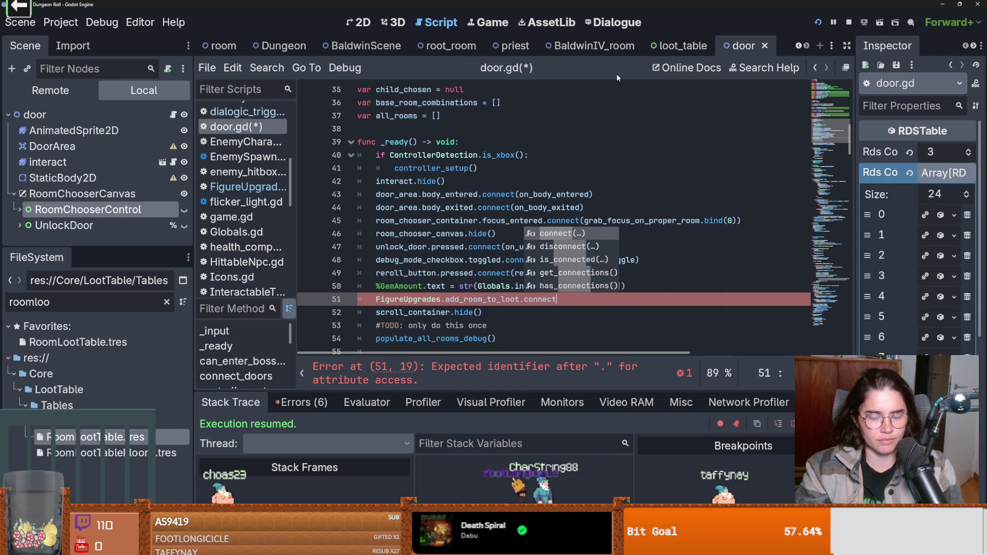
pyautogui.press('Return')
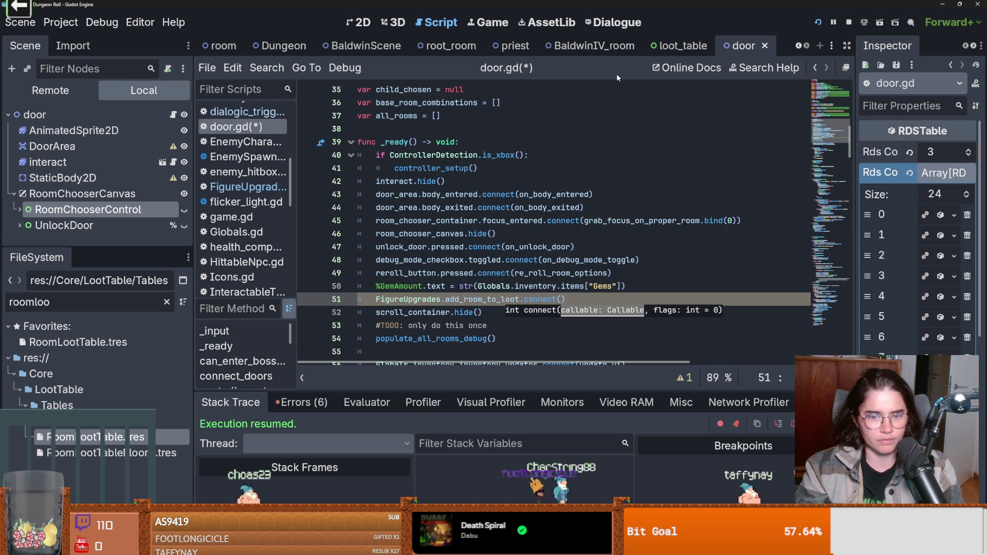
pyautogui.write('add_room_to_table')
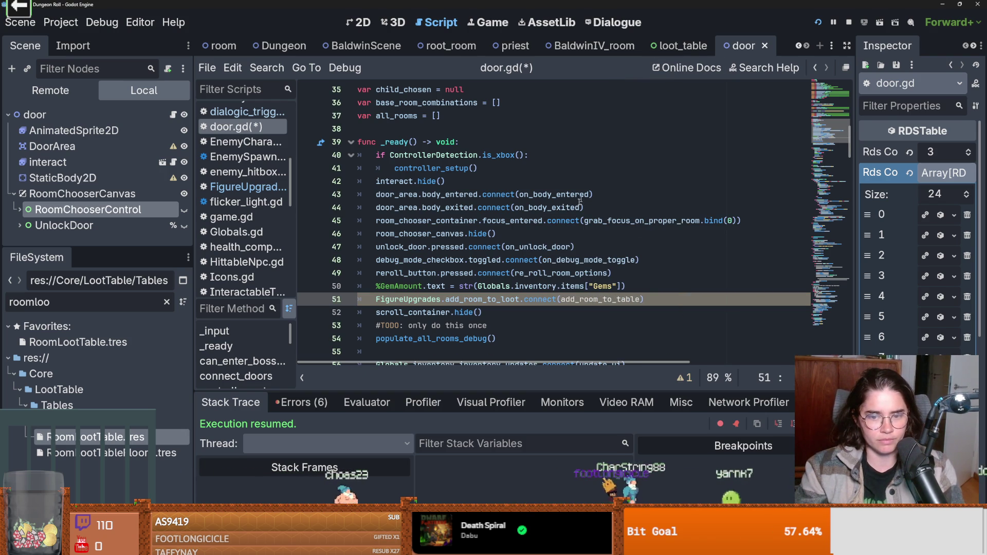
pyautogui.scroll(-2, 386, 251)
pyautogui.scroll(-2, 387, 250)
pyautogui.click(396, 235)
pyautogui.scroll(-2, 406, 233)
pyautogui.click(392, 234)
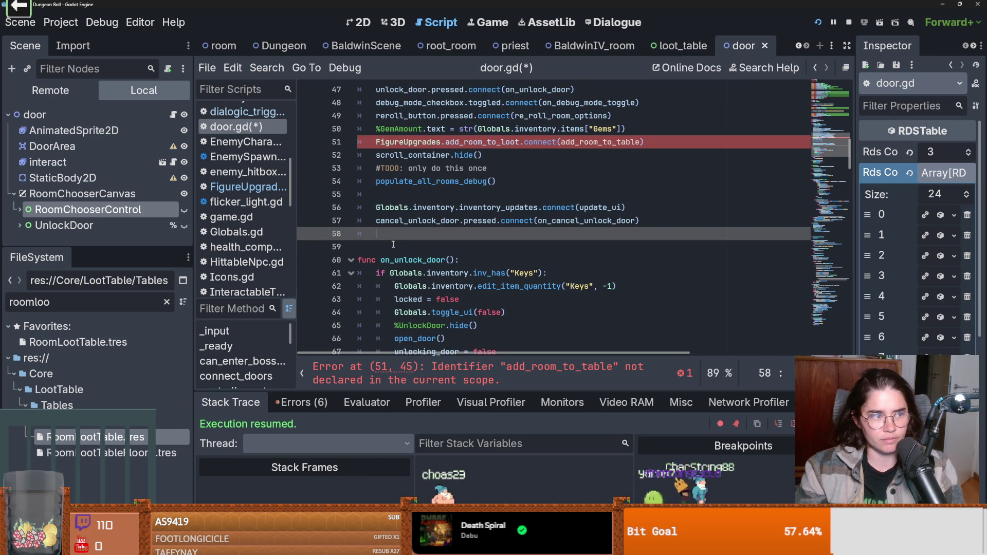
# - Start the add_room_to_table handler body with room_table.rds_contents on line 60
pyautogui.press('BackSpace')
pyautogui.press('Return')
pyautogui.write('func add_room_to_table(room_to_add):')
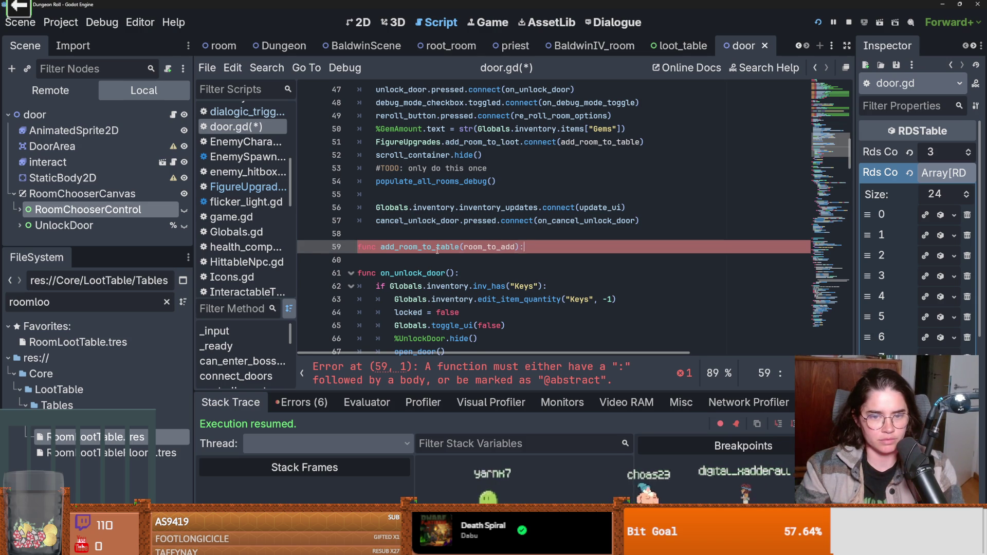
pyautogui.press('Return')
pyautogui.scroll(12, 434, 244)
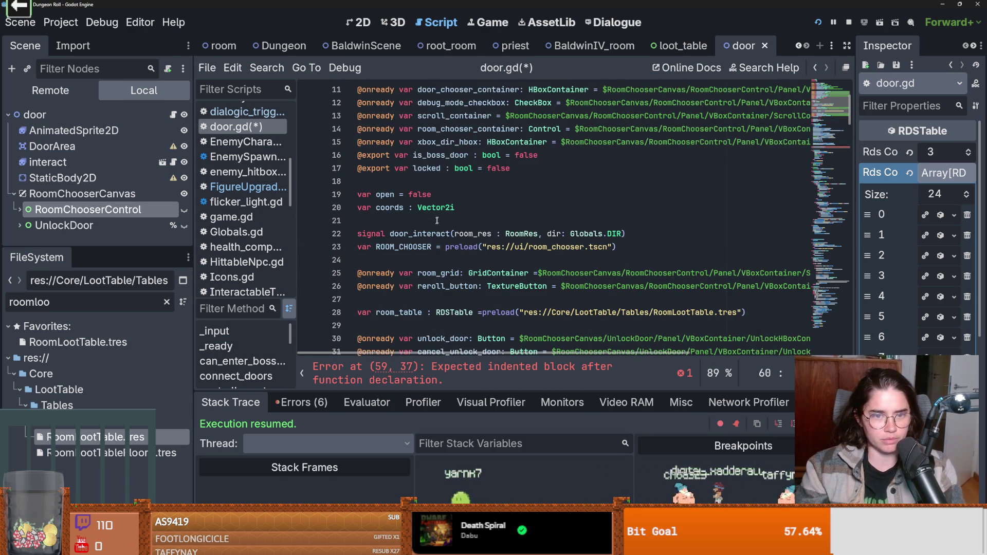
pyautogui.doubleClick(406, 247)
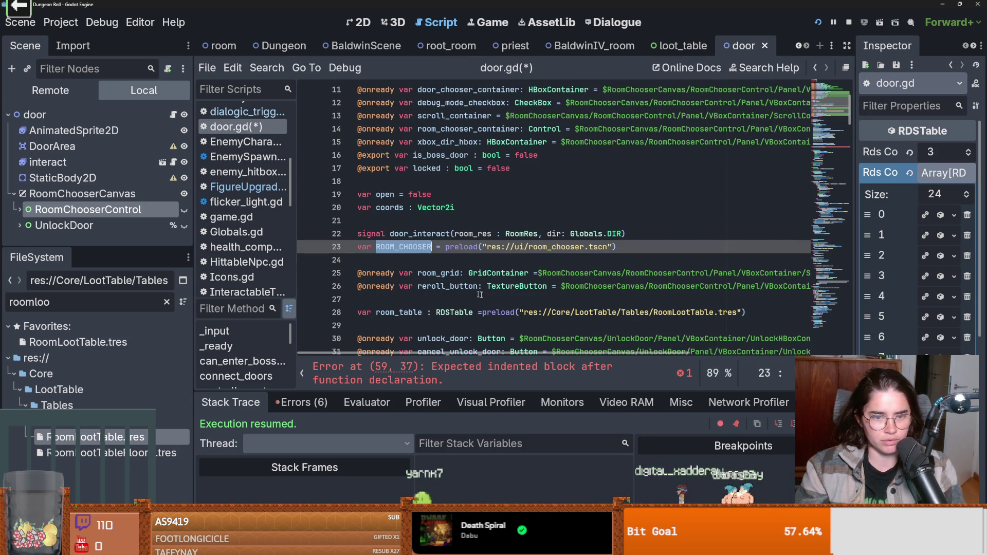
pyautogui.doubleClick(398, 312)
pyautogui.scroll(-10, 401, 290)
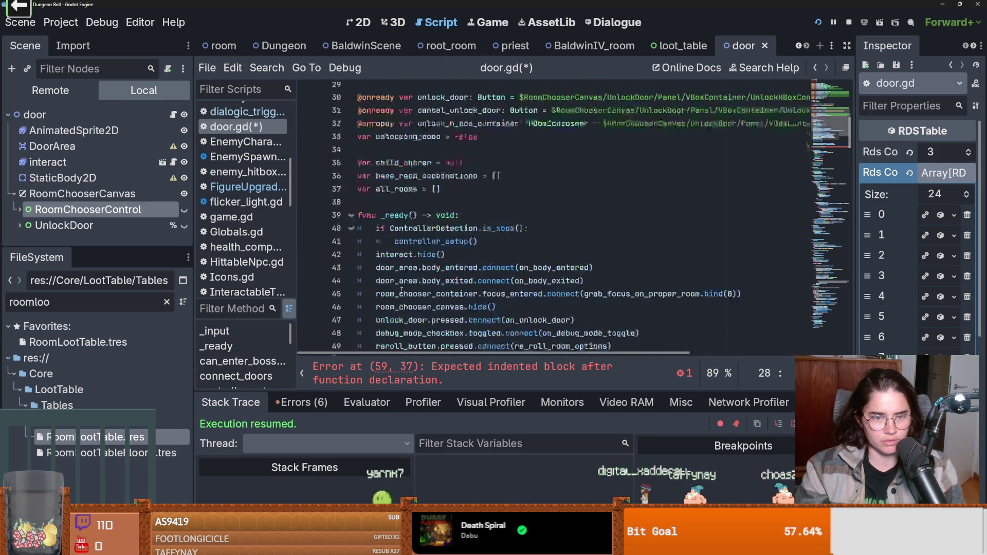
pyautogui.scroll(-2, 402, 290)
pyautogui.click(403, 262)
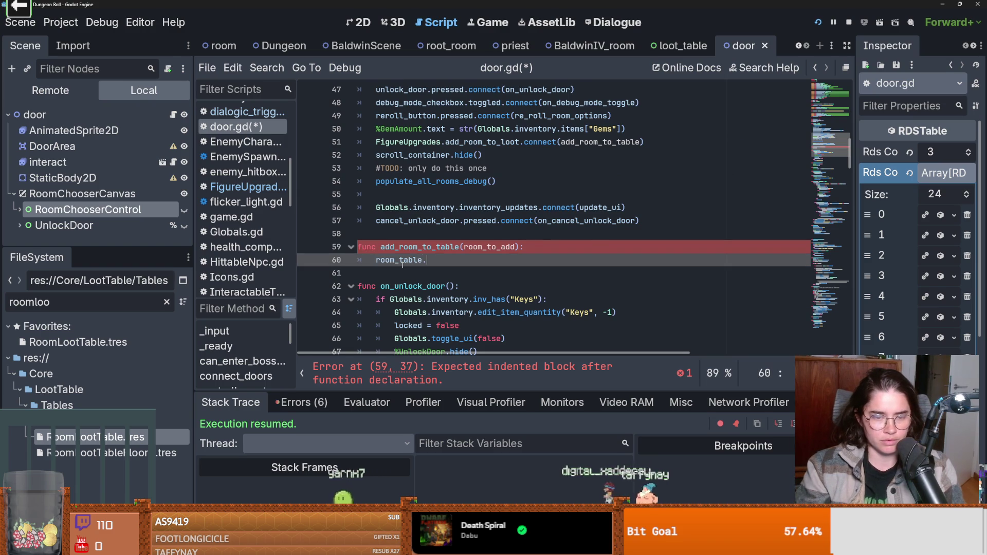
pyautogui.hotkey('ctrl', 'v')
pyautogui.write('.rds')
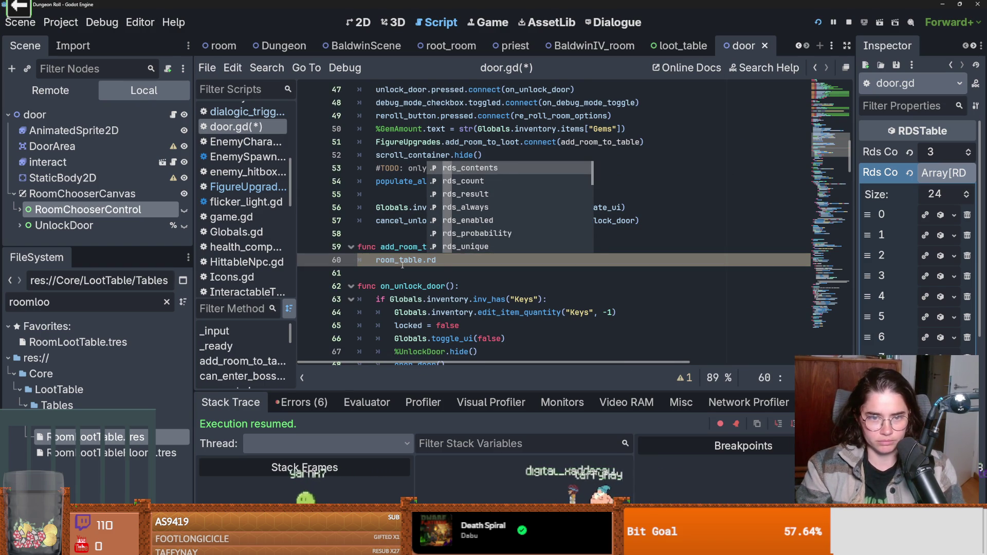
pyautogui.press('Return')
# - Check where rds_contents is declared, then extend line 60 with append(roo and run the game
pyautogui.keyDown('ctrl'); pyautogui.click(452, 260); pyautogui.keyUp('ctrl')
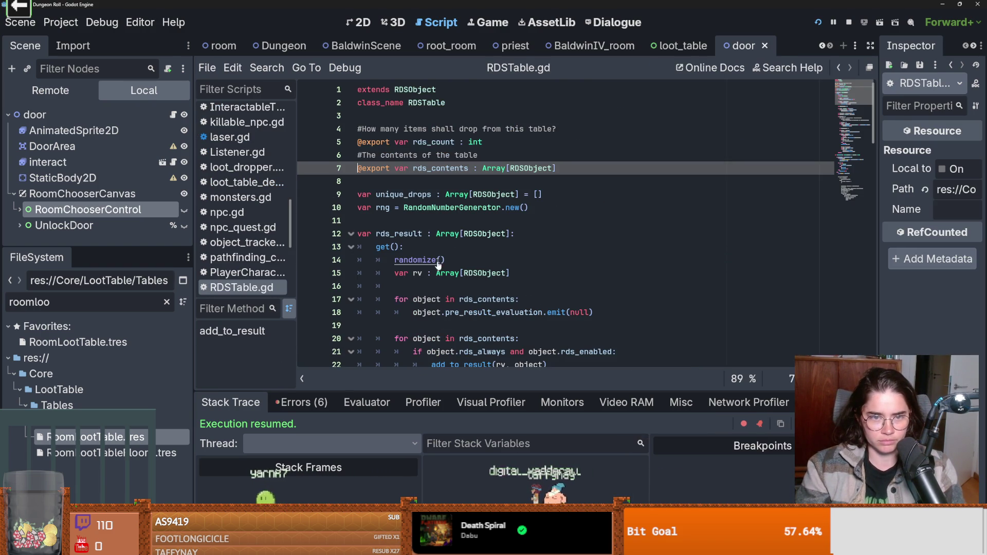
pyautogui.doubleClick(434, 169)
pyautogui.click(509, 143)
pyautogui.press('Return')
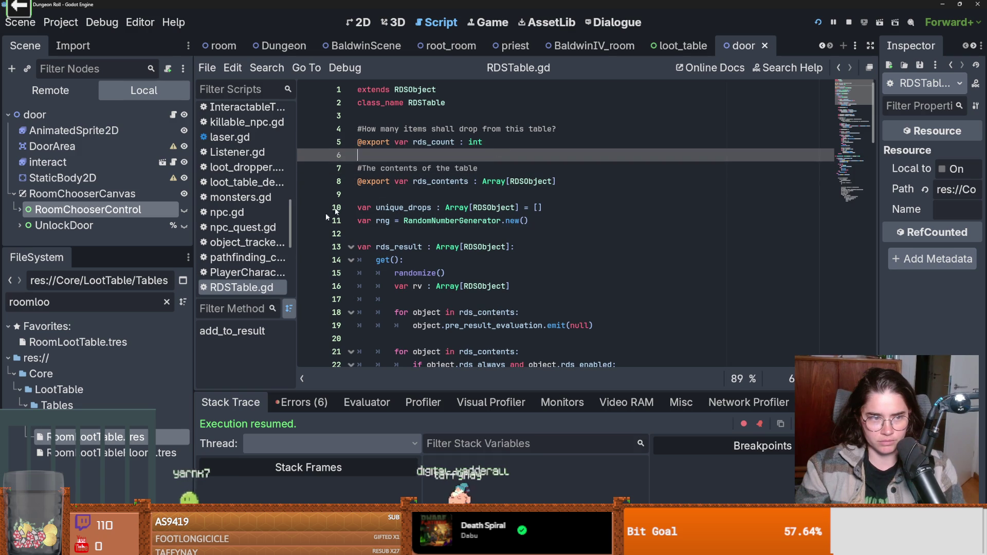
pyautogui.press('Down')
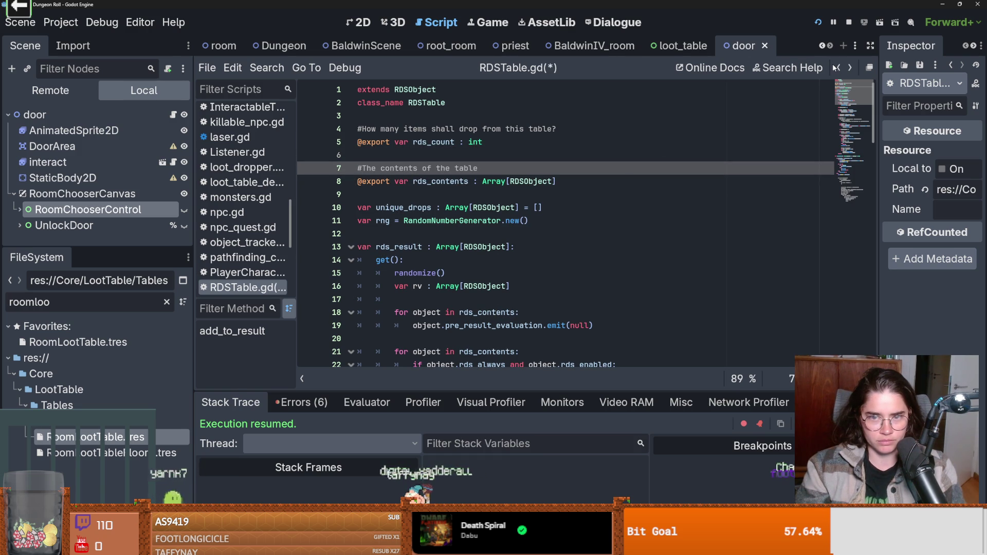
pyautogui.click(836, 67)
pyautogui.click(483, 262)
pyautogui.write('append')
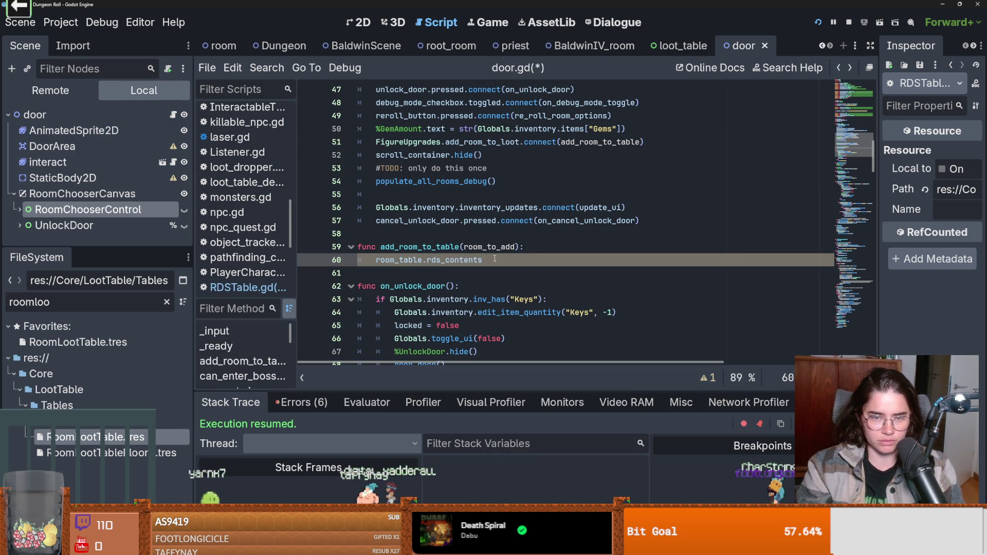
pyautogui.write('(roo')
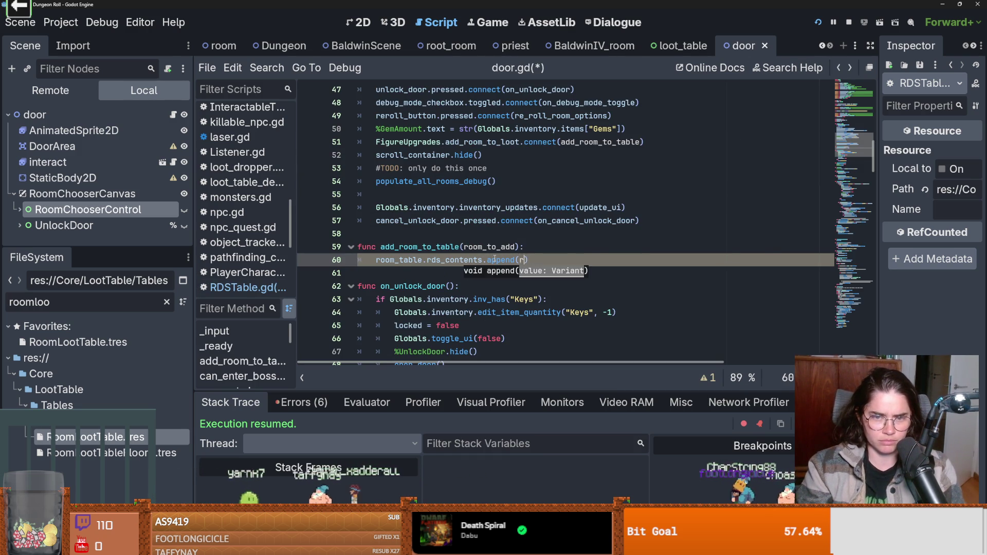
pyautogui.press('F6')
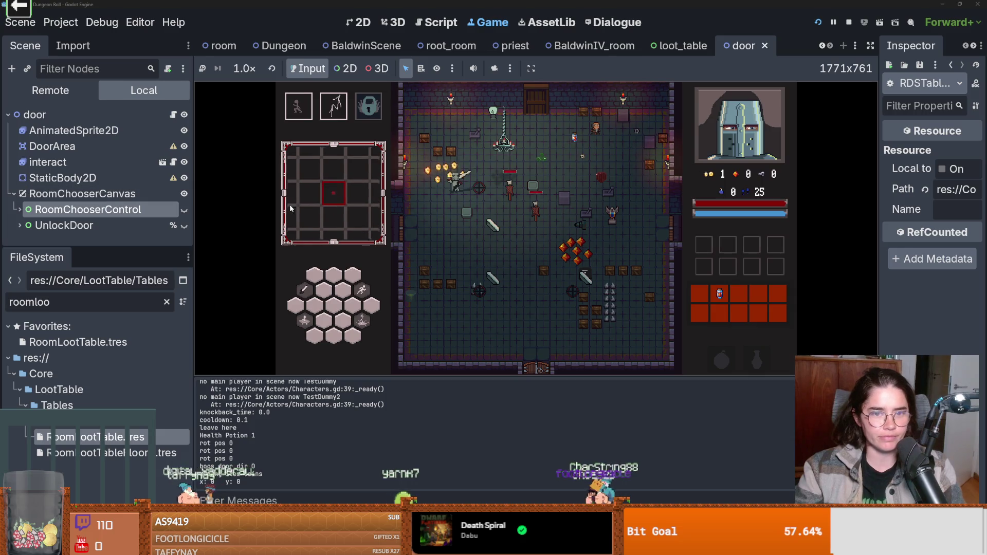
# - Show the debug room list, enter a chosen room, and attack its enemy
pyautogui.click(504, 255)
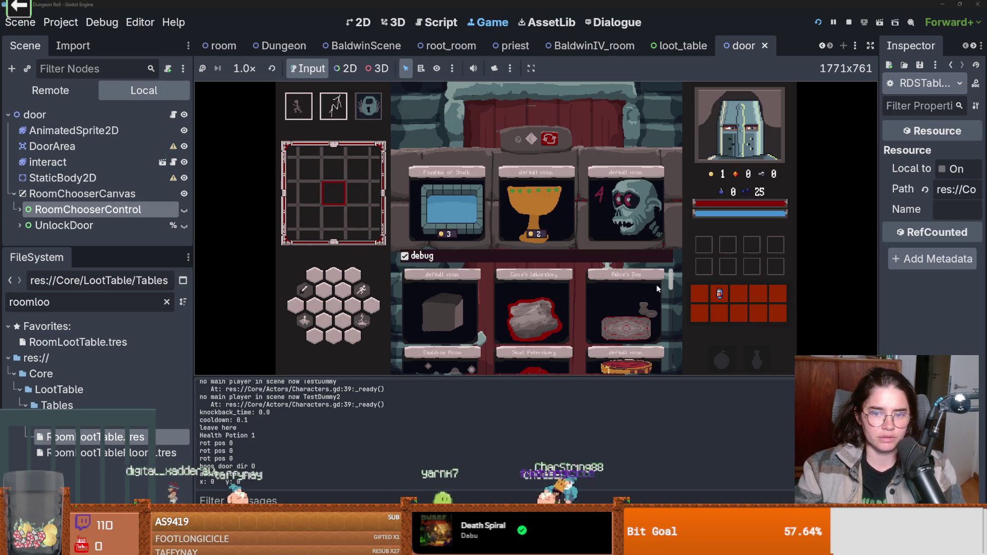
pyautogui.scroll(-10, 672, 282)
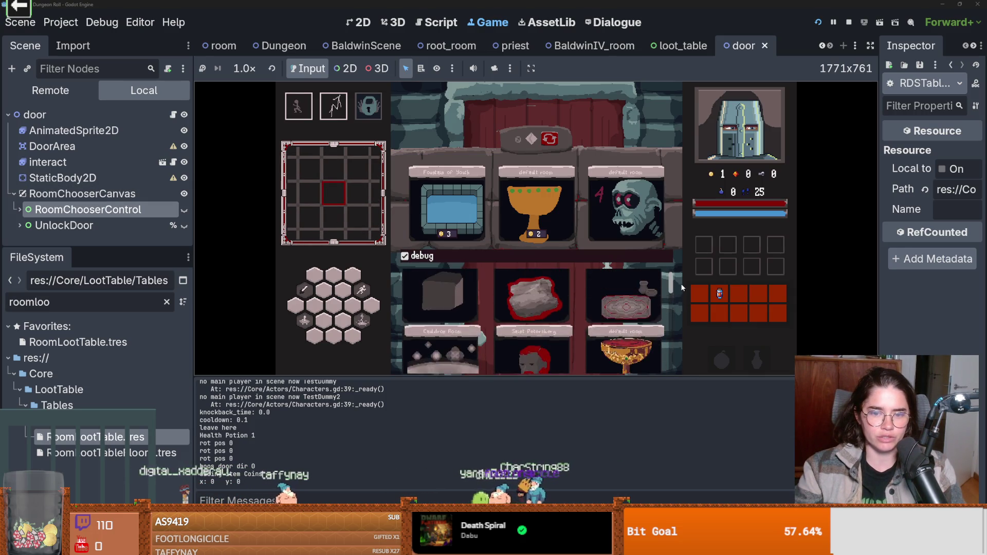
pyautogui.click(610, 303)
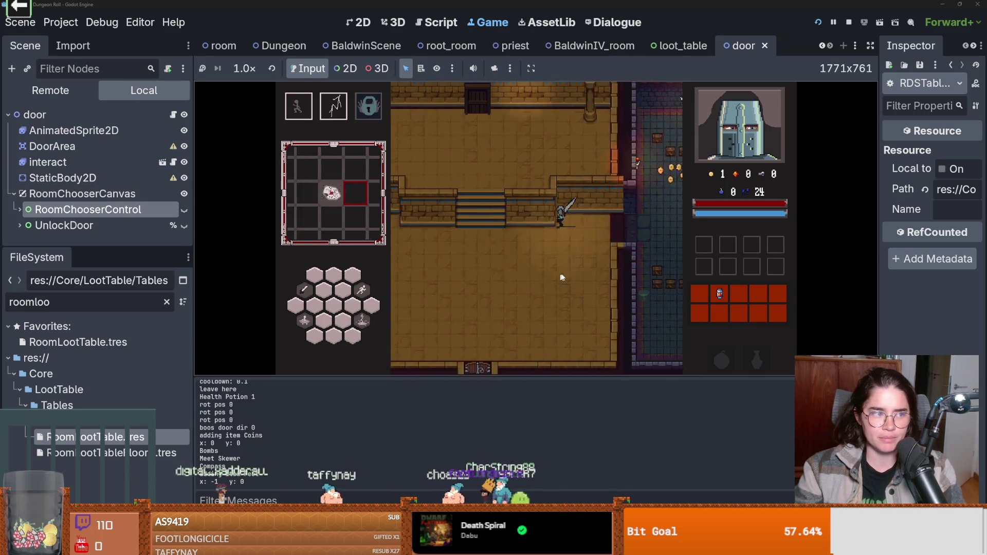
pyautogui.click(525, 201)
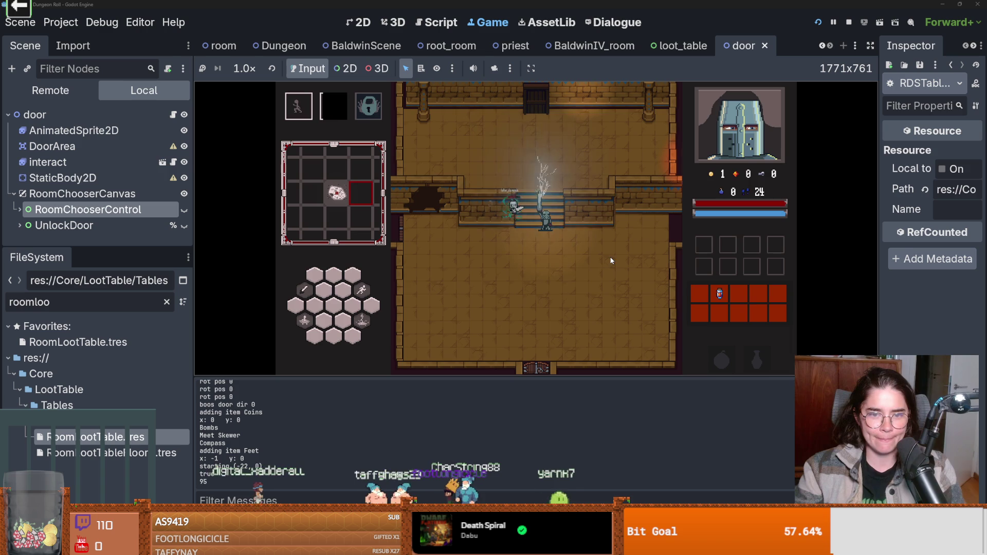
pyautogui.press('space')
pyautogui.click(525, 201)
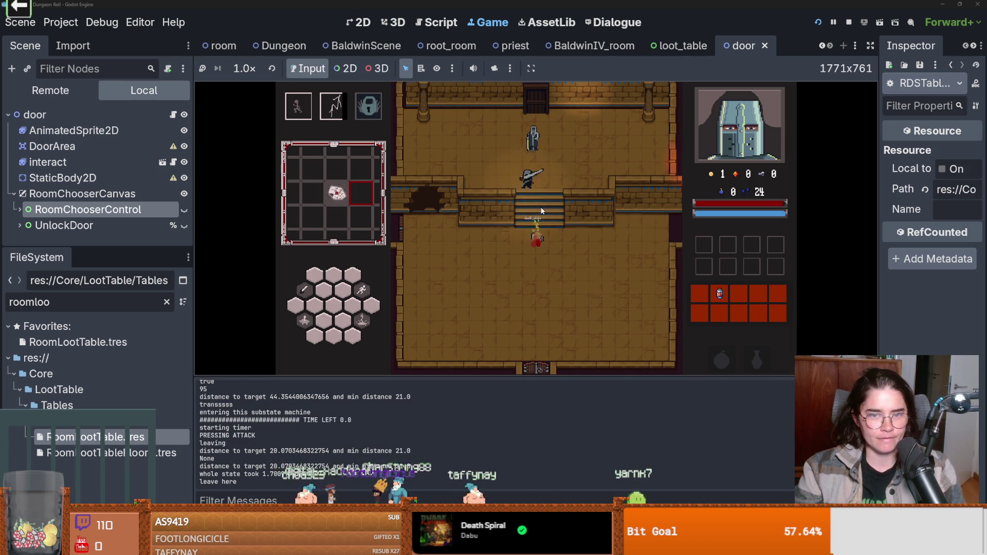
# - Talk to Baldwin and advance his dialogue to the end, then walk down past the stairs
pyautogui.press('e')
pyautogui.click(427, 293)
pyautogui.click(428, 293)
pyautogui.click(428, 293)
pyautogui.click(428, 293)
pyautogui.click(428, 293)
pyautogui.click(428, 292)
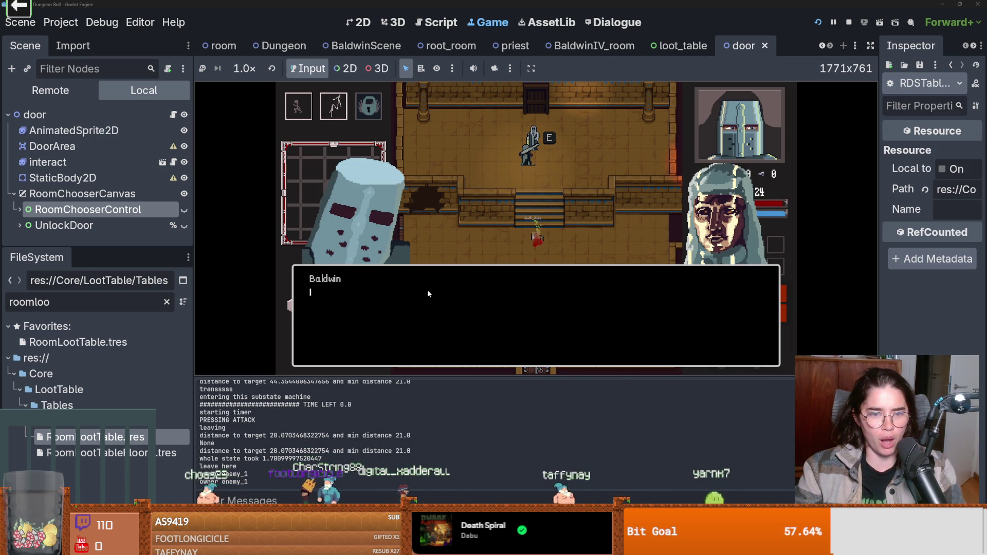
pyautogui.click(428, 293)
pyautogui.click(428, 293)
pyautogui.click(428, 294)
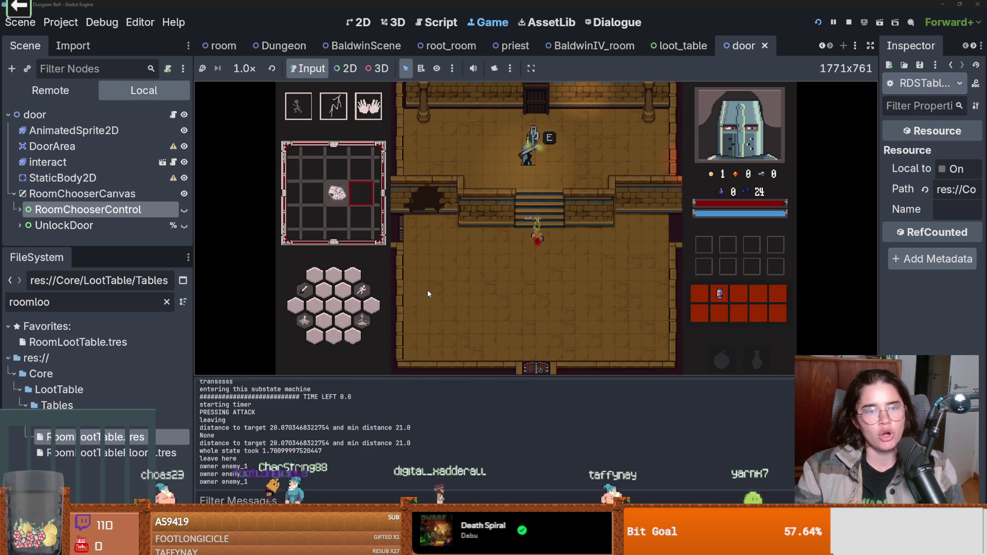
pyautogui.press('s')
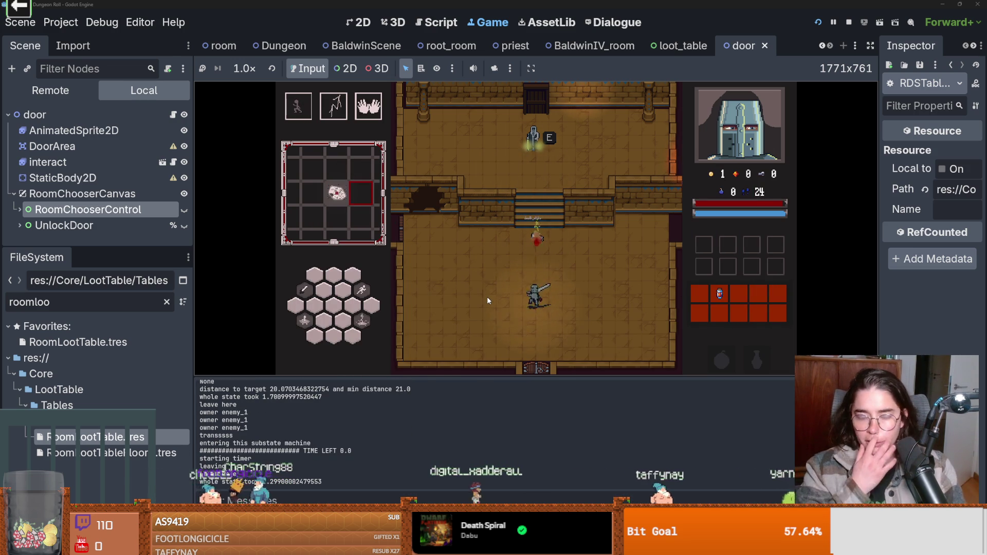
# - Reopen the debug room list, then return to the door.gd script
pyautogui.click(618, 253)
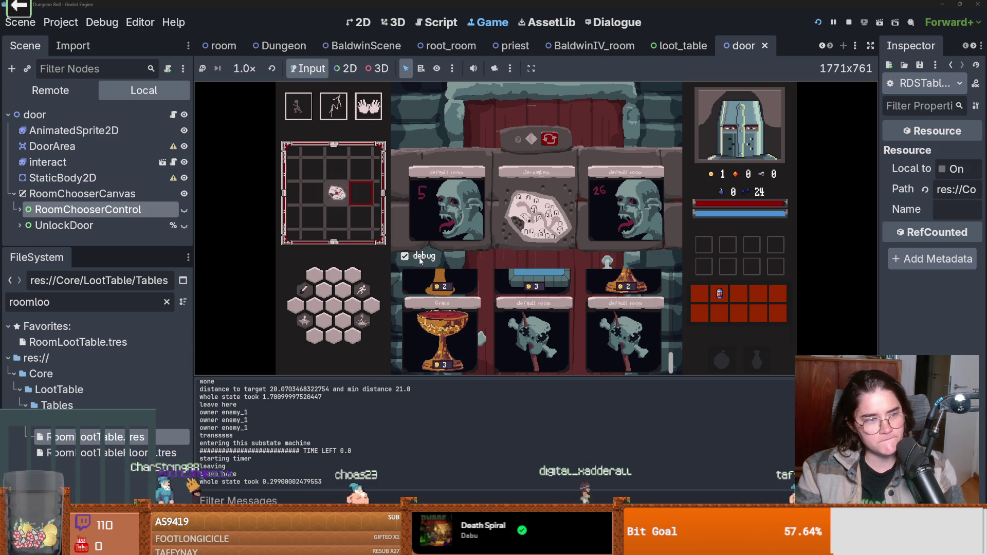
pyautogui.click(543, 208)
pyautogui.scroll(1, 544, 207)
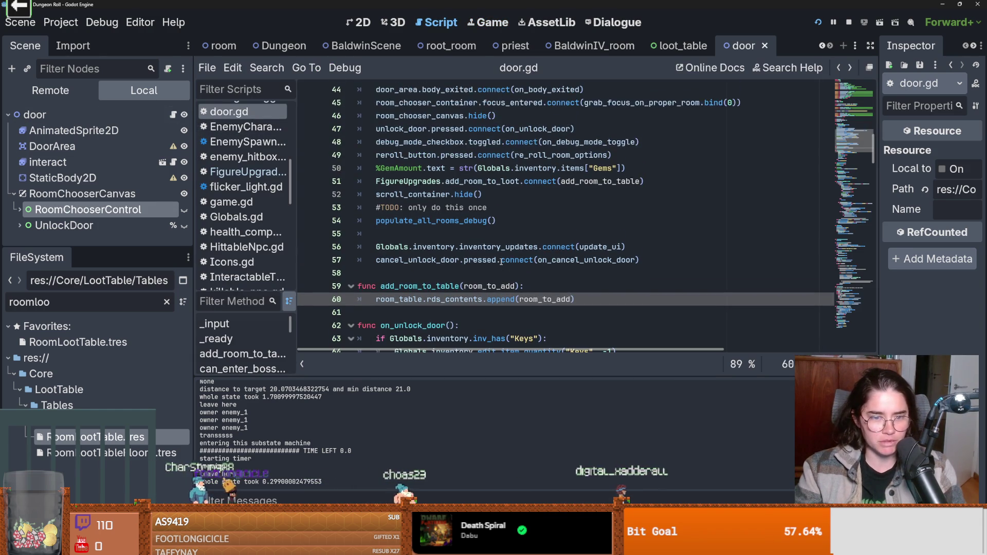
pyautogui.scroll(-2, 501, 262)
pyautogui.scroll(-5, 501, 262)
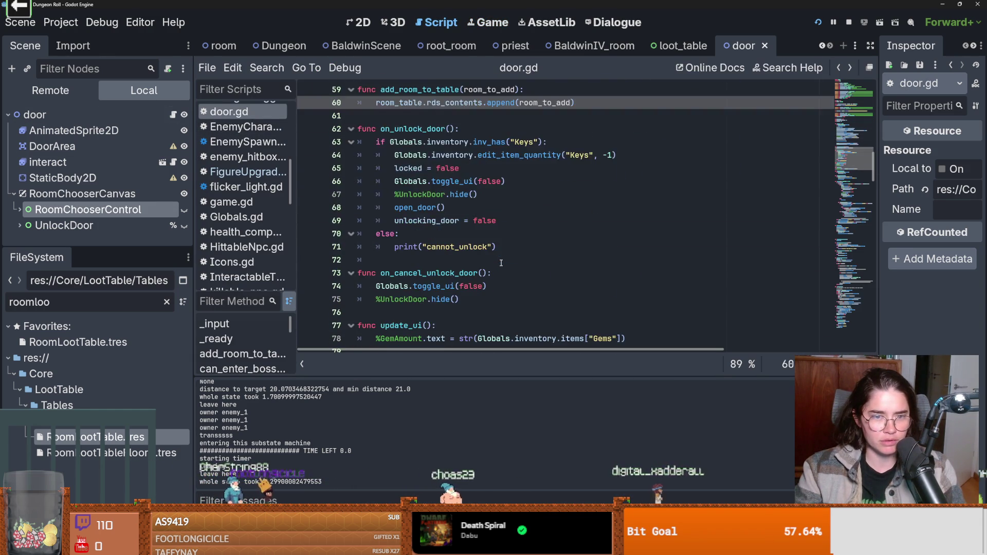
# - Scroll door.gd down to populate_all_rooms_debug, select its name, and clear the FileSystem filter
pyautogui.scroll(-5, 501, 262)
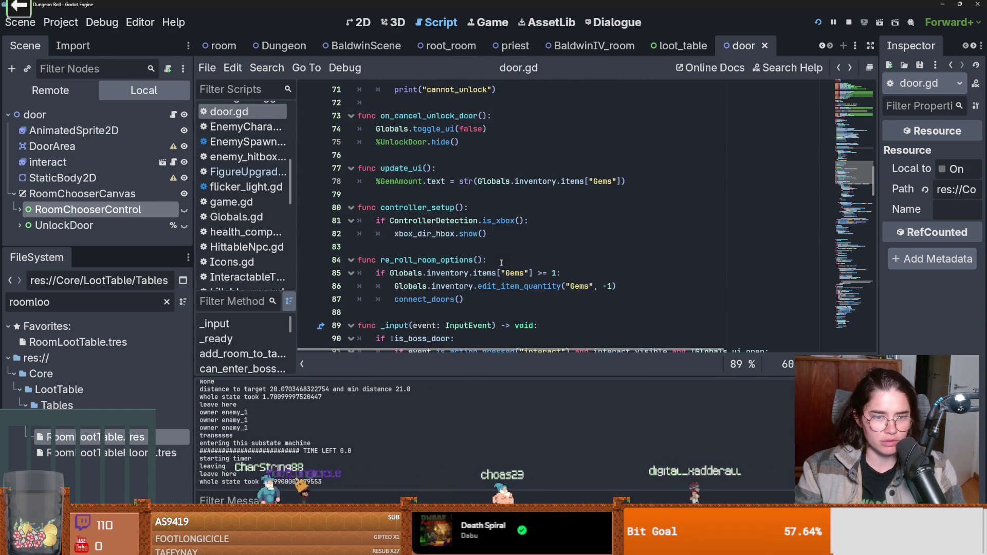
pyautogui.scroll(-1, 501, 262)
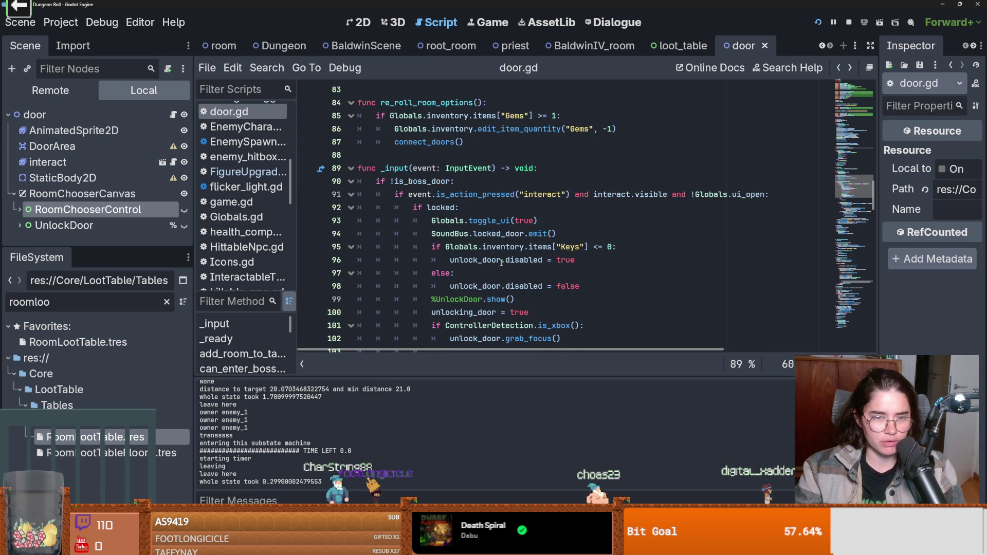
pyautogui.scroll(-1, 501, 262)
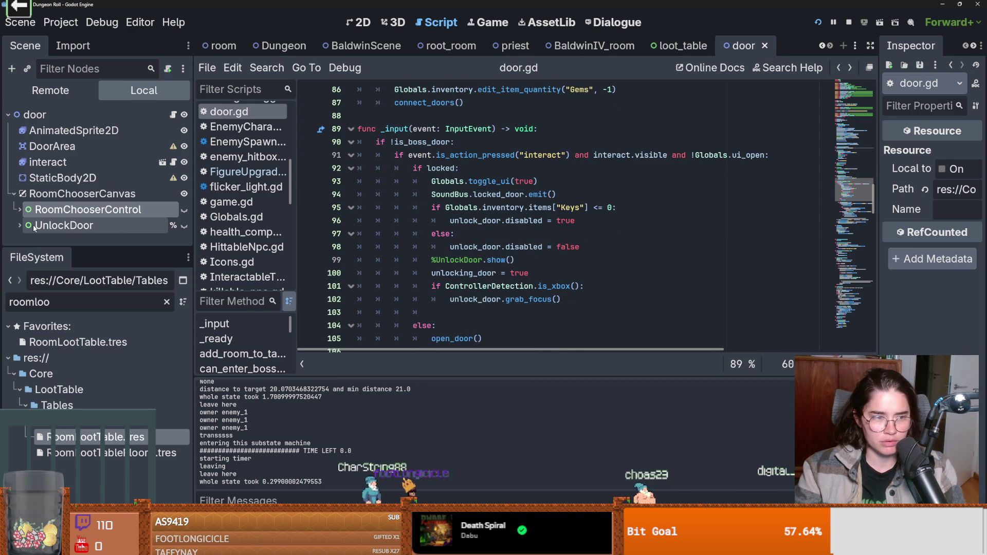
pyautogui.scroll(-8, 437, 273)
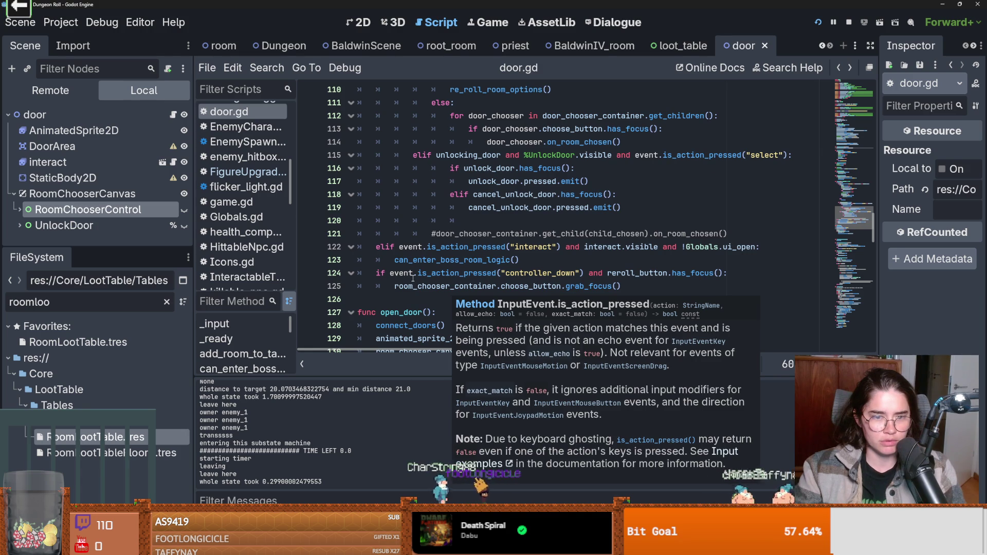
pyautogui.scroll(-11, 413, 278)
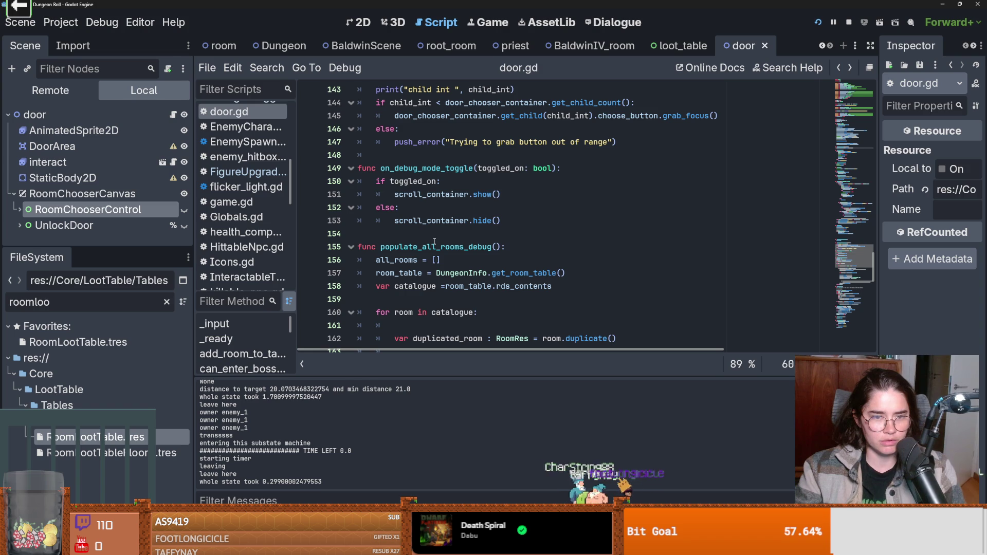
pyautogui.scroll(-2, 435, 242)
pyautogui.scroll(-2, 435, 243)
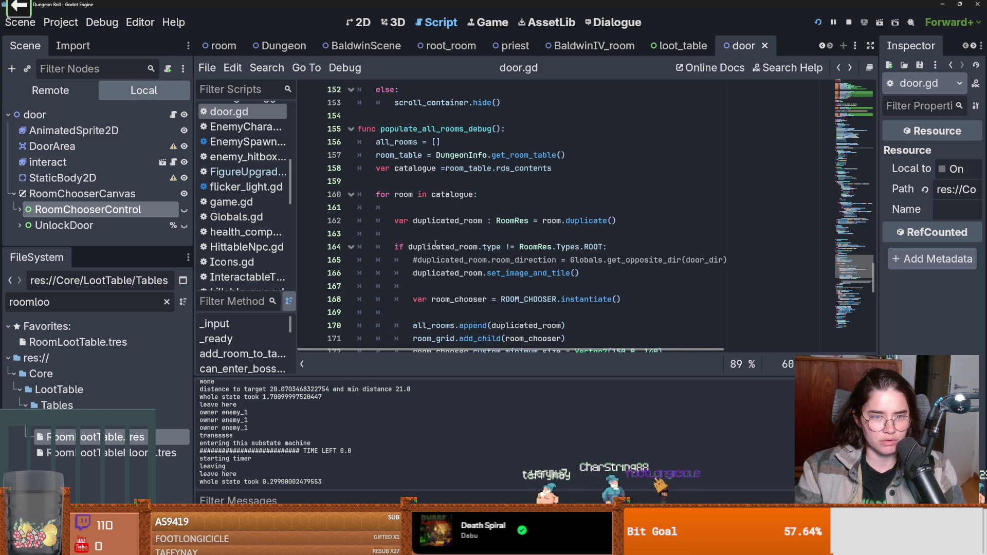
pyautogui.scroll(1, 435, 244)
pyautogui.moveTo(501, 128); pyautogui.dragTo(380, 128)
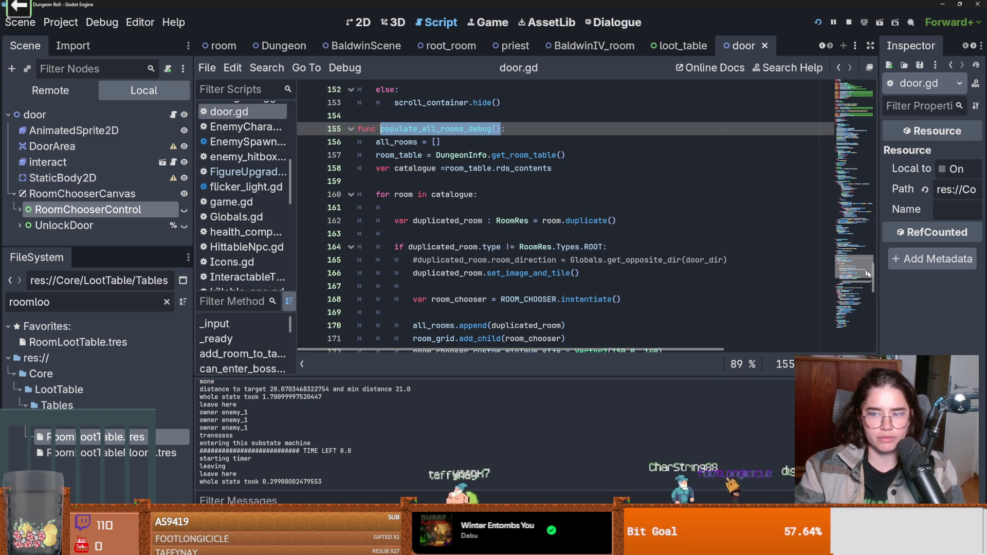
pyautogui.click(863, 120)
pyautogui.moveTo(863, 120)
pyautogui.mouseDown()
pyautogui.moveTo(853, 87)
pyautogui.moveTo(840, 298)
pyautogui.moveTo(841, 275)
pyautogui.mouseUp()
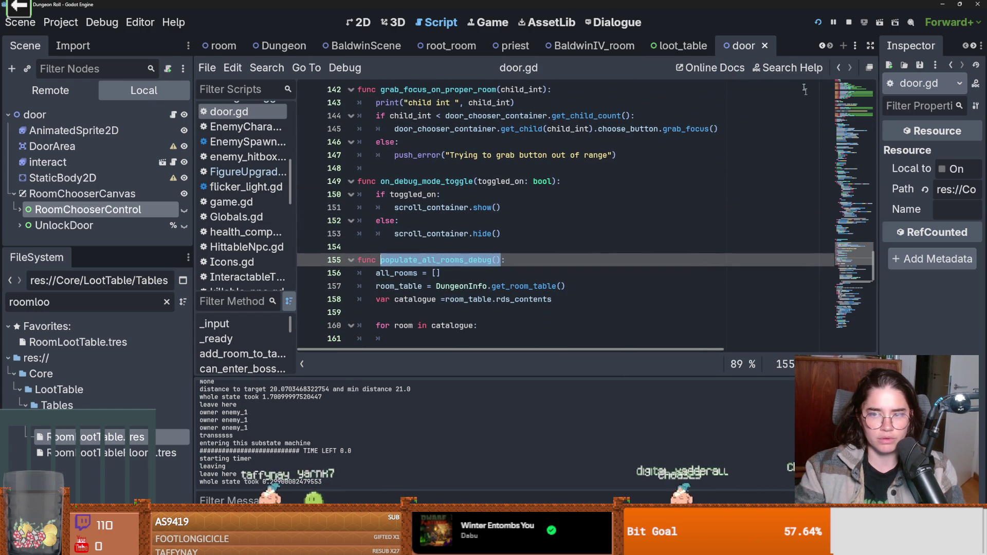
pyautogui.click(166, 301)
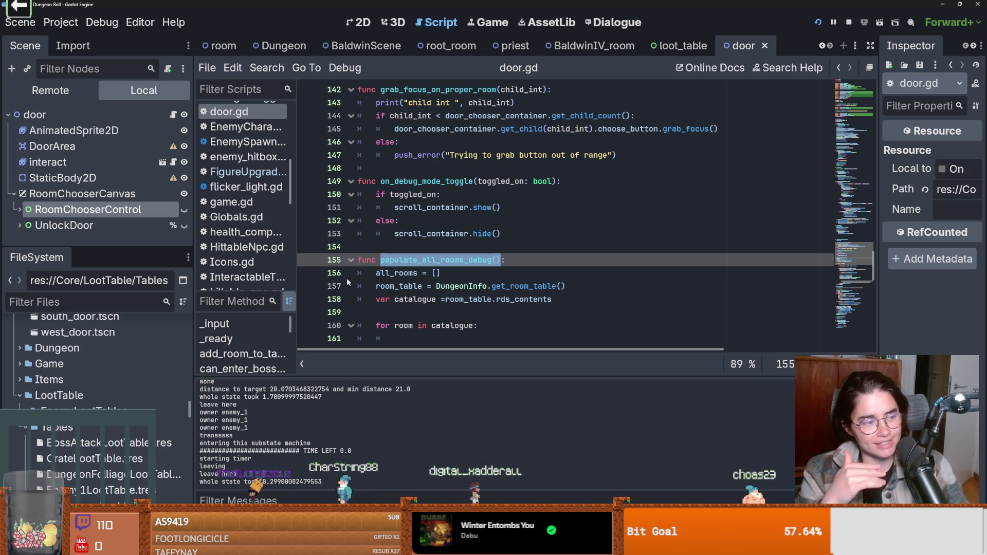
# - Save door.gd after checking the room_table assignment on line 157
pyautogui.click(434, 287)
pyautogui.hotkey('ctrl', 's')
pyautogui.scroll(-6, 879, 292)
pyautogui.moveTo(879, 293); pyautogui.dragTo(879, 277)
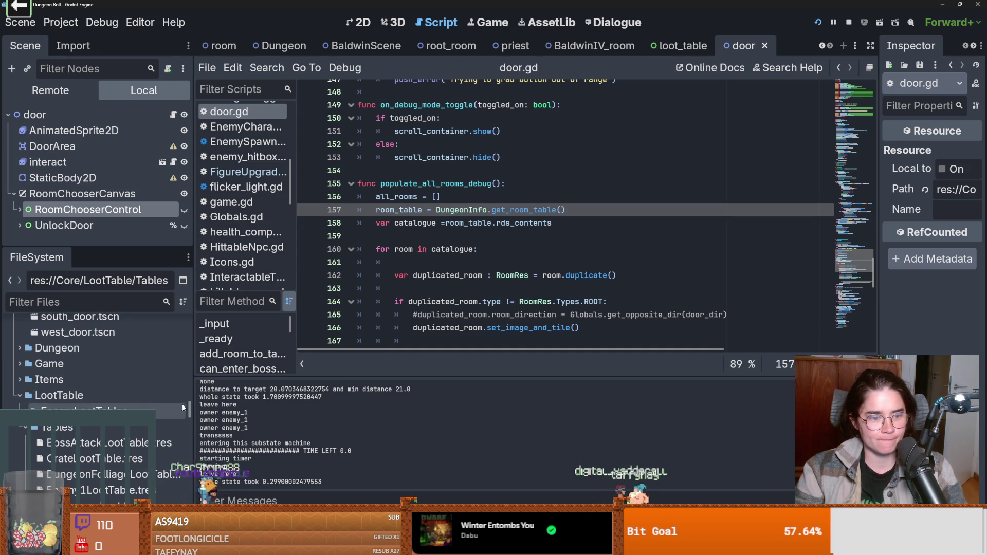
pyautogui.scroll(-5, 103, 406)
pyautogui.scroll(10, 97, 360)
# - Open the Dungeon scene, turn Debug on for the Dungeon node, and run the game with F5
pyautogui.doubleClick(98, 385)
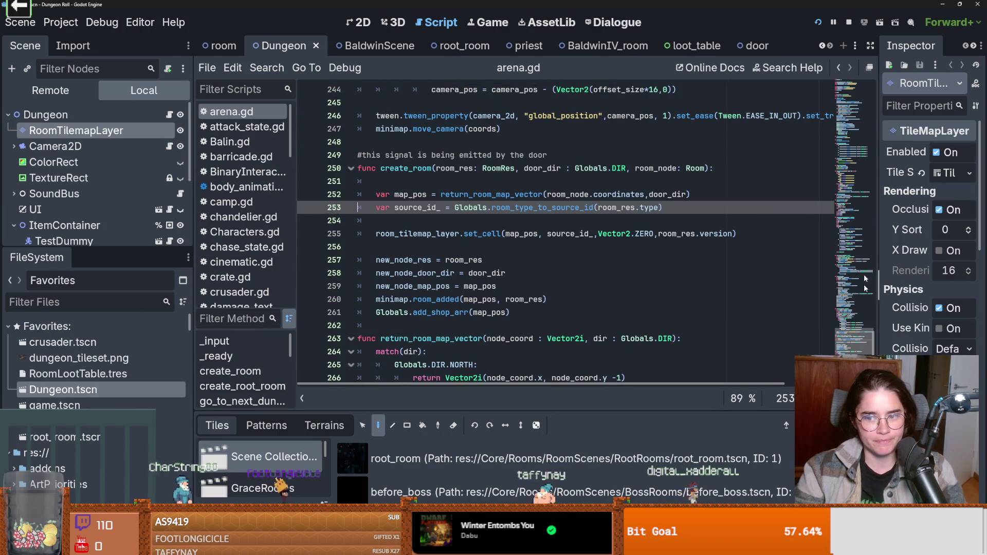
pyautogui.moveTo(873, 340)
pyautogui.mouseDown()
pyautogui.moveTo(853, 95)
pyautogui.moveTo(852, 171)
pyautogui.moveTo(851, 161)
pyautogui.moveTo(853, 175)
pyautogui.moveTo(855, 97)
pyautogui.mouseUp()
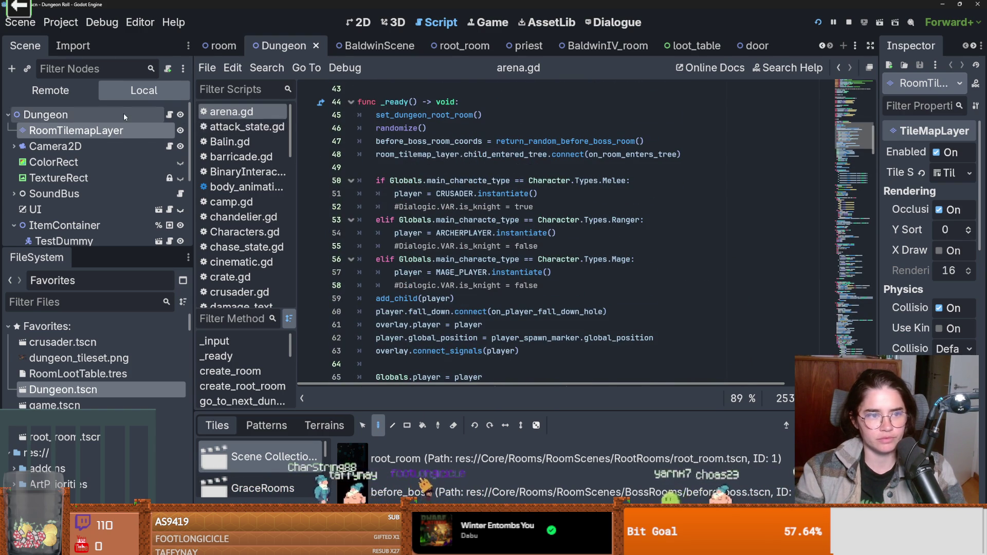
pyautogui.hotkey('ctrl', 'F1')
pyautogui.click(934, 152)
pyautogui.press('F5')
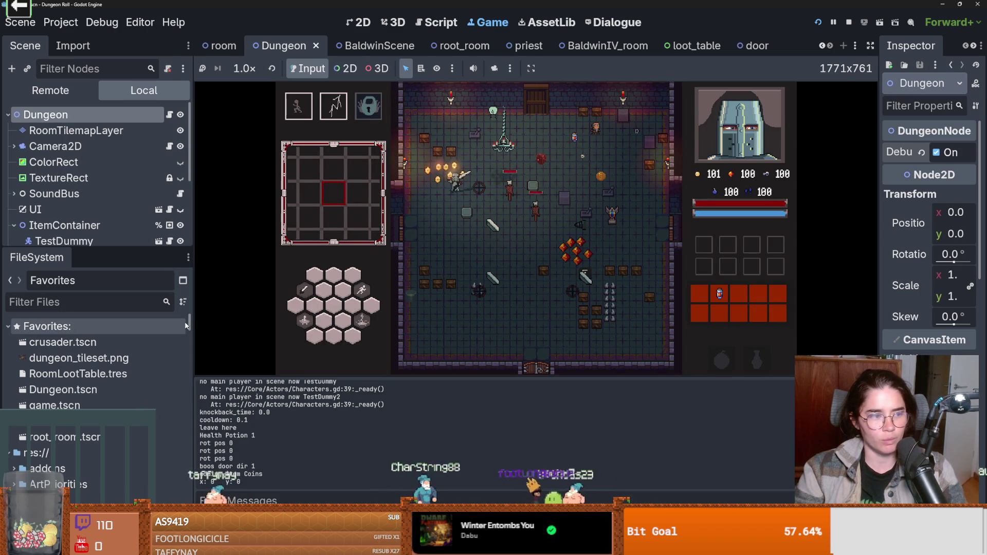
# - Skip ahead in-game to the door offering a chalice room and two William of Tyre rooms
pyautogui.moveTo(189, 325)
pyautogui.mouseDown()
pyautogui.moveTo(191, 411)
pyautogui.moveTo(192, 339)
pyautogui.moveTo(205, 308)
pyautogui.mouseUp()
pyautogui.scroll(-3, 93, 390)
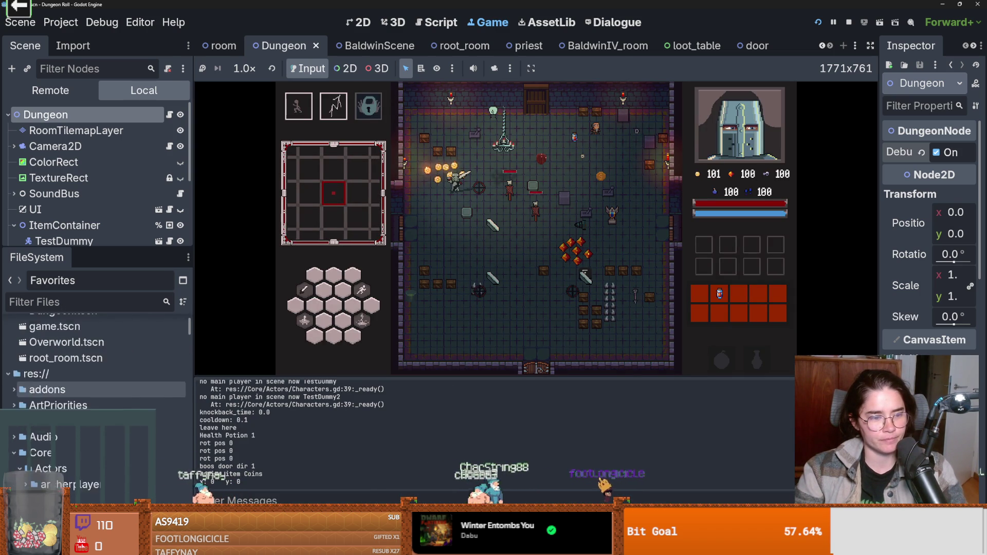
pyautogui.scroll(2, 93, 395)
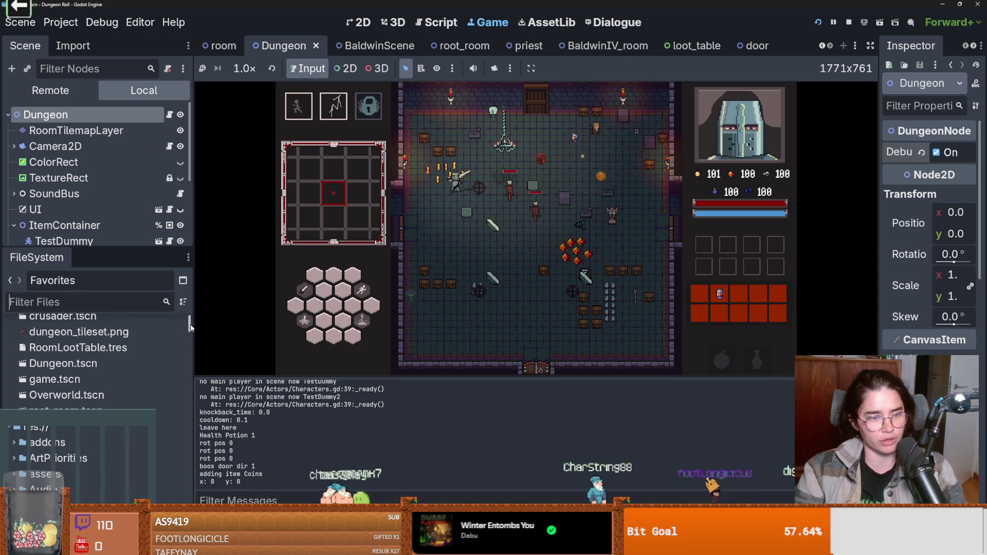
pyautogui.scroll(-3, 59, 421)
pyautogui.scroll(4, 58, 455)
pyautogui.scroll(-4, 58, 456)
pyautogui.scroll(2, 10, 378)
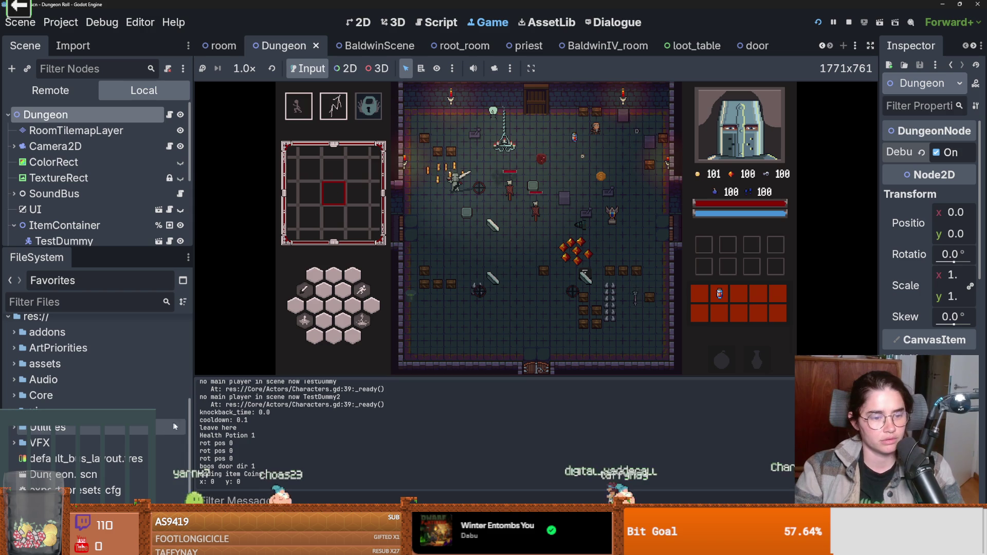
pyautogui.scroll(1, 169, 406)
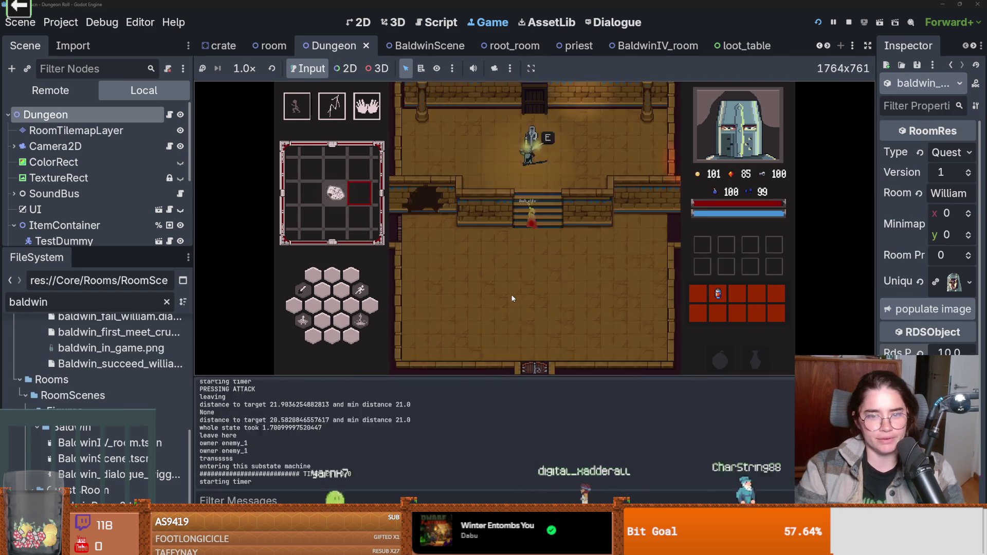
pyautogui.press('e')
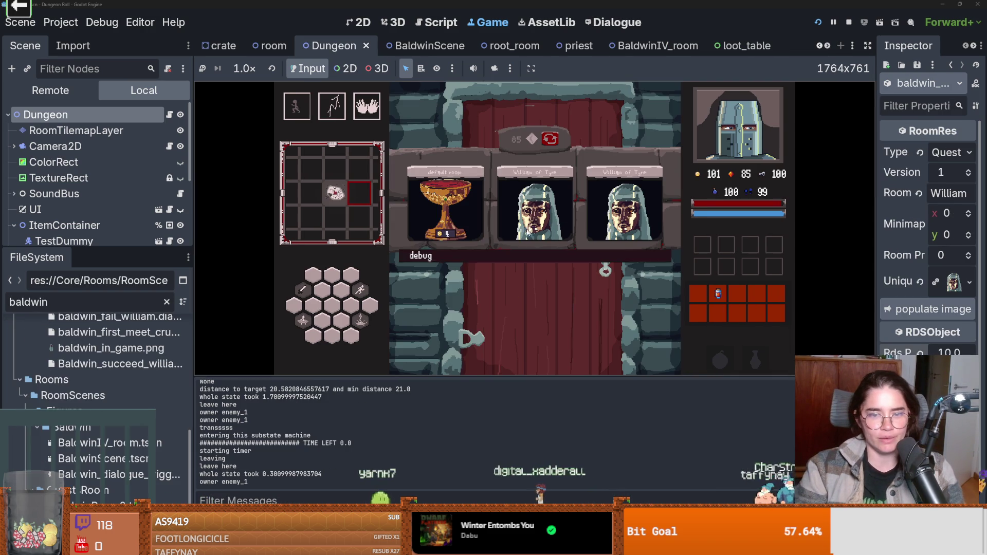
# - Enter the quest room, get Baldwin's 'Good job saving william' line from the knight, then stop the test
pyautogui.click(546, 218)
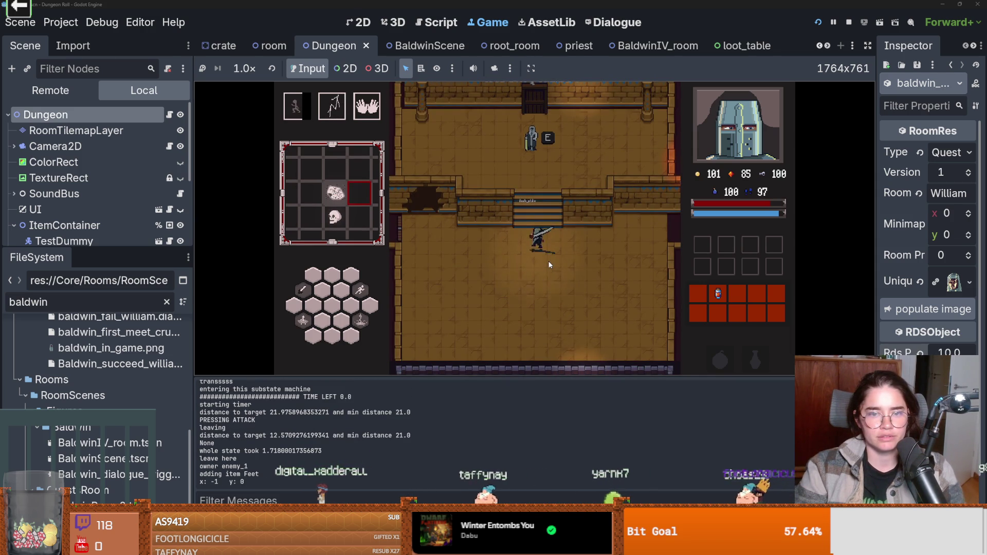
pyautogui.press('w')
pyautogui.press('e')
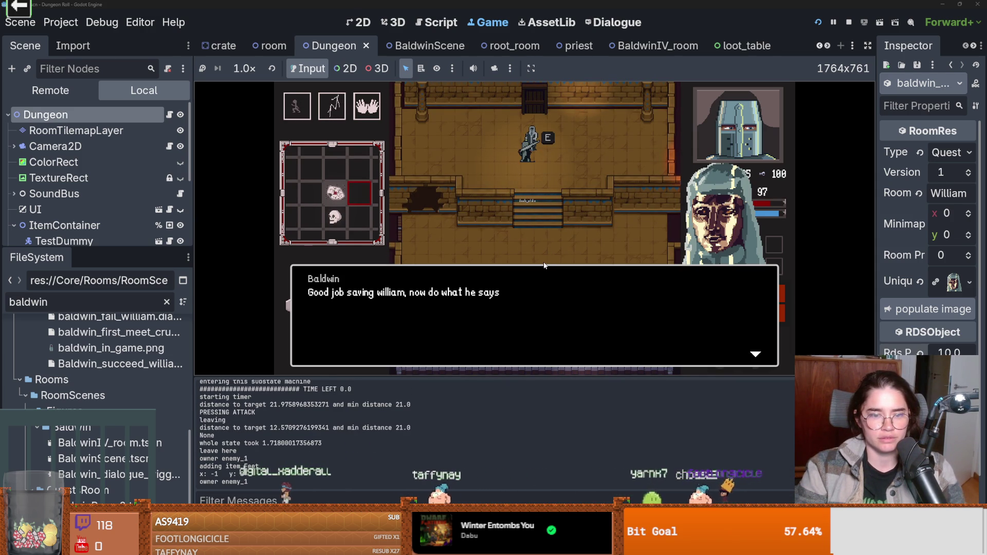
pyautogui.press('e')
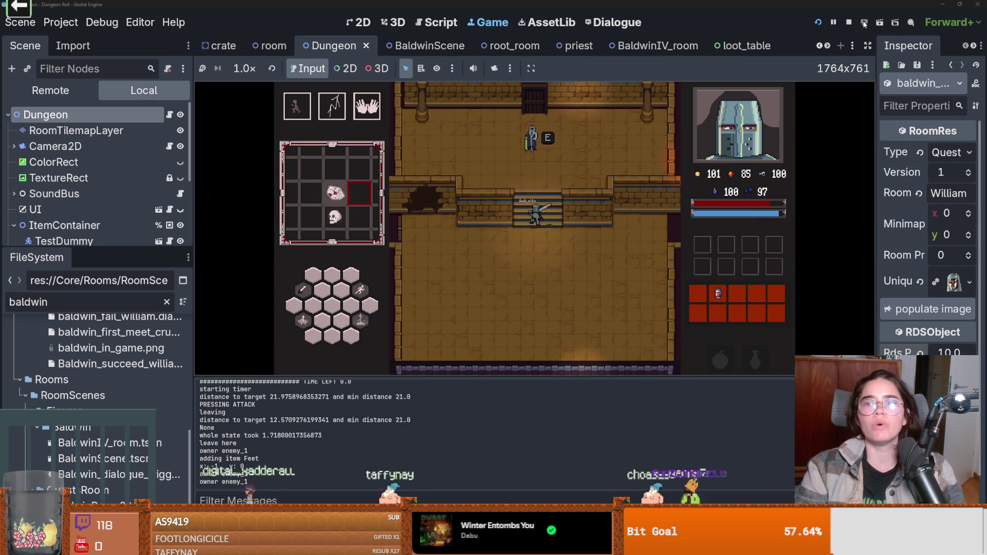
pyautogui.click(848, 22)
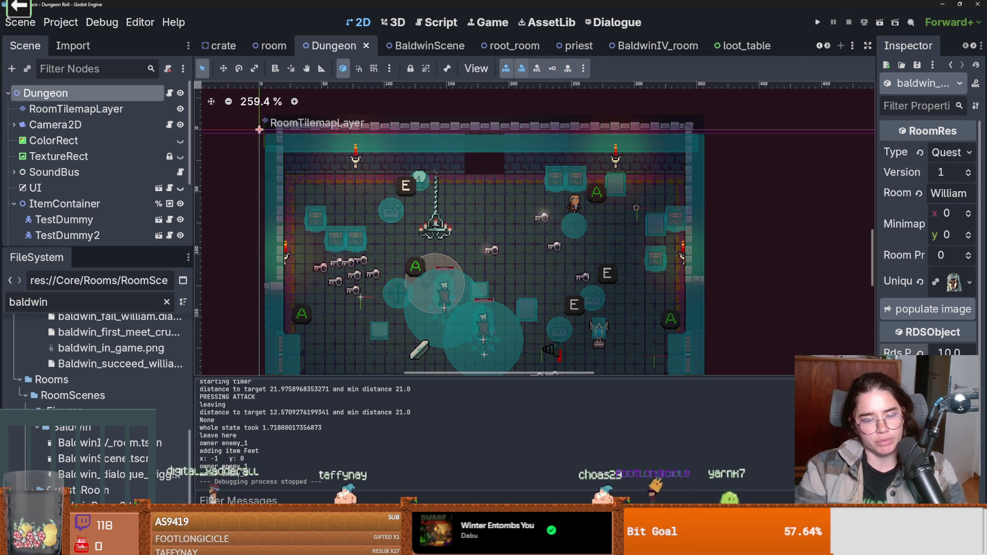
pyautogui.hotkey('alt', 'Tab')
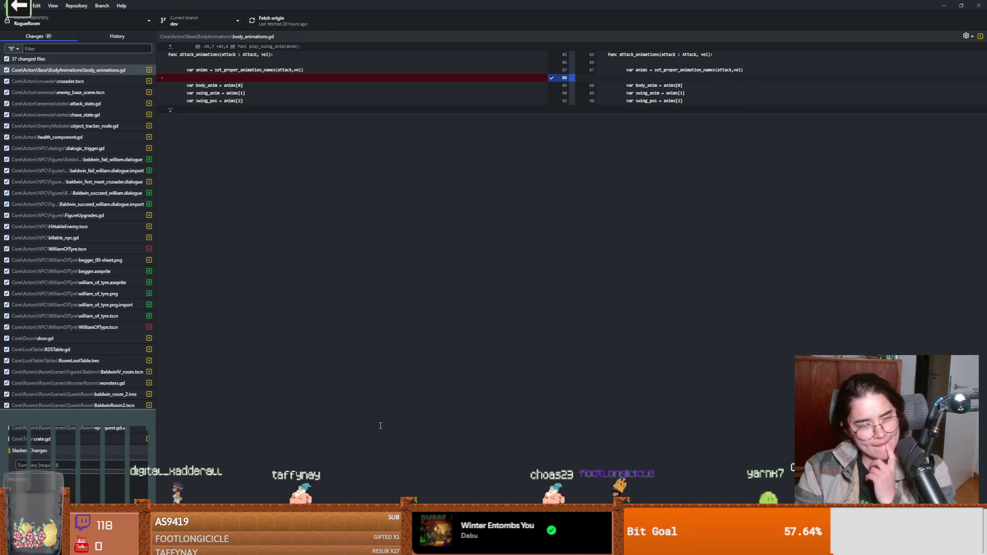
# - Commit all 37 changed files with the summary 'quest room flow' and push to origin
pyautogui.scroll(-2, 94, 425)
pyautogui.click(94, 463)
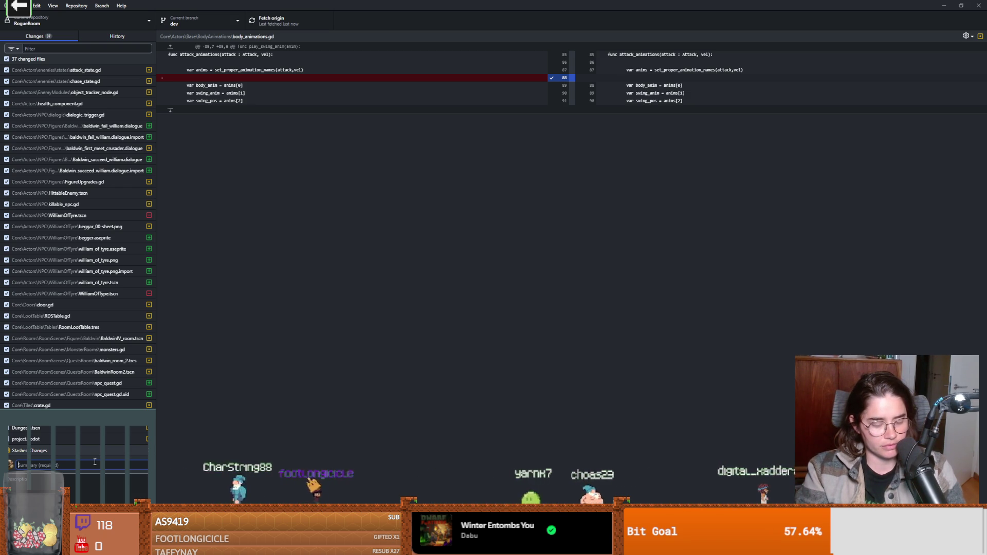
pyautogui.write('quest room')
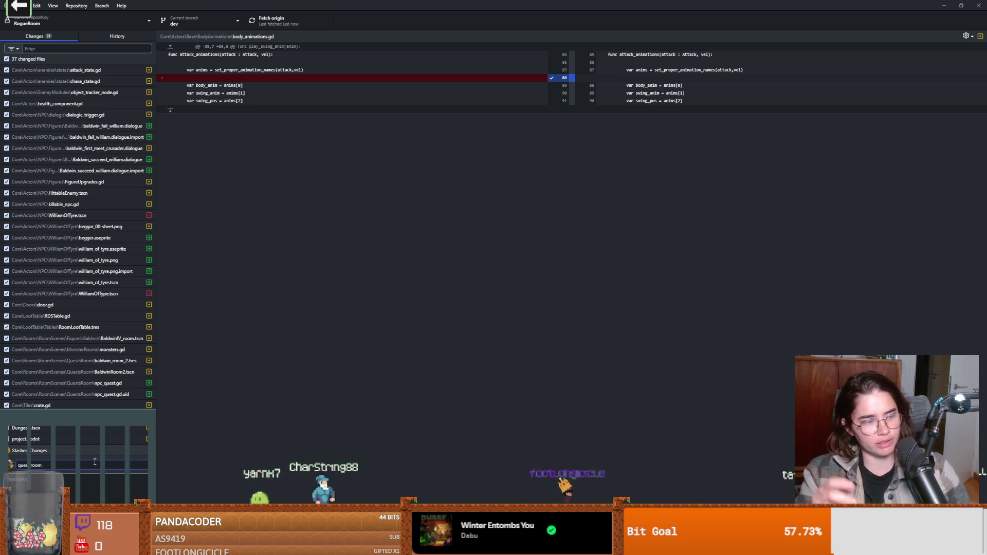
pyautogui.write('flow')
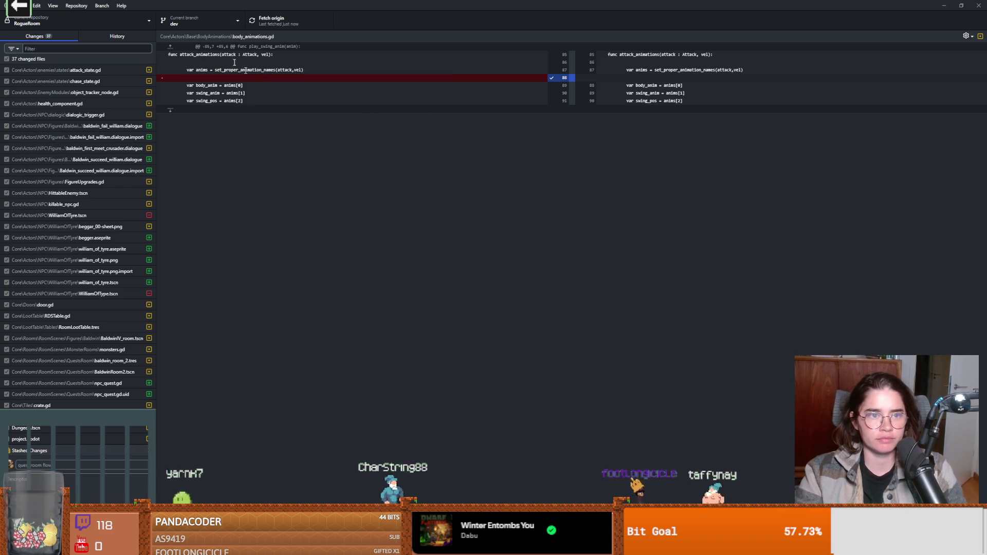
pyautogui.hotkey('ctrl', 'Return')
pyautogui.hotkey('ctrl', 'p')
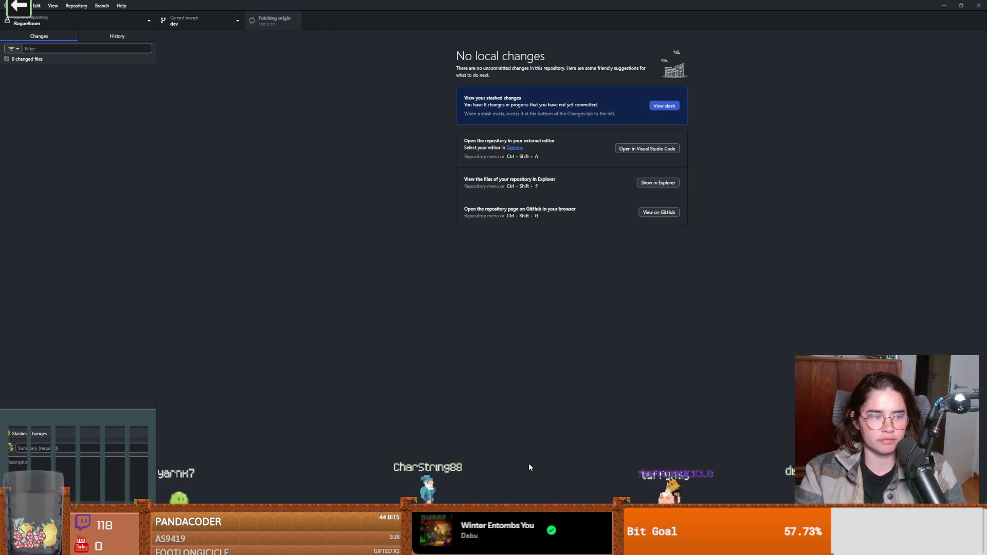
pyautogui.hotkey('alt', 'Tab')
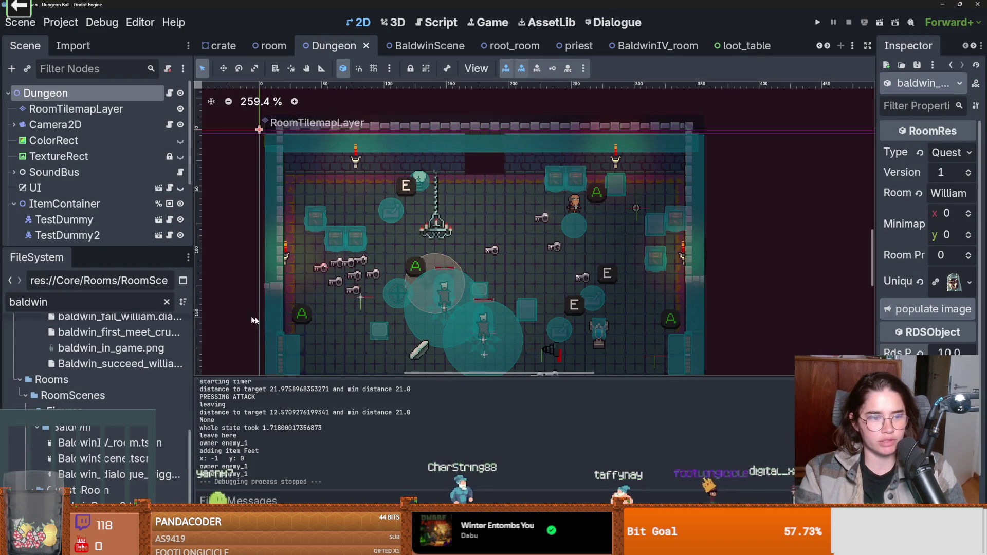
# - Filter the FileSystem by 'scroll' and preview the first scroll sprites through Scroll_10_01
pyautogui.doubleClick(127, 302)
pyautogui.write('scrol')
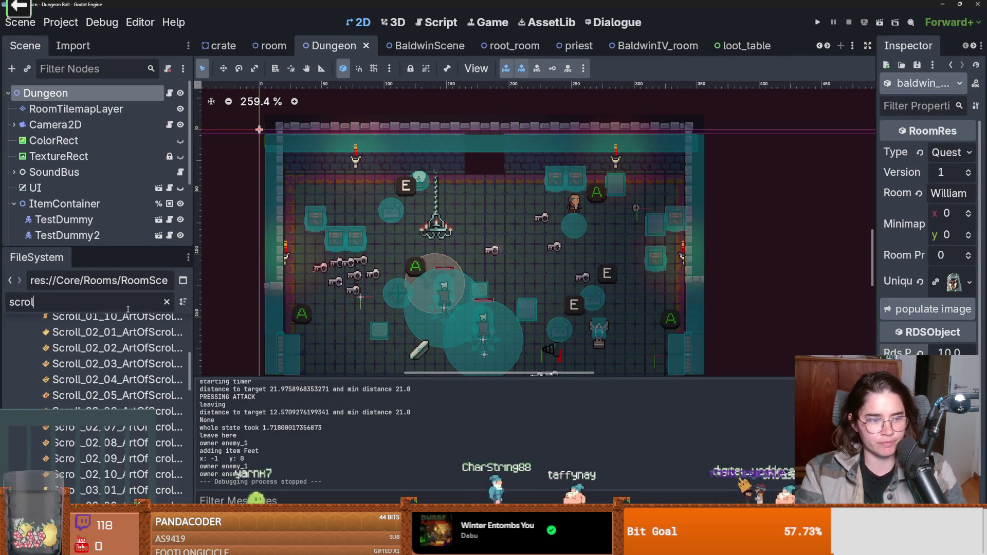
pyautogui.write('l')
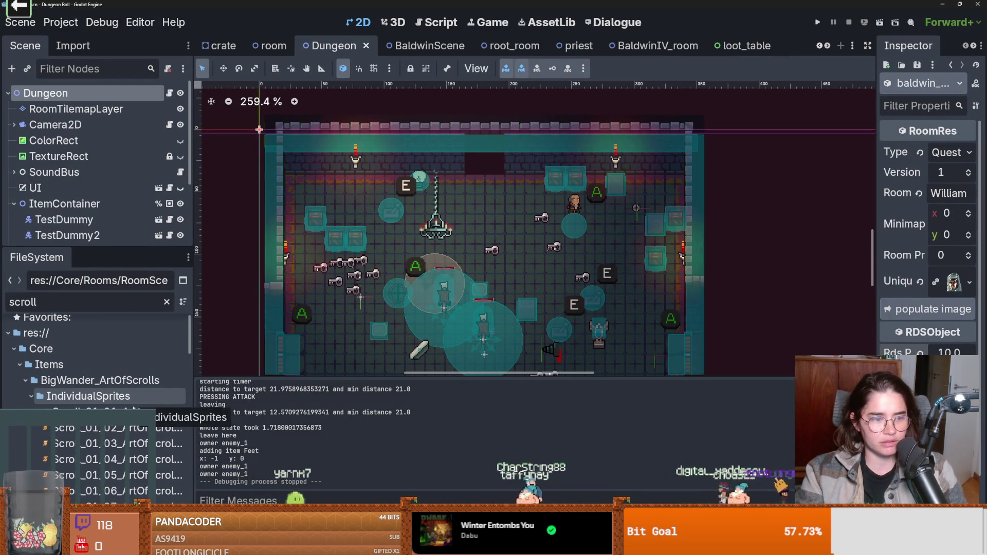
pyautogui.click(134, 409)
pyautogui.scroll(-3, 135, 409)
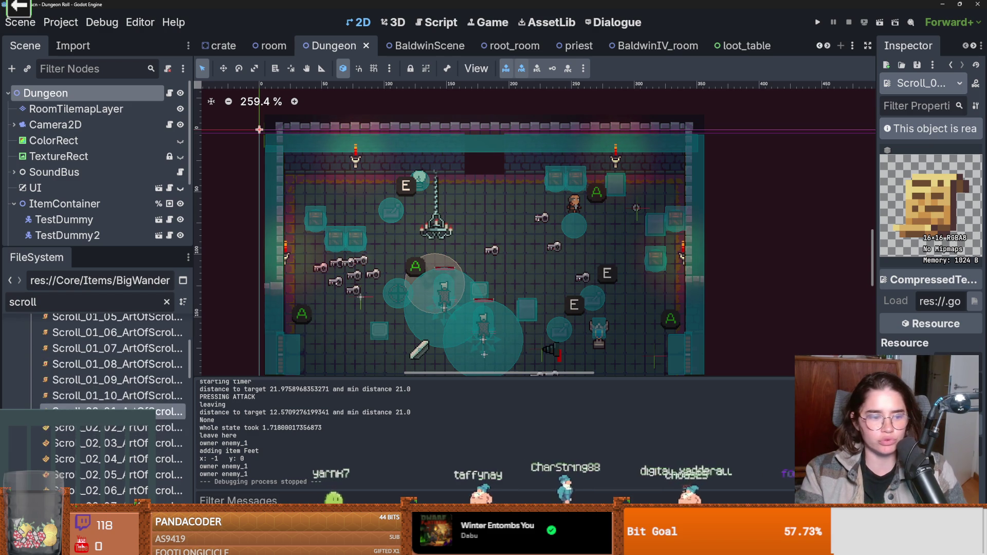
pyautogui.scroll(-3, 135, 406)
pyautogui.click(134, 409)
pyautogui.scroll(-3, 135, 406)
pyautogui.click(135, 410)
pyautogui.scroll(-3, 134, 406)
pyautogui.click(135, 409)
pyautogui.scroll(-5, 135, 409)
pyautogui.click(135, 409)
pyautogui.scroll(-5, 135, 410)
pyautogui.click(135, 409)
pyautogui.scroll(-2, 135, 409)
# - Preview the Scroll_14 icons, the later and flaming scroll icons, and the scroll fragment icons
pyautogui.click(135, 393)
pyautogui.scroll(-3, 135, 393)
pyautogui.click(135, 394)
pyautogui.scroll(-3, 135, 393)
pyautogui.click(134, 393)
pyautogui.scroll(-3, 118, 408)
pyautogui.click(118, 409)
pyautogui.scroll(-3, 118, 408)
pyautogui.click(118, 409)
pyautogui.scroll(-3, 119, 408)
pyautogui.click(118, 411)
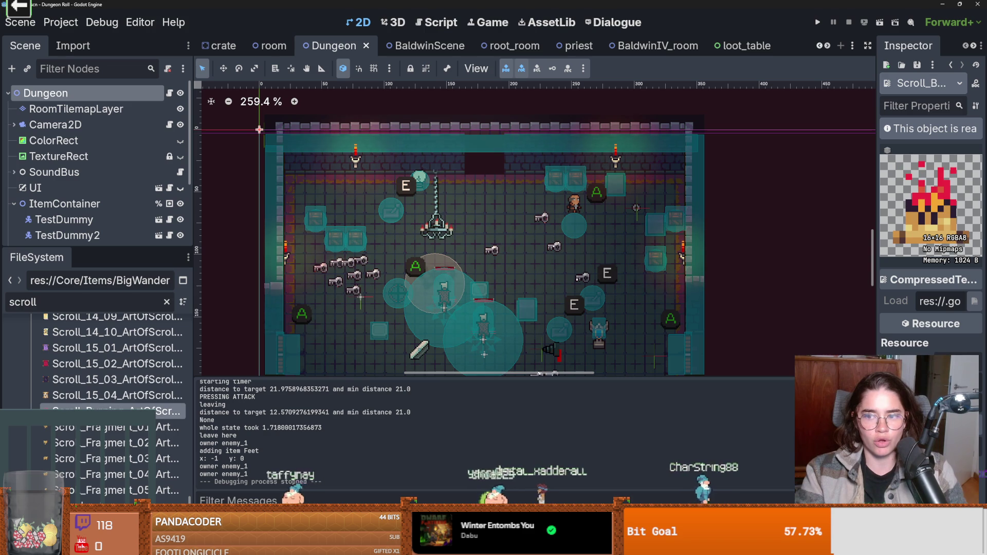
pyautogui.click(118, 427)
pyautogui.click(118, 442)
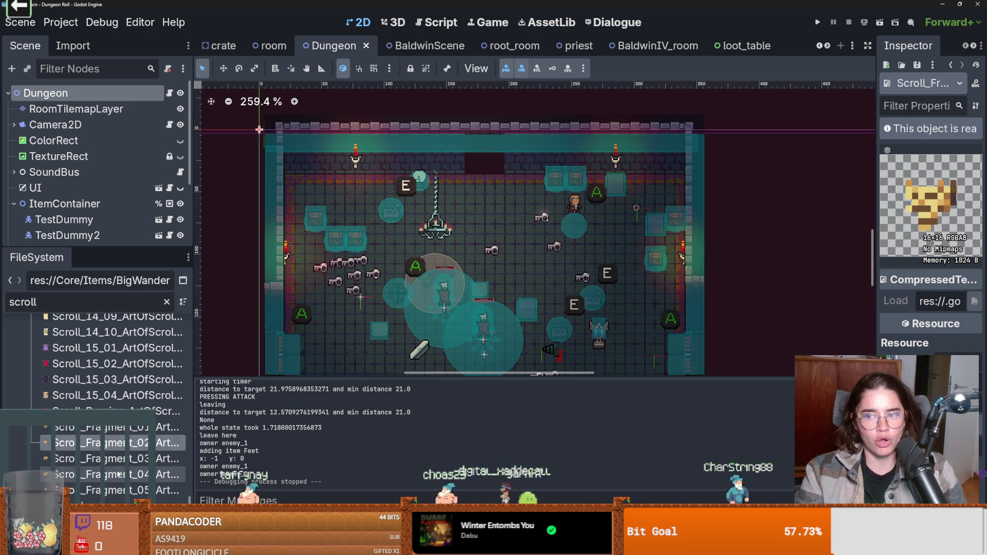
pyautogui.click(119, 473)
pyautogui.click(113, 444)
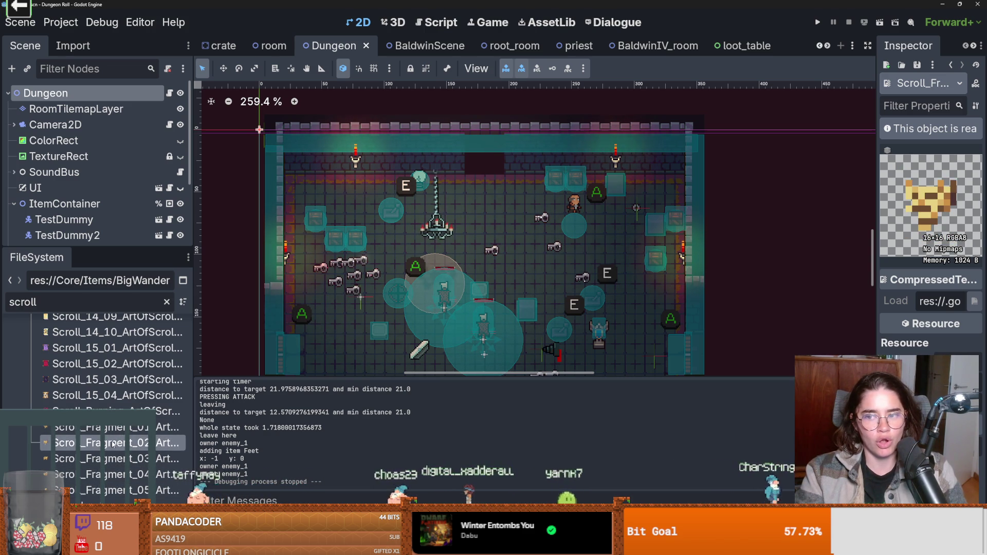
pyautogui.click(117, 410)
# - Go back up the list previewing Scroll_15_01, Scroll_14_05, Scroll_11_01 and Scroll_13_01
pyautogui.scroll(2, 117, 408)
pyautogui.click(117, 410)
pyautogui.scroll(1, 118, 408)
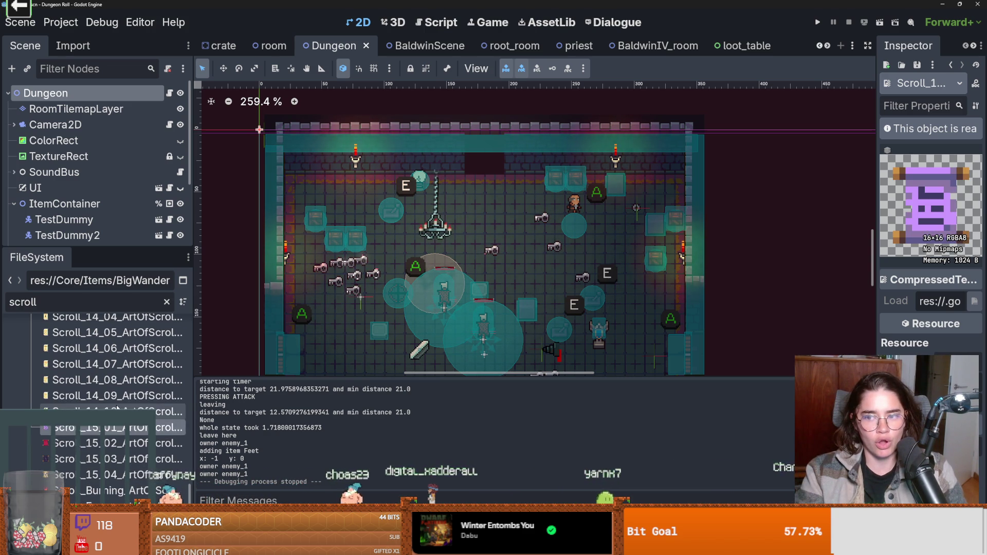
pyautogui.click(117, 410)
pyautogui.scroll(2, 117, 408)
pyautogui.click(117, 410)
pyautogui.scroll(1, 117, 408)
pyautogui.click(118, 410)
pyautogui.scroll(1, 117, 408)
pyautogui.click(117, 409)
pyautogui.scroll(1, 117, 408)
pyautogui.click(117, 408)
pyautogui.scroll(1, 117, 407)
pyautogui.click(117, 407)
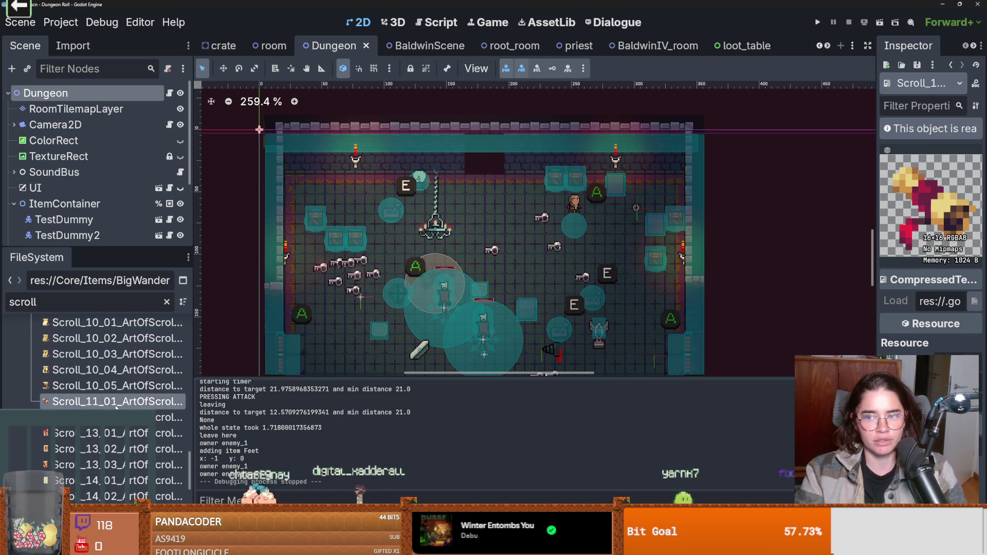
pyautogui.click(106, 417)
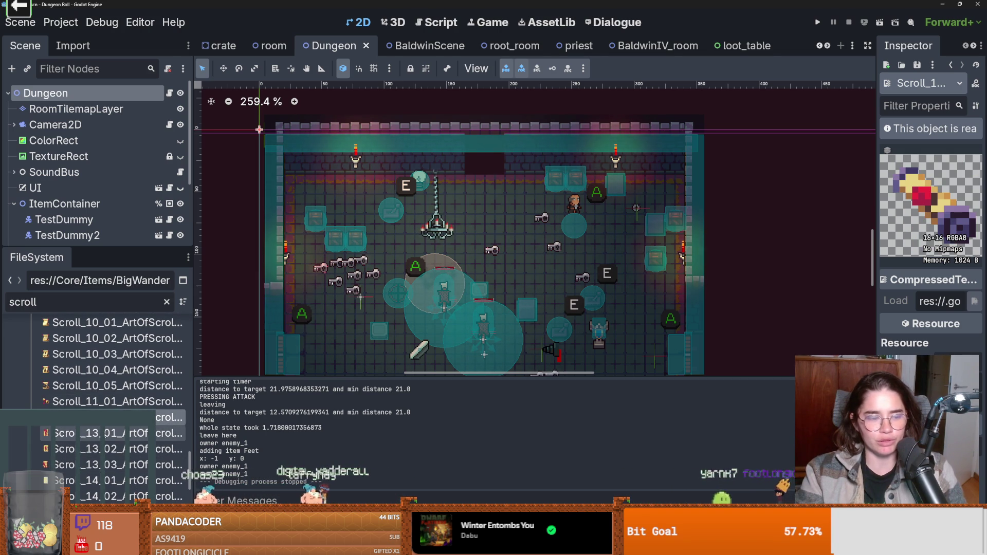
pyautogui.click(98, 434)
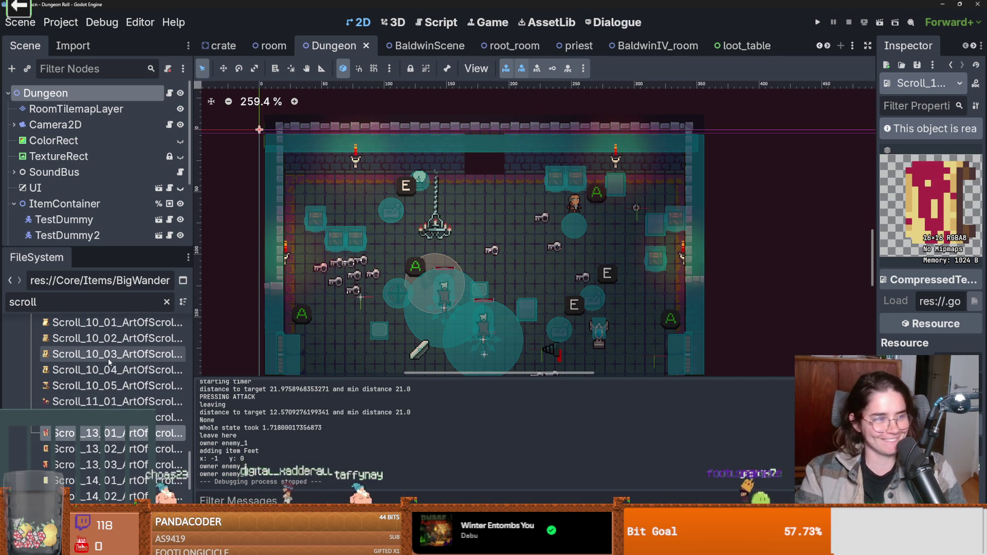
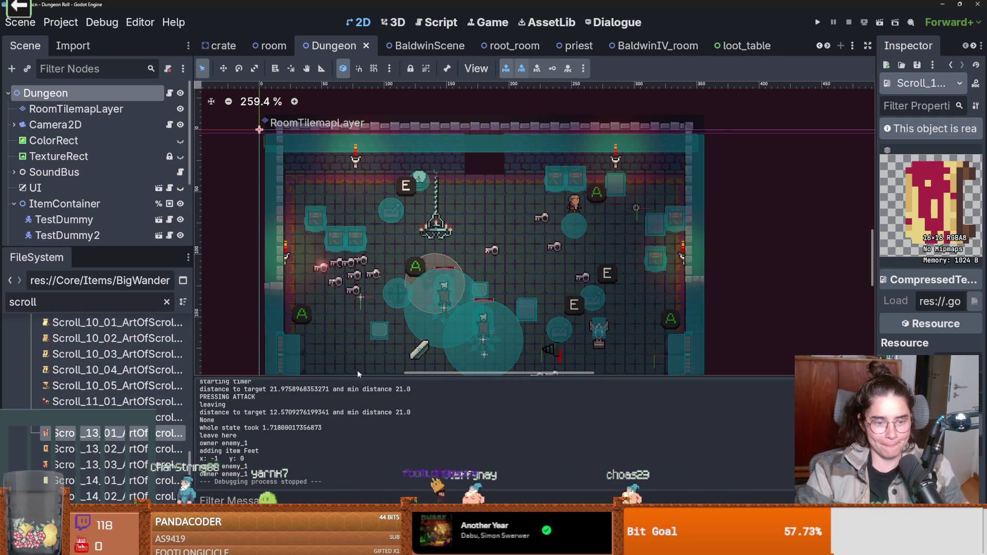
# - Save the Dungeon scene
pyautogui.scroll(-2, 390, 274)
pyautogui.keyDown('ctrl'); pyautogui.scroll(-5, 389, 274); pyautogui.keyUp('ctrl')
pyautogui.hotkey('ctrl', 's')
# - Enlarge the file list, clear its filter, and select the ColorRect node under CanvasLayer
pyautogui.scroll(-1, 389, 274)
pyautogui.scroll(-5, 390, 274)
pyautogui.scroll(4, 377, 325)
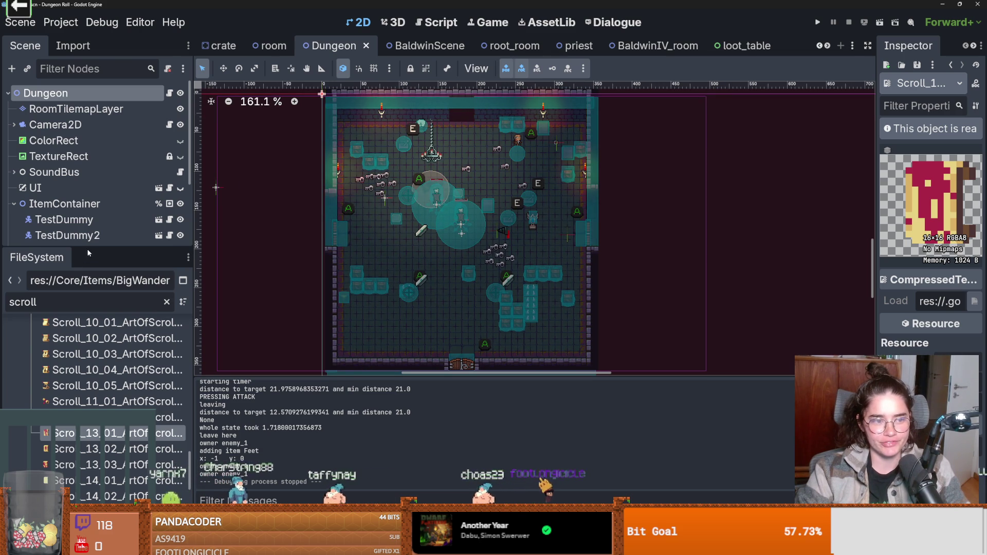
pyautogui.moveTo(87, 249); pyautogui.dragTo(87, 168)
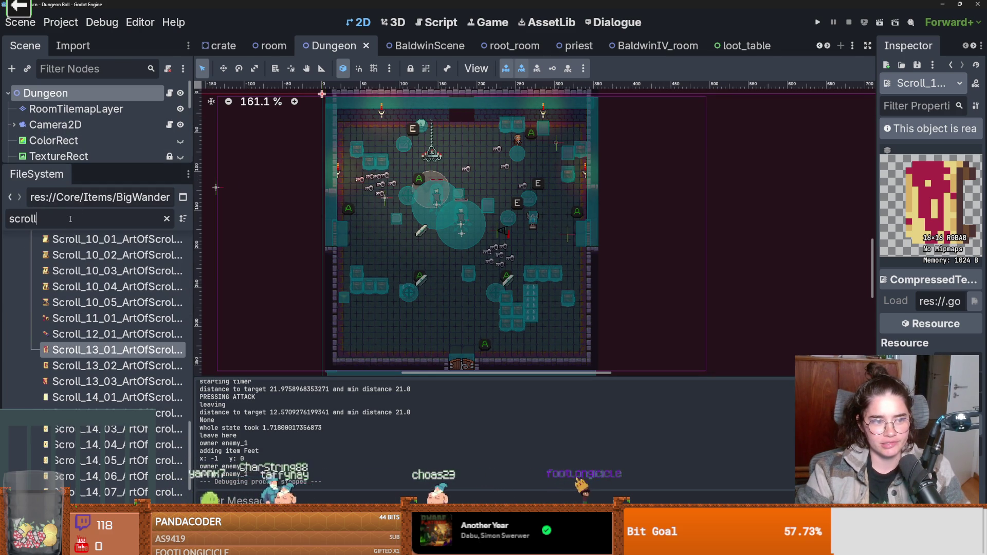
pyautogui.press('BackSpace')
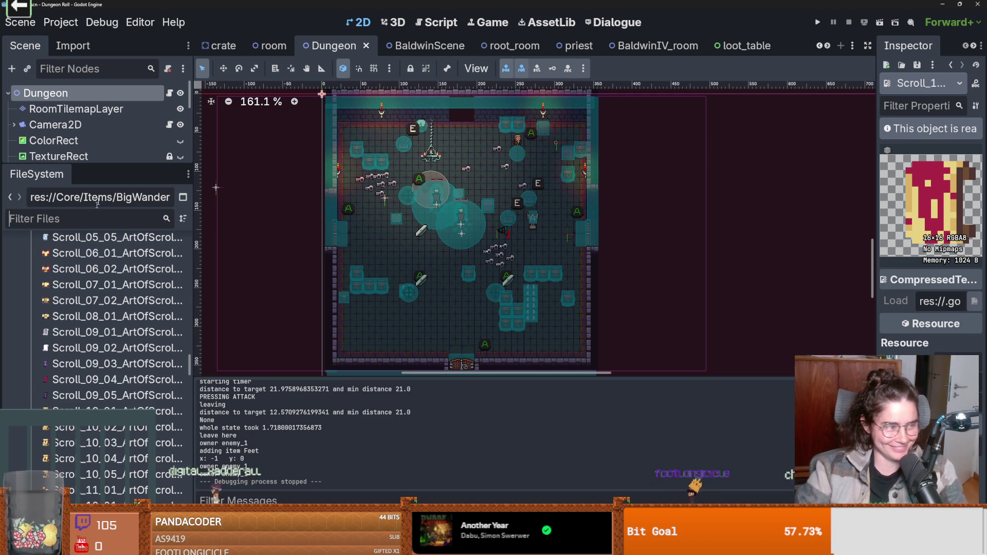
pyautogui.click(477, 278)
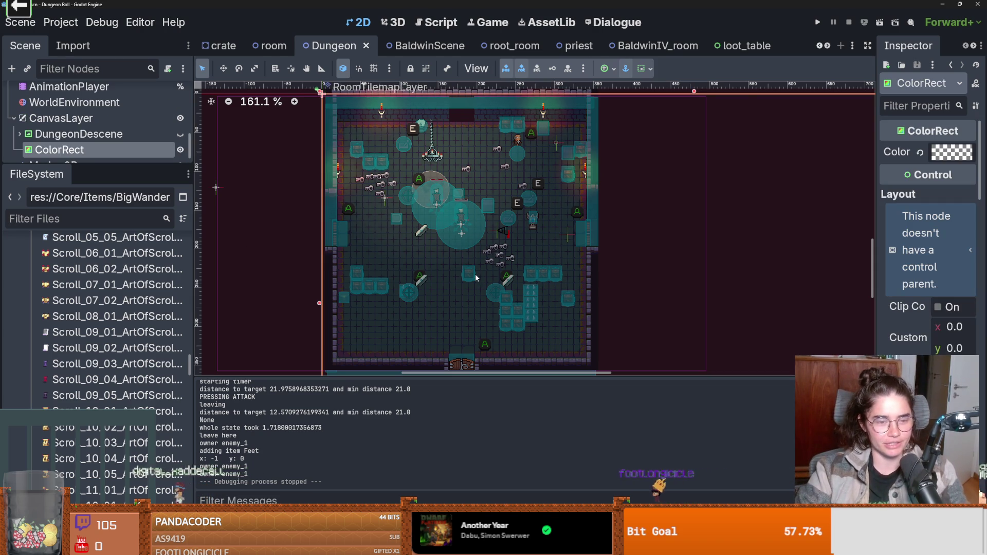
# - Filter the FileSystem list by 'room'
pyautogui.click(142, 216)
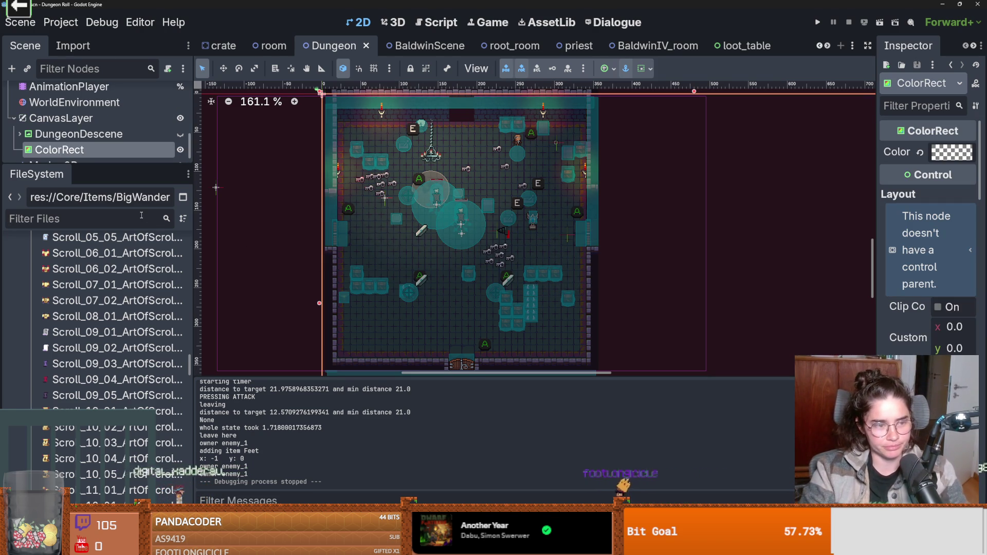
pyautogui.write('room')
pyautogui.moveTo(189, 447)
pyautogui.mouseDown()
pyautogui.moveTo(198, 252)
pyautogui.moveTo(197, 297)
pyautogui.moveTo(195, 275)
pyautogui.mouseUp()
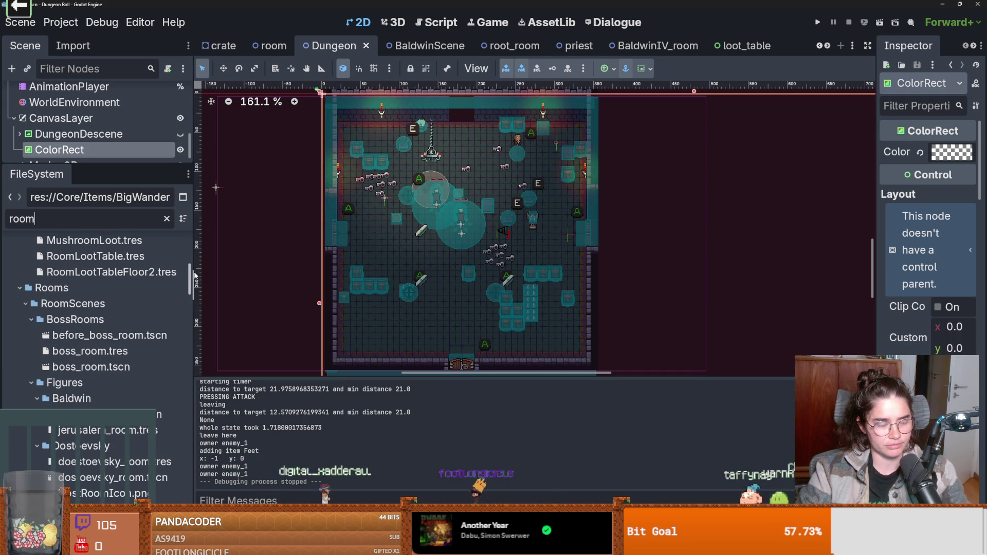
pyautogui.moveTo(194, 276); pyautogui.dragTo(196, 422)
pyautogui.scroll(1, 98, 309)
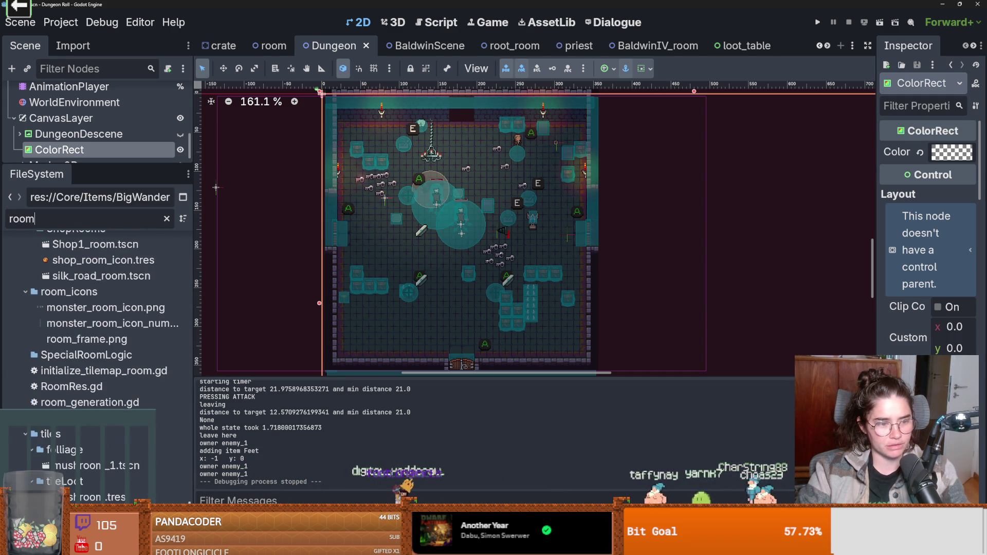
pyautogui.moveTo(188, 370)
pyautogui.mouseDown()
pyautogui.moveTo(189, 243)
pyautogui.moveTo(189, 297)
pyautogui.moveTo(188, 288)
pyautogui.mouseUp()
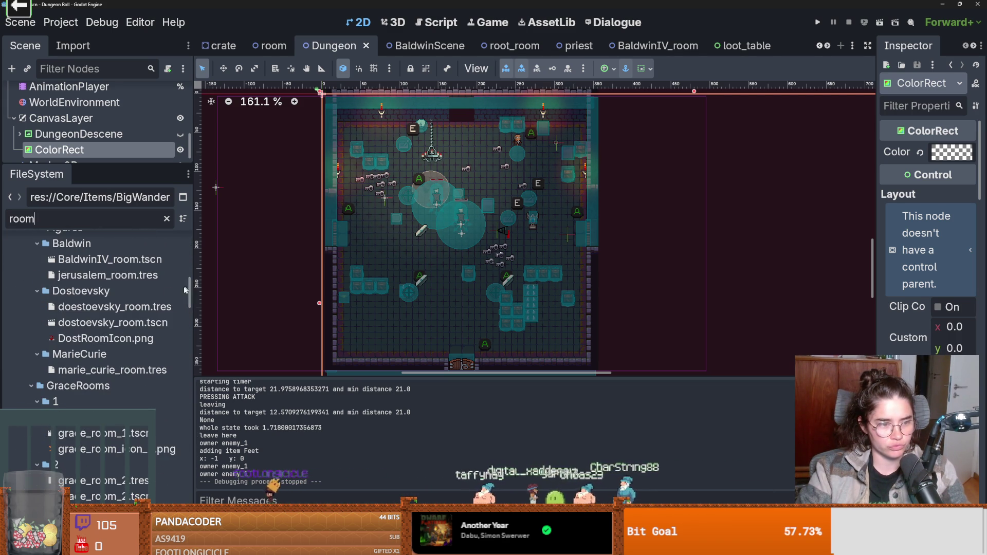
# - Collapse the Dostoevsky, Baldwin, BossRooms and RoomScenes folders and select RoomRes.gd
pyautogui.click(32, 292)
pyautogui.scroll(3, 31, 293)
pyautogui.click(37, 317)
pyautogui.scroll(3, 31, 303)
pyautogui.click(31, 311)
pyautogui.click(25, 296)
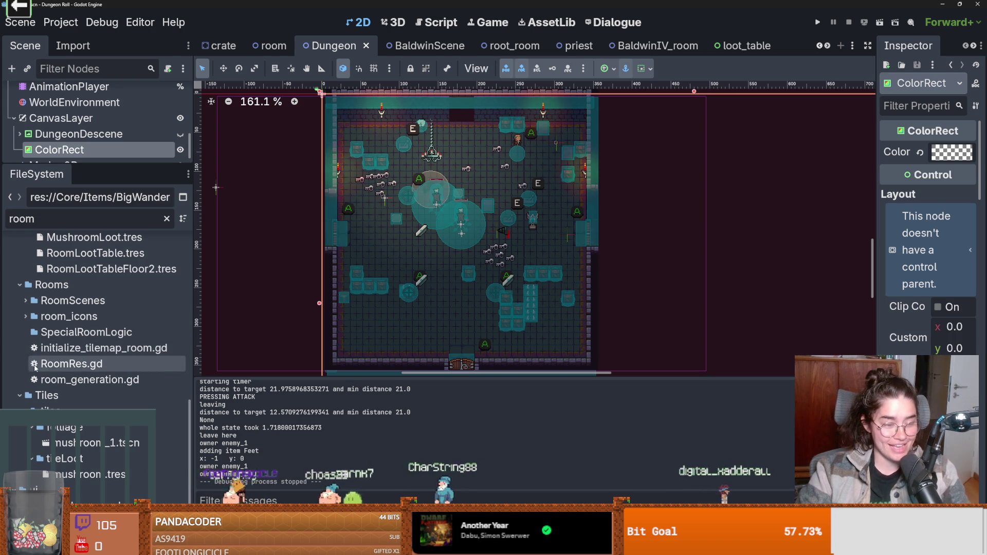
pyautogui.click(58, 359)
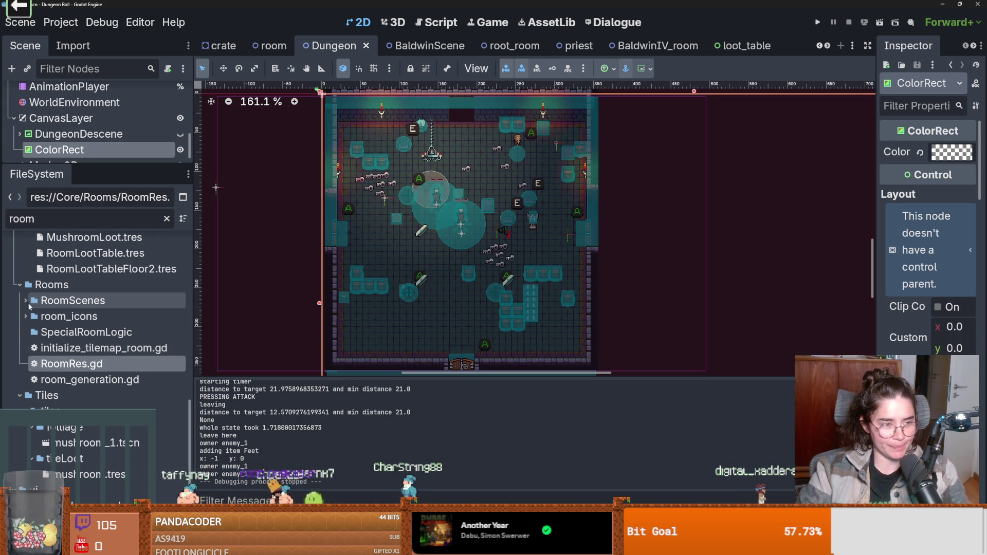
# - Open the root_room scene and switch to the room scene
pyautogui.doubleClick(81, 275)
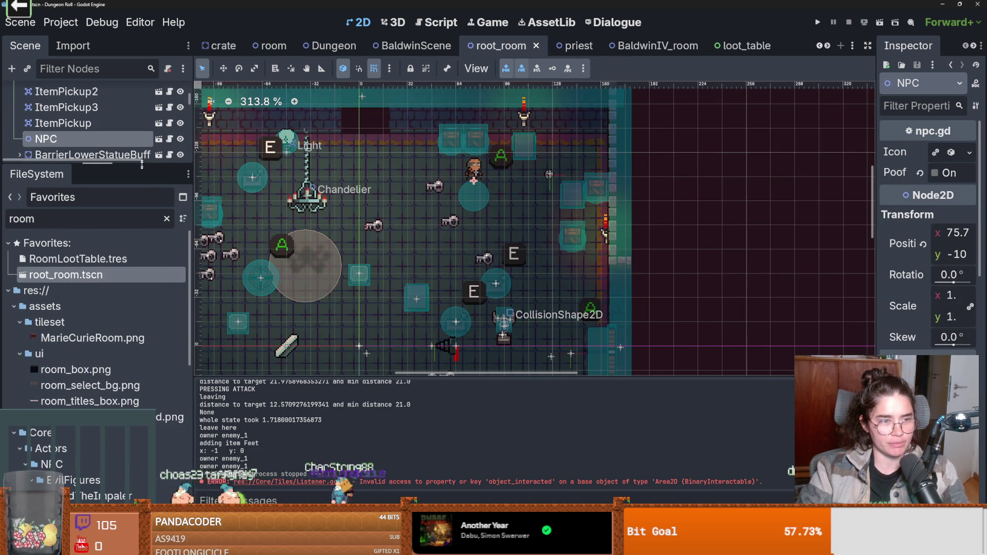
pyautogui.moveTo(142, 162); pyautogui.dragTo(142, 442)
pyautogui.scroll(5, 138, 189)
pyautogui.click(161, 93)
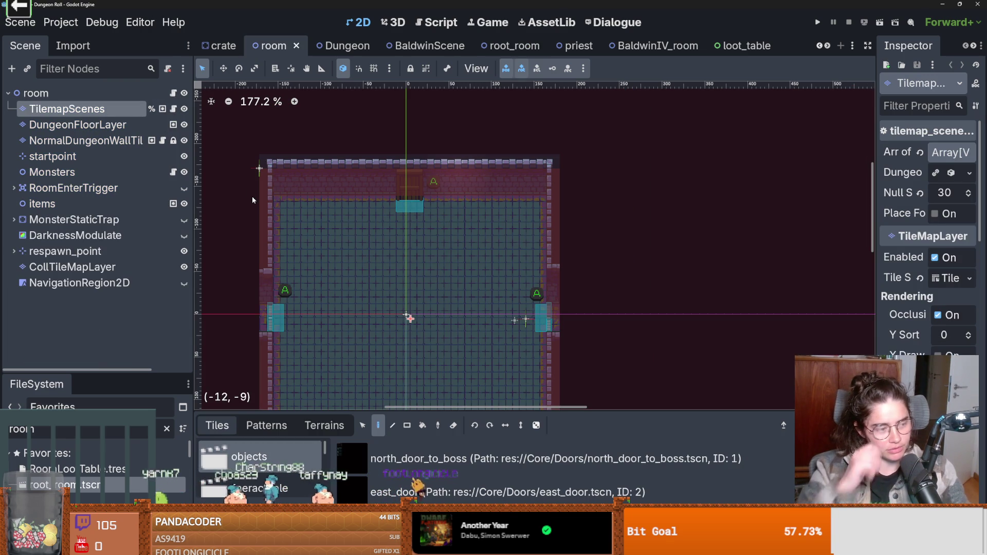
# - Locate room.tscn in the FileSystem and create a new scene inherited from it
pyautogui.rightClick(130, 96)
pyautogui.click(129, 369)
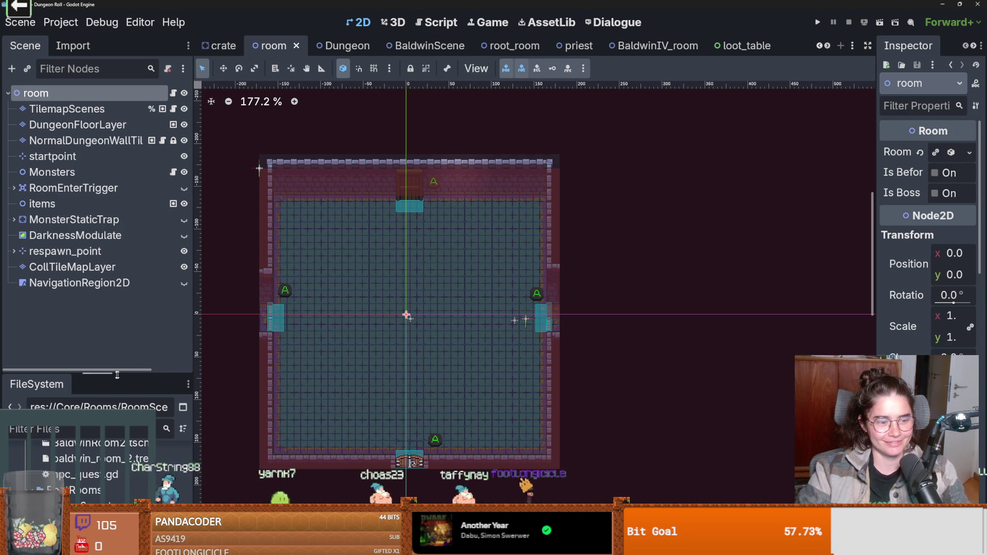
pyautogui.moveTo(106, 371); pyautogui.dragTo(106, 252)
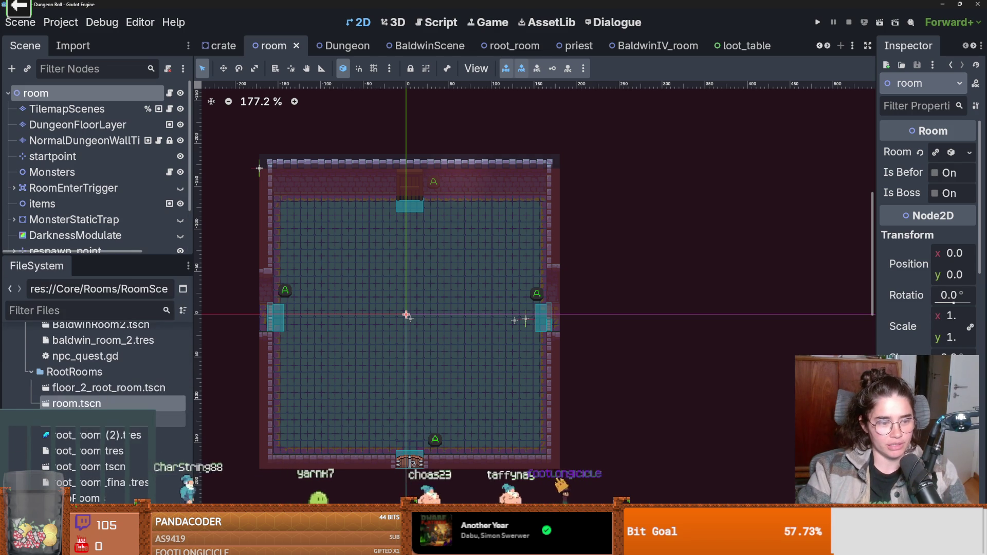
pyautogui.rightClick(92, 403)
pyautogui.click(162, 260)
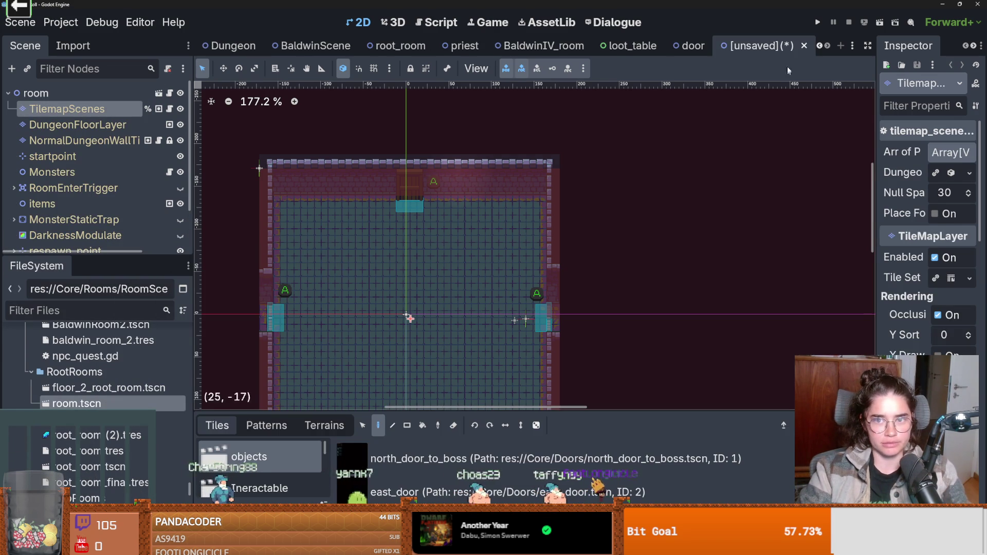
# - Rename the new scene's root node to BaldwinRoom3
pyautogui.rightClick(770, 48)
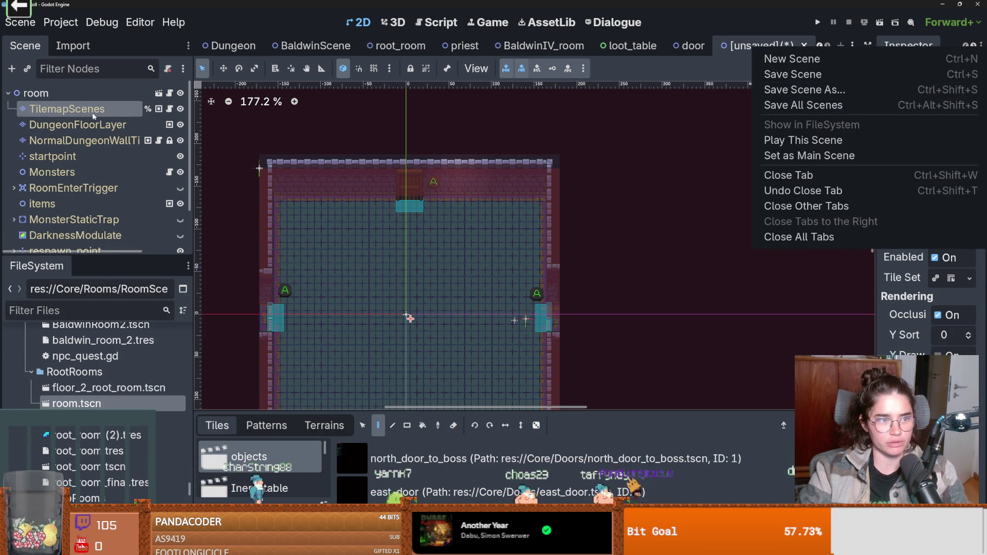
pyautogui.press('Escape')
pyautogui.doubleClick(45, 92)
pyautogui.write('Baldwin')
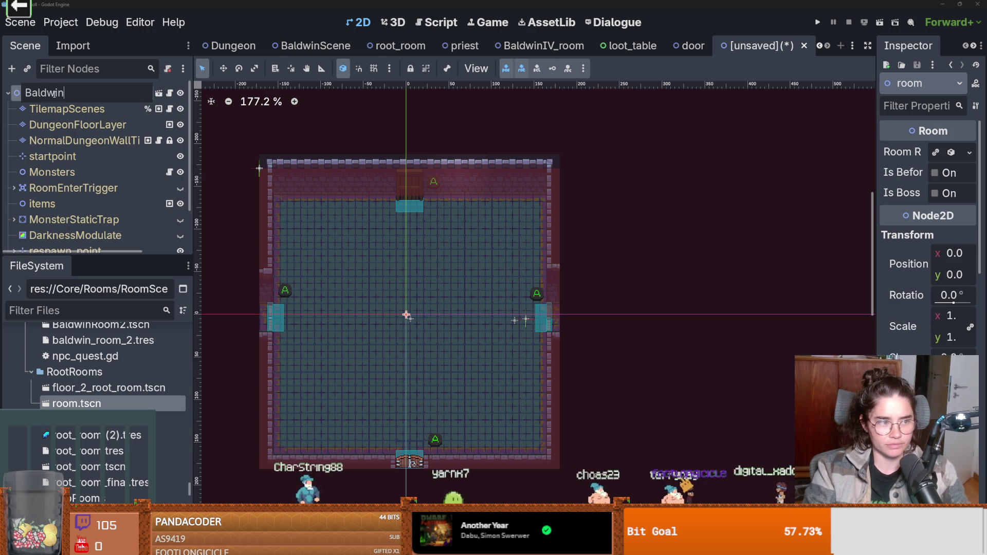
pyautogui.write('Room2')
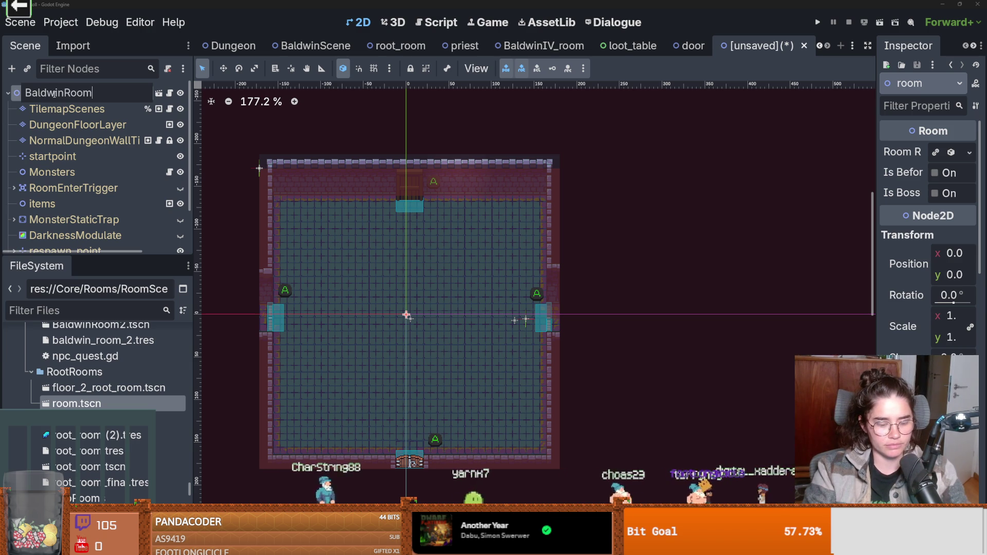
pyautogui.press('Escape')
# - Save the scene as baldwin_room_3.tscn in Rooms/RoomScenes/QuestsRoom
pyautogui.rightClick(753, 51)
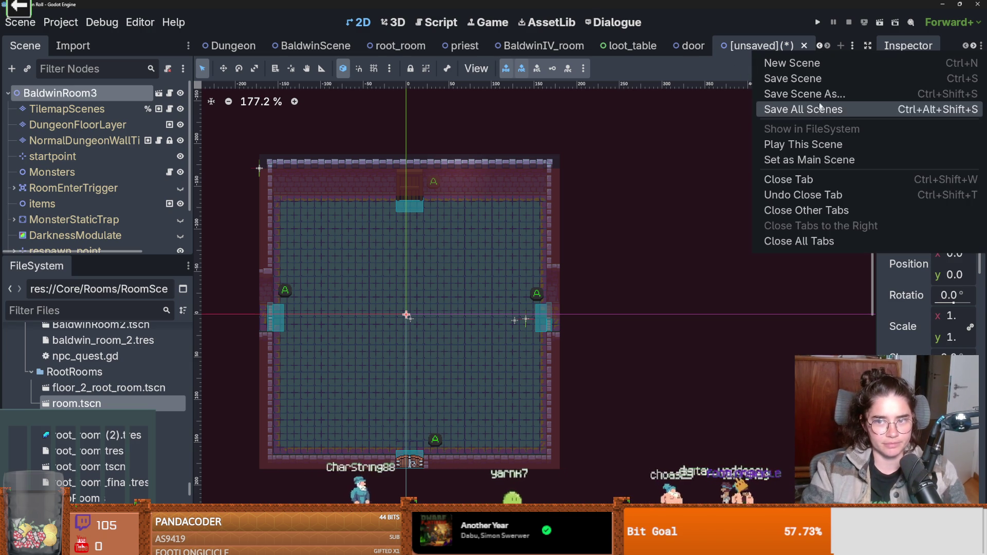
pyautogui.click(802, 90)
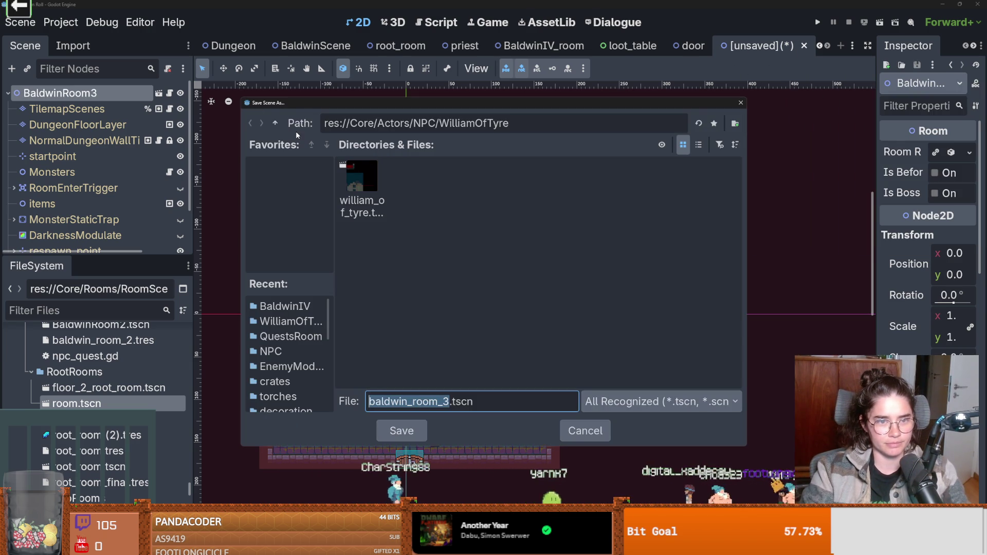
pyautogui.doubleClick(275, 124)
pyautogui.click(274, 123)
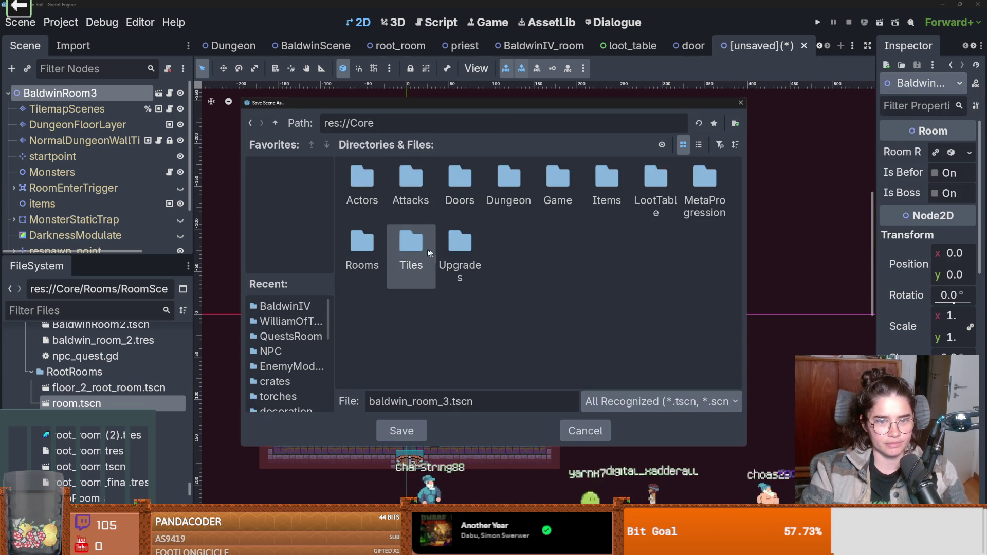
pyautogui.doubleClick(363, 247)
pyautogui.doubleClick(361, 180)
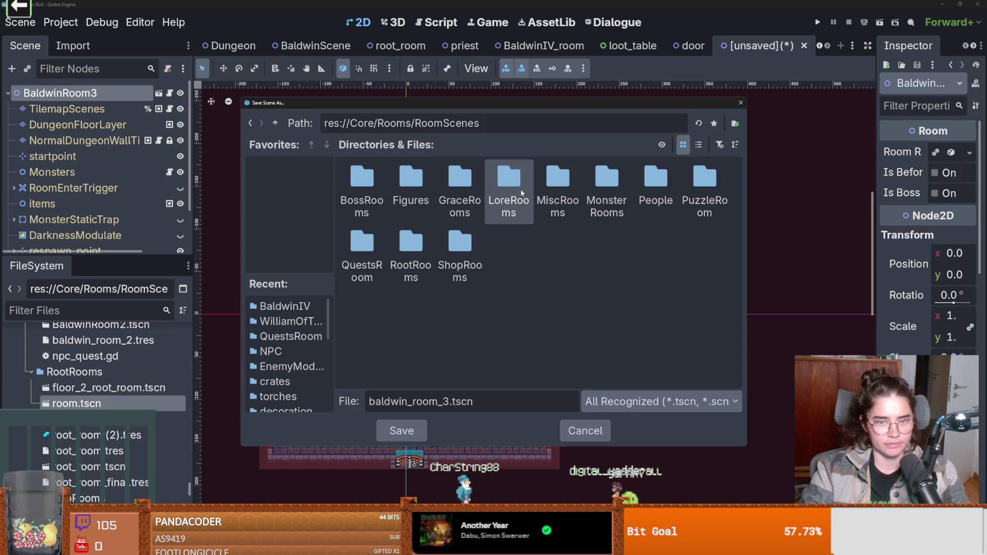
pyautogui.doubleClick(369, 249)
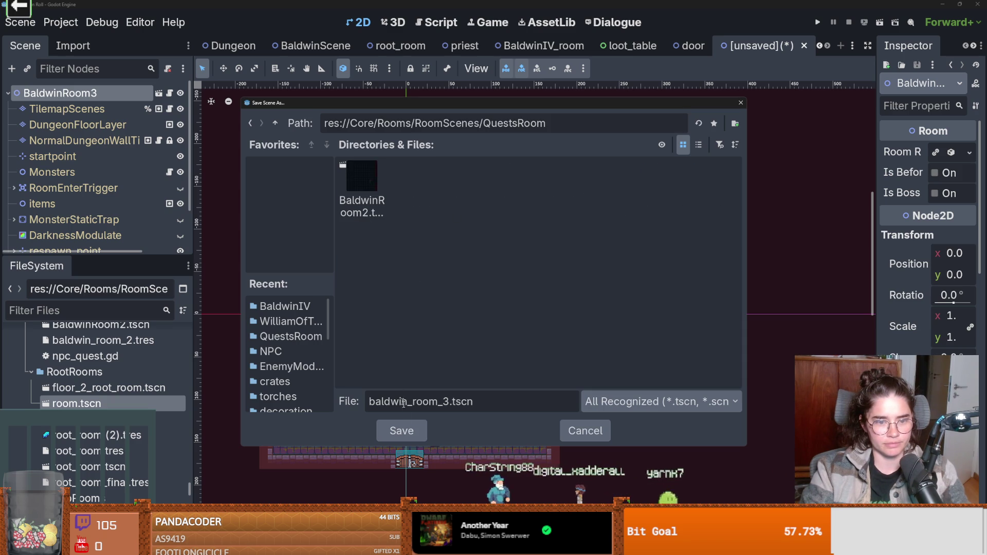
pyautogui.click(415, 431)
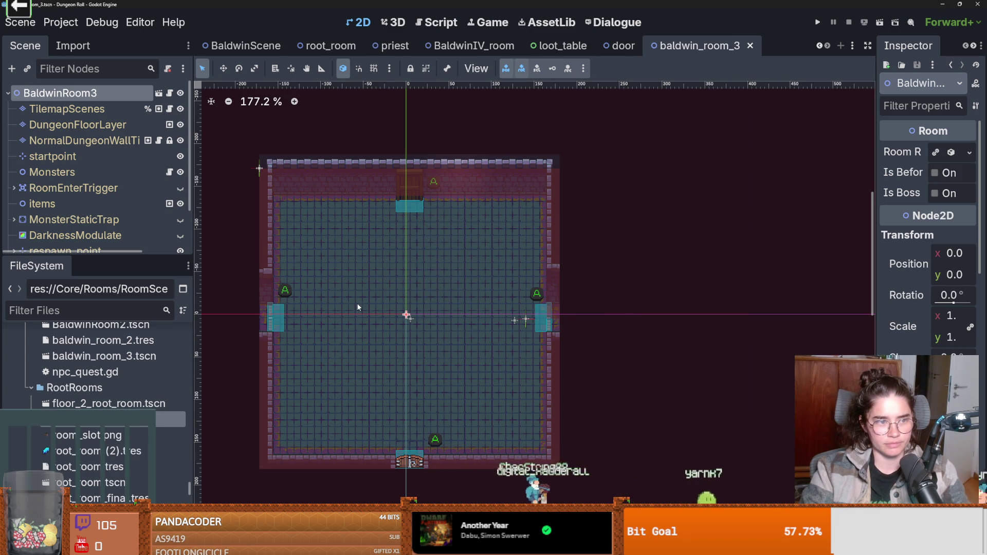
# - Select the DungeonFloorLayer node and show its terrain sets in the enlarged tile panel
pyautogui.moveTo(154, 256); pyautogui.dragTo(183, 369)
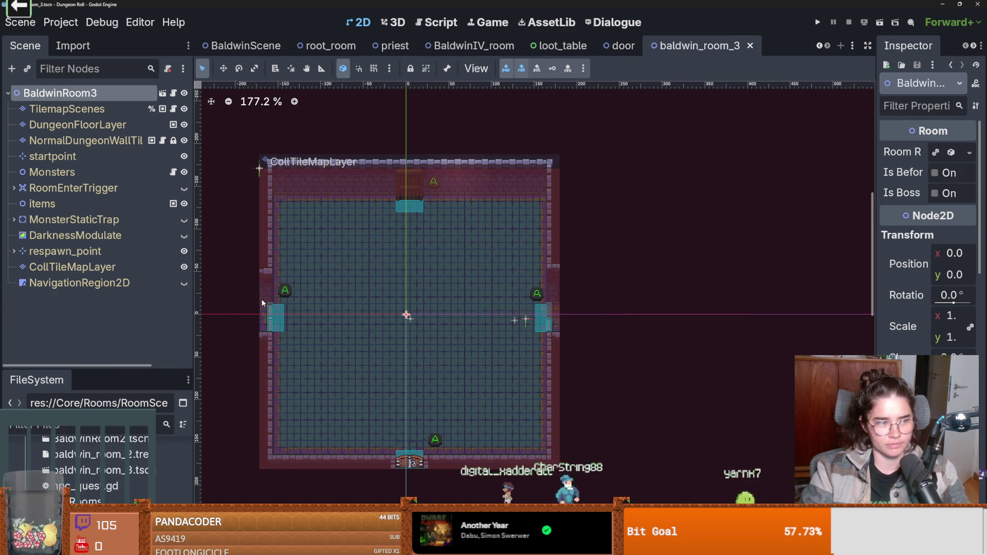
pyautogui.scroll(1, 382, 331)
pyautogui.scroll(-1, 359, 154)
pyautogui.click(77, 109)
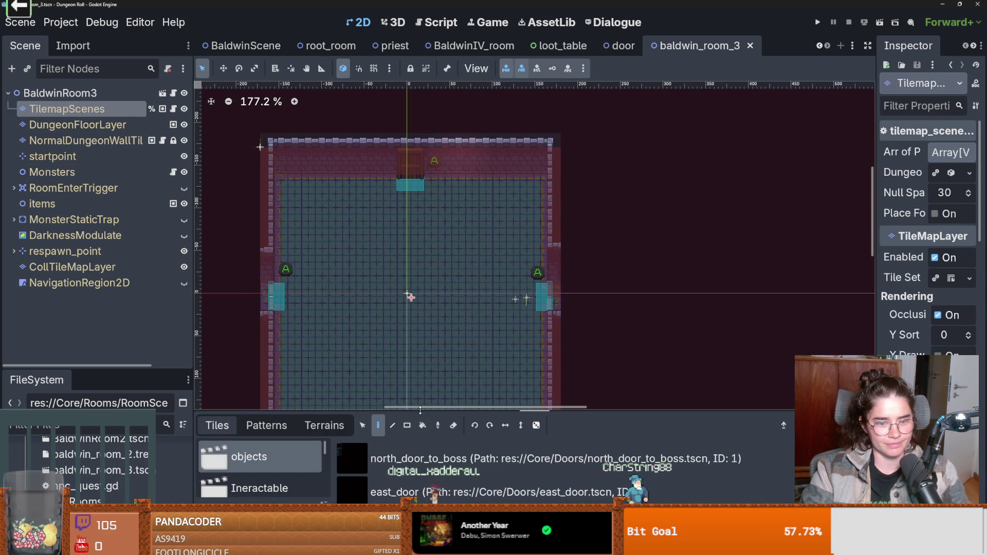
pyautogui.moveTo(420, 409); pyautogui.dragTo(420, 346)
pyautogui.click(77, 124)
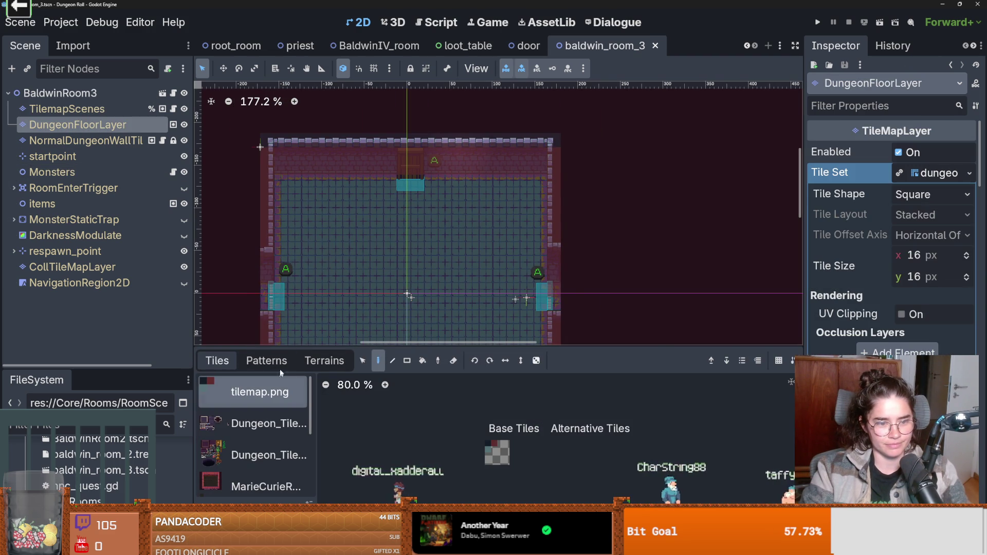
pyautogui.click(324, 360)
pyautogui.scroll(-1, 265, 411)
pyautogui.scroll(1, 263, 401)
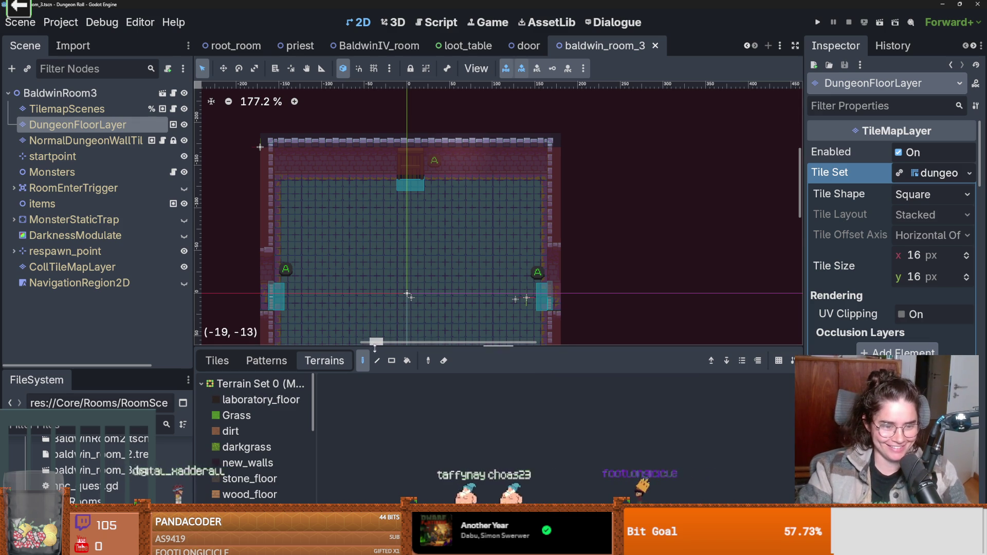
# - Choose the hideout_walls terrain for painting
pyautogui.moveTo(375, 346); pyautogui.dragTo(376, 387)
pyautogui.scroll(-2, 312, 355)
pyautogui.scroll(-3, 287, 468)
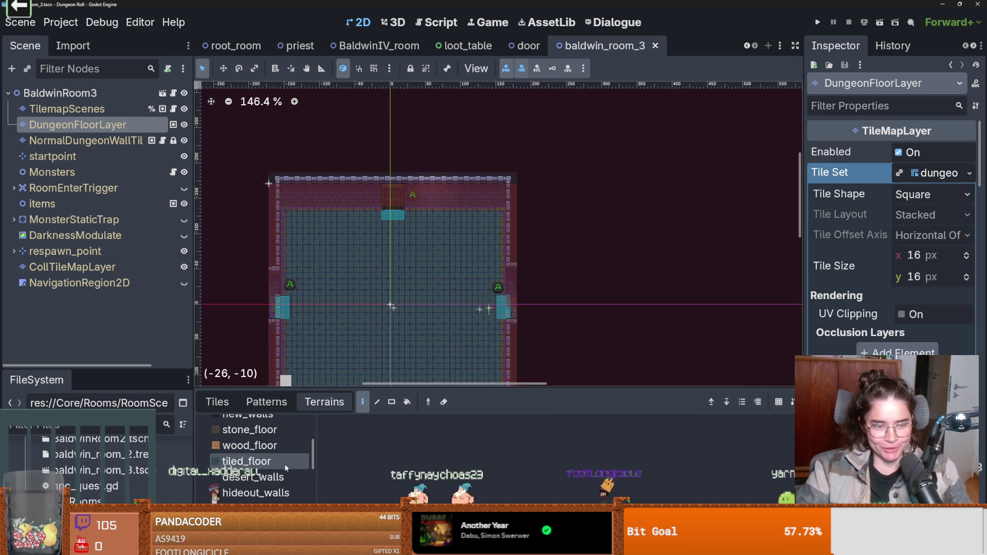
pyautogui.scroll(-2, 278, 467)
pyautogui.scroll(2, 269, 466)
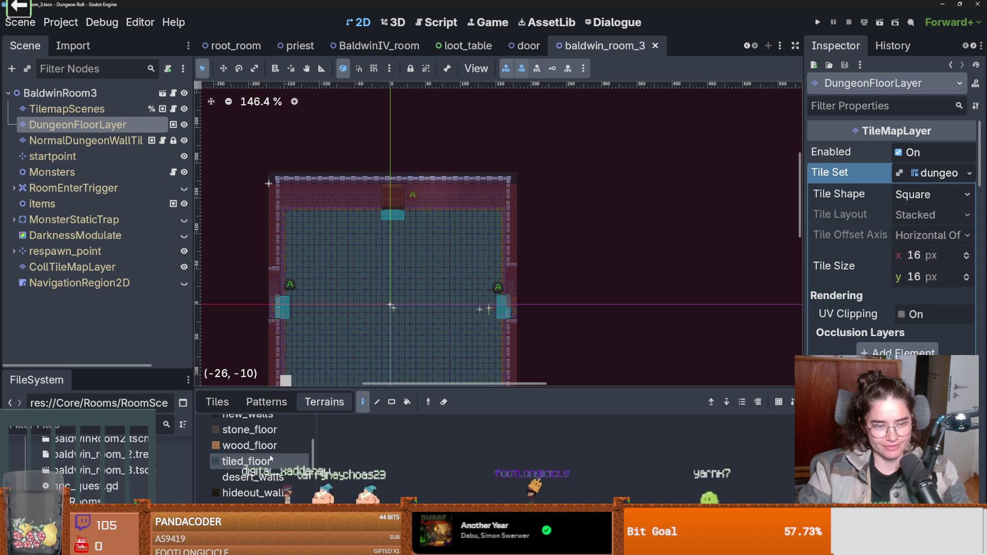
pyautogui.click(241, 492)
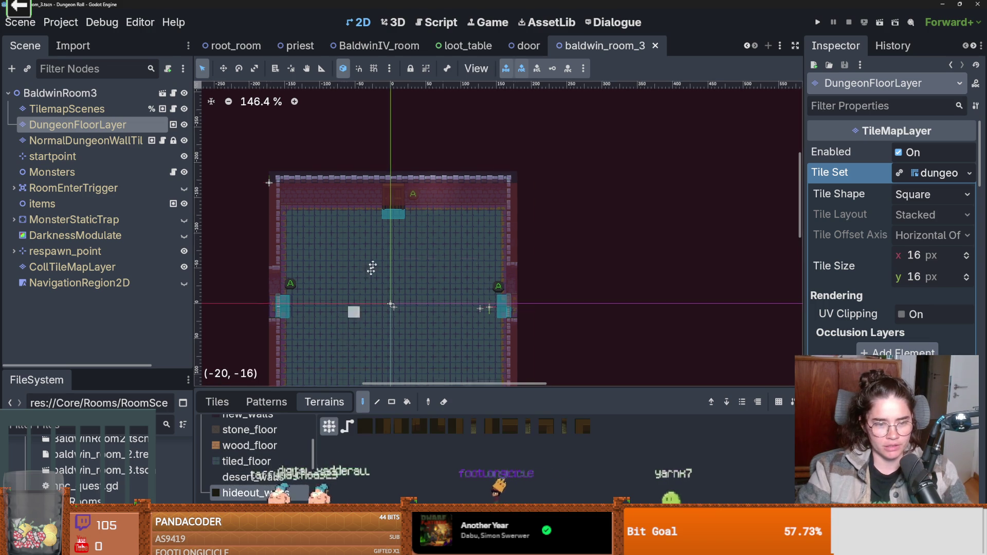
# - Try hideout walls in the lower-left, undo them, and pick desert_walls
pyautogui.scroll(3, 364, 291)
pyautogui.moveTo(355, 280)
pyautogui.mouseDown()
pyautogui.moveTo(329, 318)
pyautogui.moveTo(368, 324)
pyautogui.mouseUp()
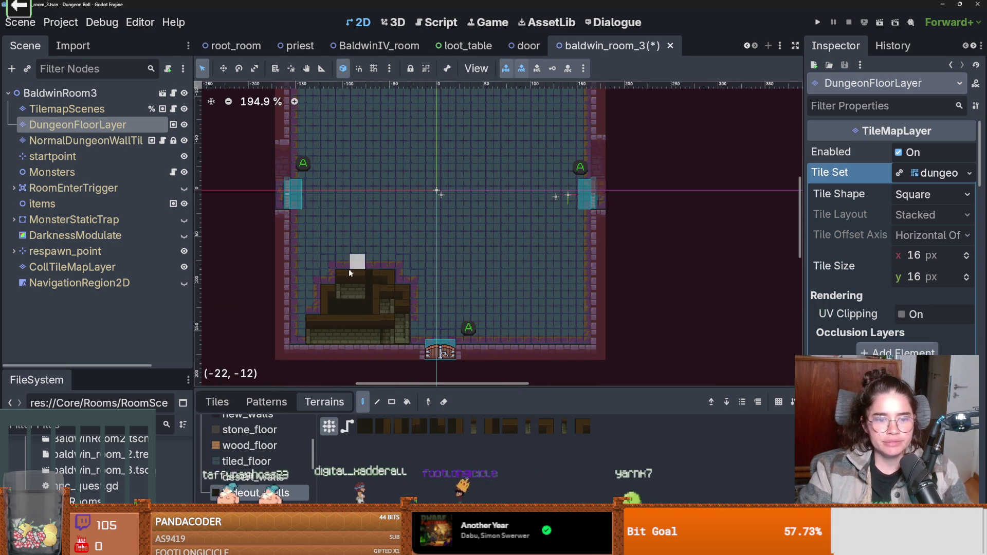
pyautogui.hotkey('ctrl', 'z')
pyautogui.scroll(-1, 359, 350)
pyautogui.scroll(-2, 263, 456)
pyautogui.click(263, 456)
pyautogui.scroll(-2, 263, 456)
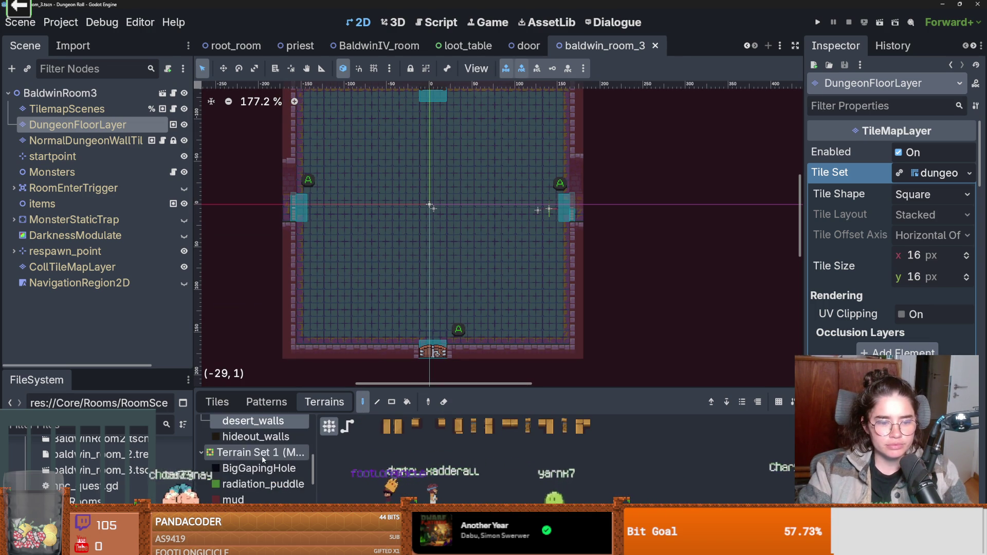
pyautogui.scroll(4, 263, 456)
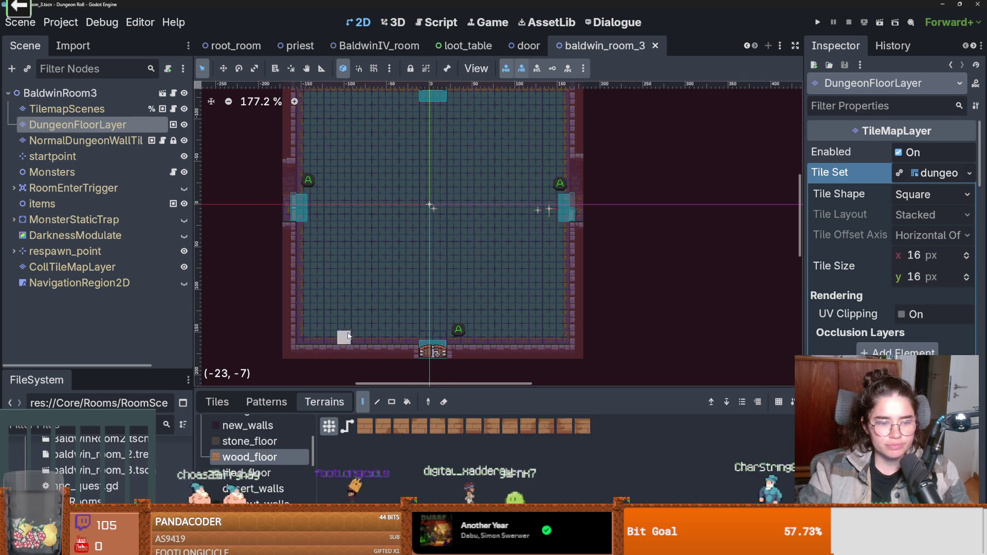
# - Paint a stone_floor cross path connecting the room's four doors
pyautogui.click(249, 441)
pyautogui.moveTo(303, 342)
pyautogui.mouseDown()
pyautogui.moveTo(386, 239)
pyautogui.moveTo(370, 268)
pyautogui.moveTo(427, 311)
pyautogui.mouseUp()
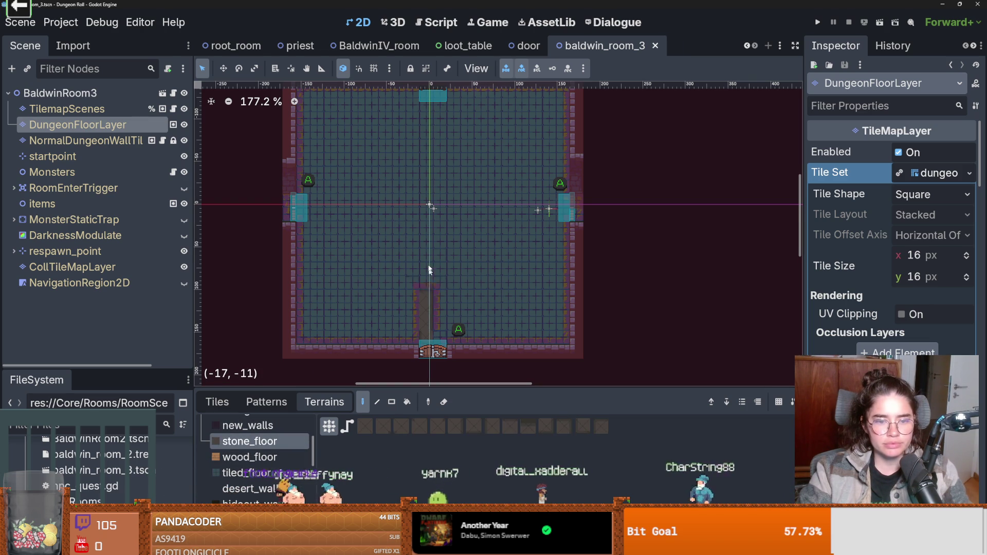
pyautogui.moveTo(432, 196); pyautogui.dragTo(442, 193)
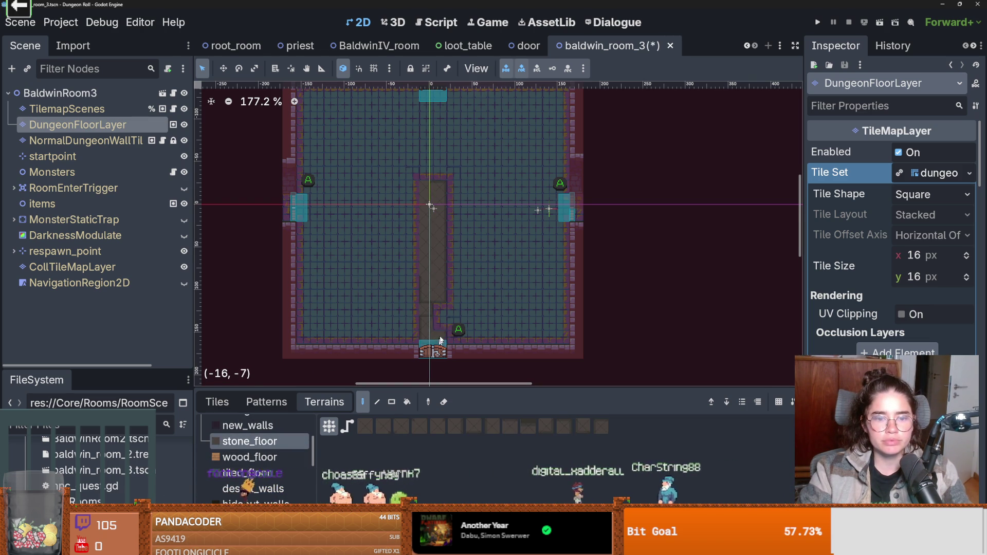
pyautogui.scroll(3, 423, 328)
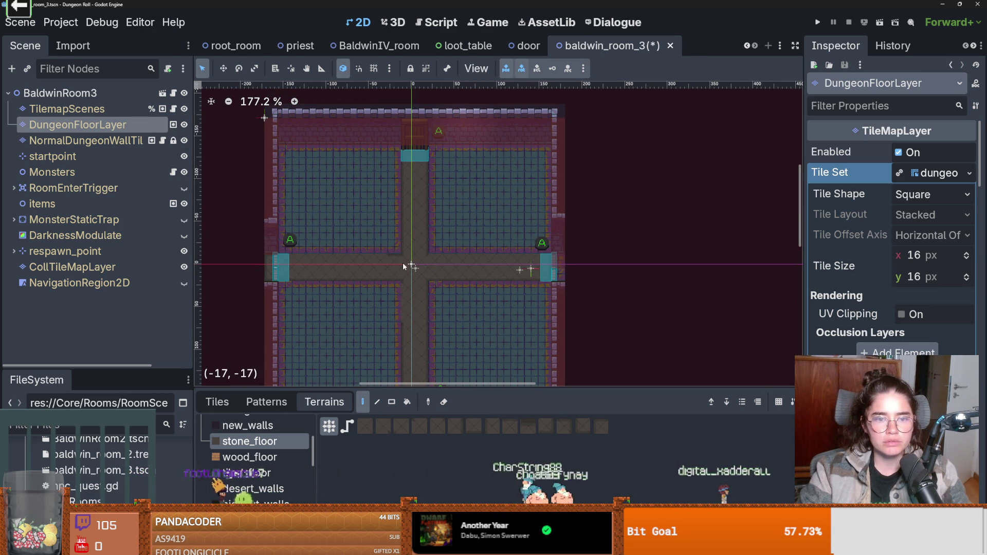
pyautogui.scroll(1, 418, 295)
pyautogui.scroll(-2, 416, 268)
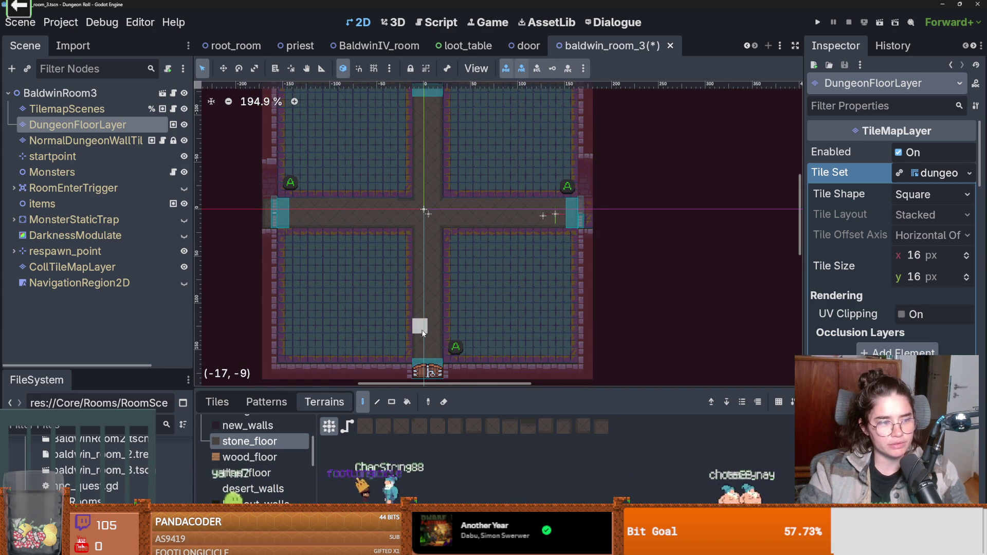
# - Choose the laboratory_floor terrain
pyautogui.scroll(2, 426, 295)
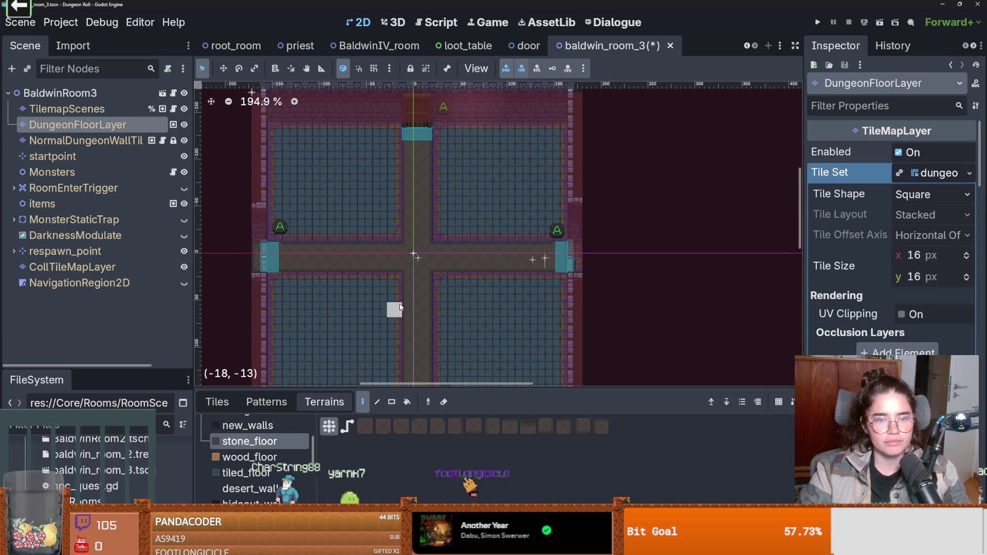
pyautogui.scroll(5, 263, 437)
pyautogui.click(263, 441)
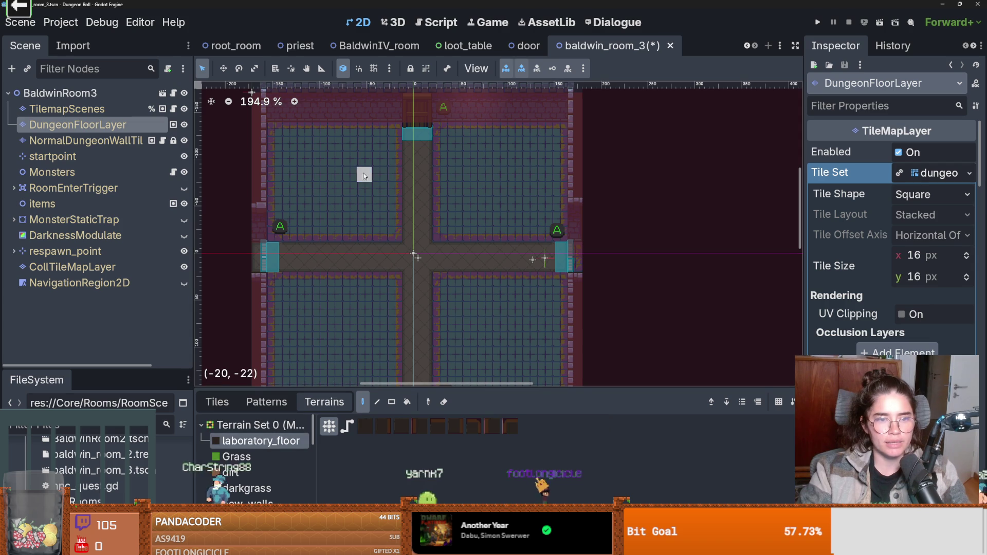
# - Paint the upper-left quadrant over with laboratory_floor tiles
pyautogui.moveTo(394, 128)
pyautogui.mouseDown()
pyautogui.moveTo(392, 234)
pyautogui.moveTo(277, 230)
pyautogui.moveTo(274, 141)
pyautogui.moveTo(315, 127)
pyautogui.moveTo(380, 132)
pyautogui.moveTo(372, 221)
pyautogui.moveTo(290, 218)
pyautogui.mouseUp()
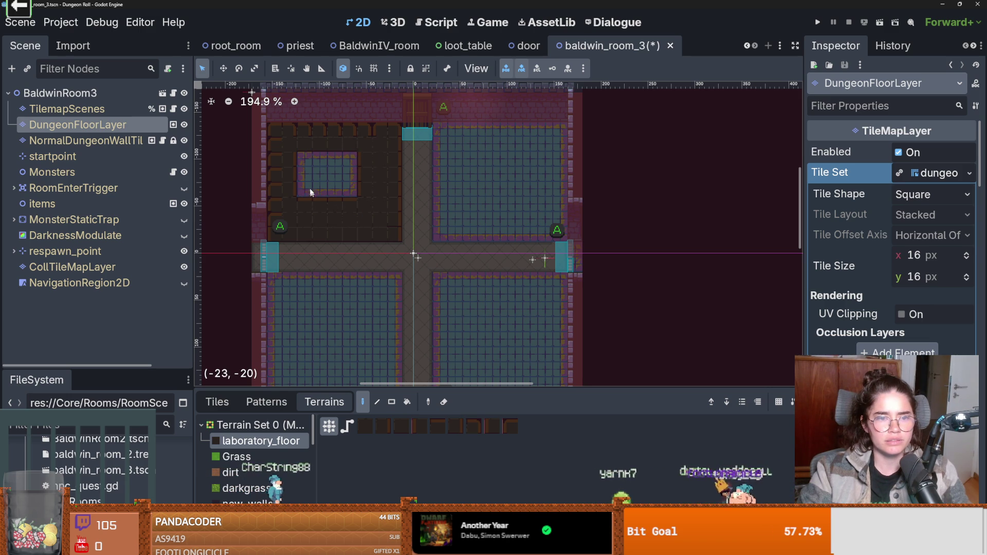
pyautogui.moveTo(311, 197); pyautogui.dragTo(323, 154)
pyautogui.scroll(-2, 398, 216)
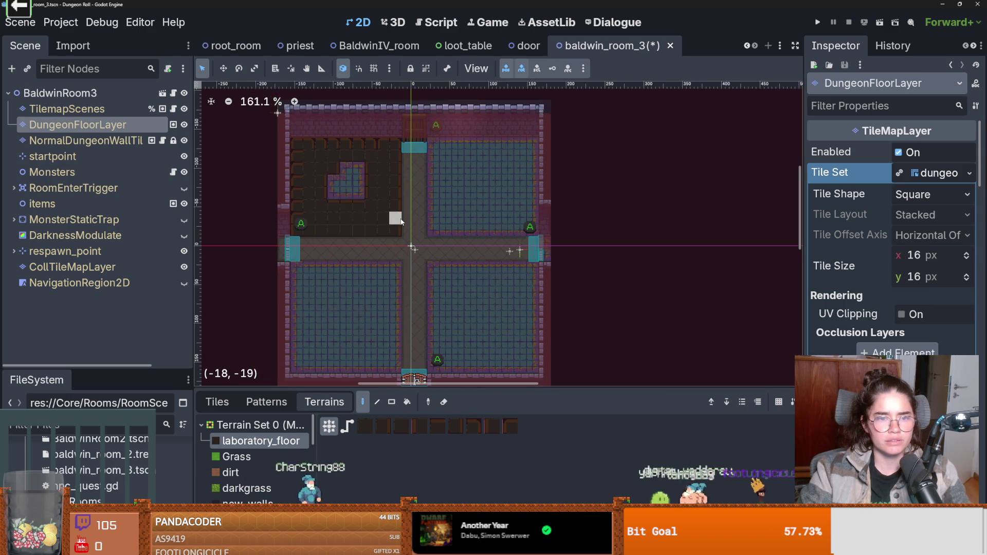
pyautogui.scroll(2, 400, 221)
pyautogui.moveTo(331, 190); pyautogui.dragTo(356, 191)
pyautogui.click(340, 206)
# - Use the Rect tool to fill the upper-right and lower-right quadrants with laboratory_floor
pyautogui.click(391, 401)
pyautogui.moveTo(426, 143); pyautogui.dragTo(550, 250)
pyautogui.hscroll(2, 486, 217)
pyautogui.click(396, 236)
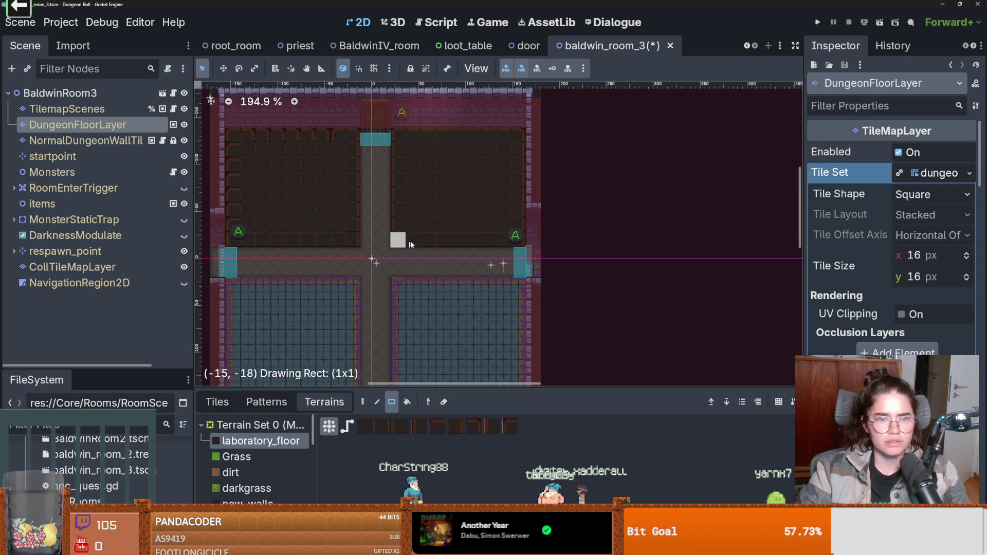
pyautogui.scroll(-3, 411, 231)
pyautogui.moveTo(412, 227); pyautogui.dragTo(534, 345)
pyautogui.scroll(2, 447, 195)
pyautogui.scroll(4, 436, 203)
pyautogui.scroll(-6, 433, 193)
# - Fill the lower-left quadrant and leftover blue strips, then select TilemapScenes
pyautogui.moveTo(489, 153)
pyautogui.mouseDown()
pyautogui.moveTo(408, 254)
pyautogui.moveTo(336, 308)
pyautogui.mouseUp()
pyautogui.moveTo(539, 300); pyautogui.dragTo(679, 301)
pyautogui.moveTo(568, 155)
pyautogui.mouseDown()
pyautogui.moveTo(526, 282)
pyautogui.moveTo(499, 307)
pyautogui.mouseUp()
pyautogui.scroll(-1, 519, 280)
pyautogui.scroll(1, 519, 280)
pyautogui.scroll(1, 487, 288)
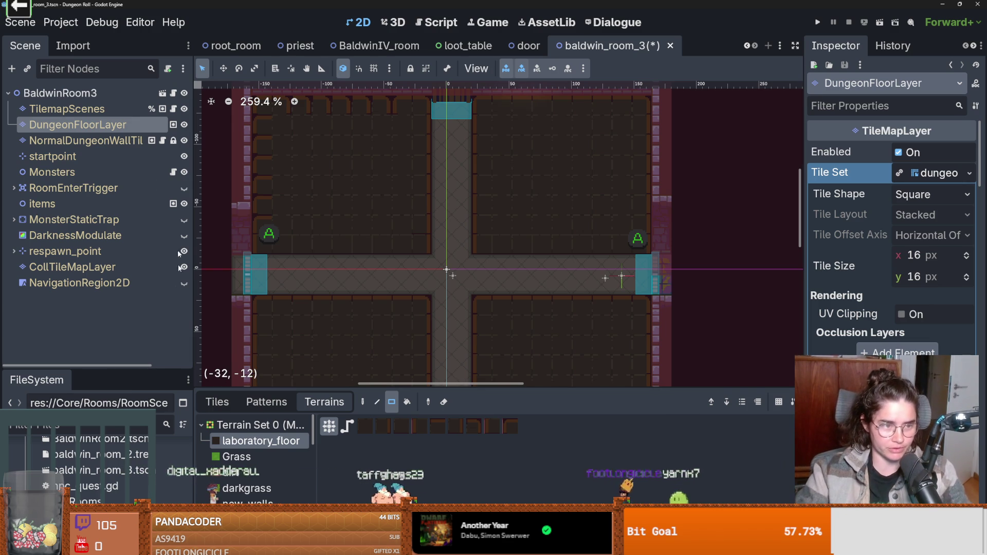
pyautogui.click(67, 109)
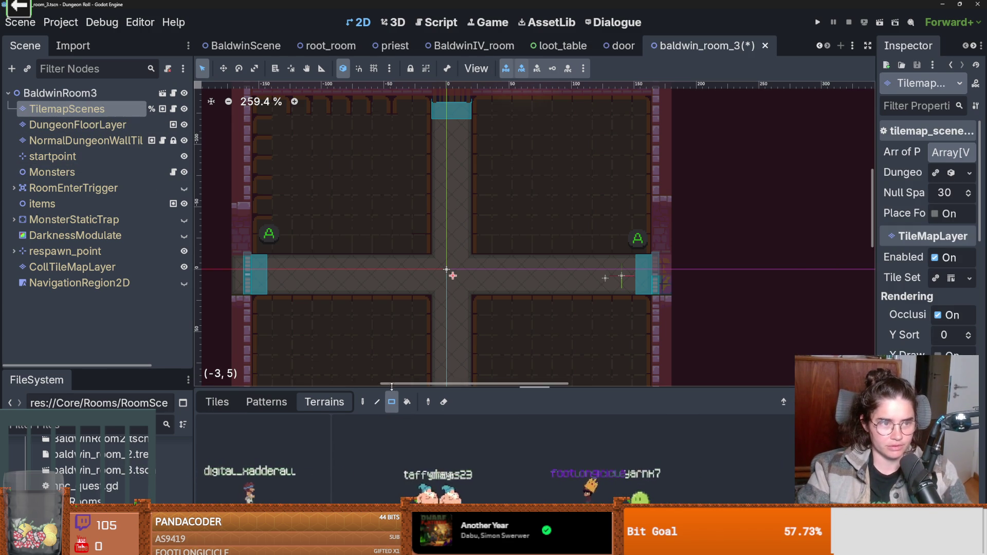
# - Pick the crate tile from the Ineractable scene tile source
pyautogui.moveTo(392, 386); pyautogui.dragTo(390, 257)
pyautogui.click(217, 272)
pyautogui.click(308, 336)
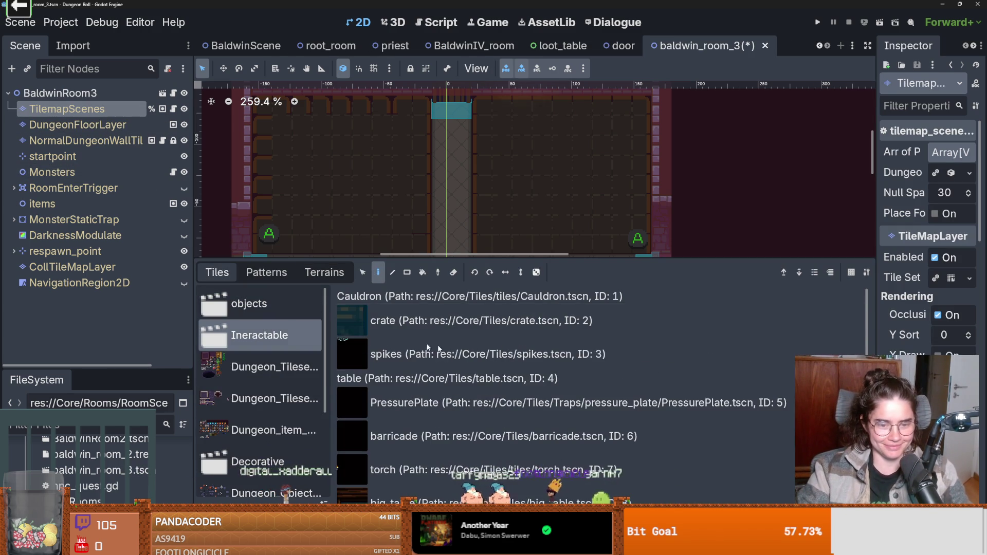
pyautogui.scroll(-2, 366, 339)
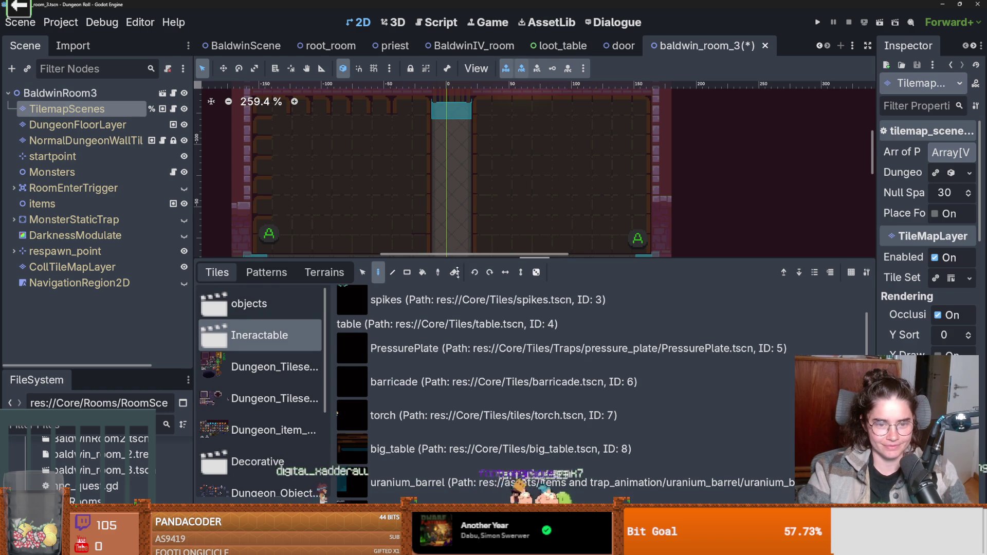
pyautogui.moveTo(455, 262); pyautogui.dragTo(455, 412)
pyautogui.scroll(3, 398, 461)
pyautogui.click(359, 482)
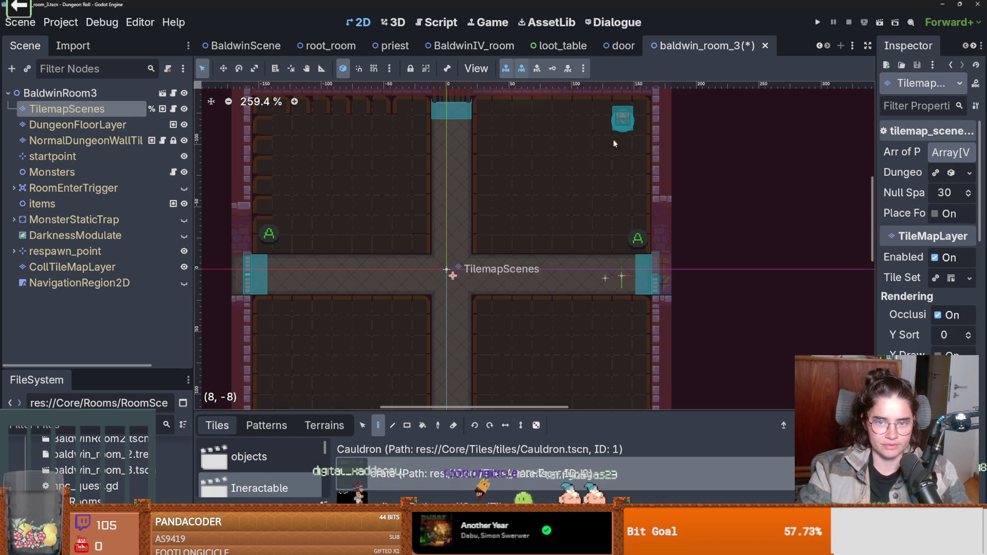
# - Resize the tile list, centre the view on respawn_point, and select the items node
pyautogui.scroll(-2, 602, 265)
pyautogui.scroll(-3, 586, 218)
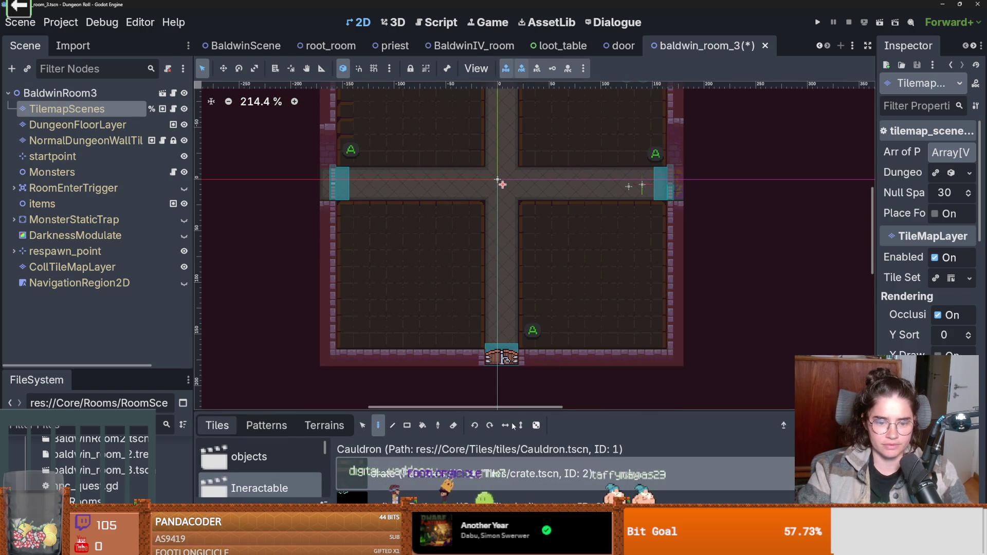
pyautogui.moveTo(519, 411)
pyautogui.mouseDown()
pyautogui.moveTo(509, 315)
pyautogui.moveTo(488, 257)
pyautogui.mouseUp()
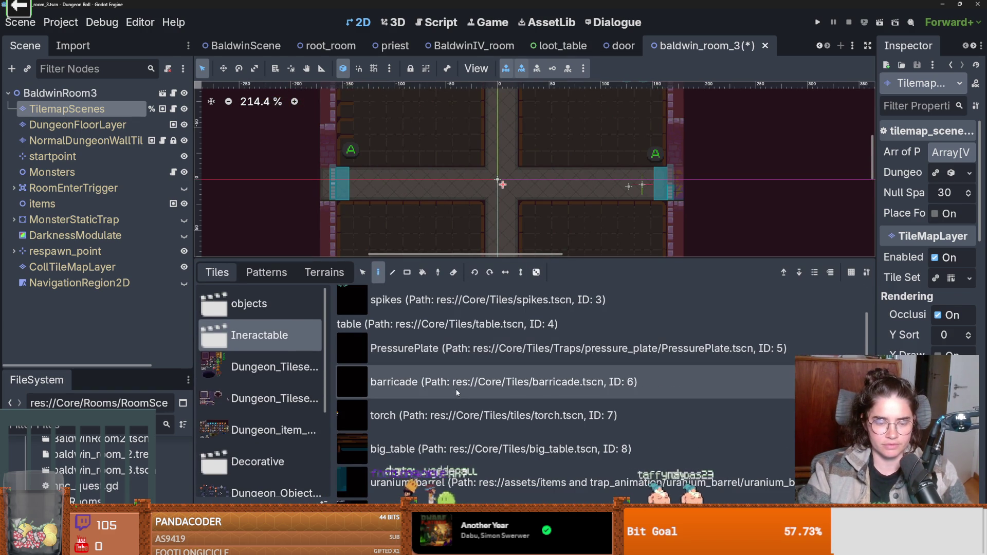
pyautogui.scroll(-1, 529, 384)
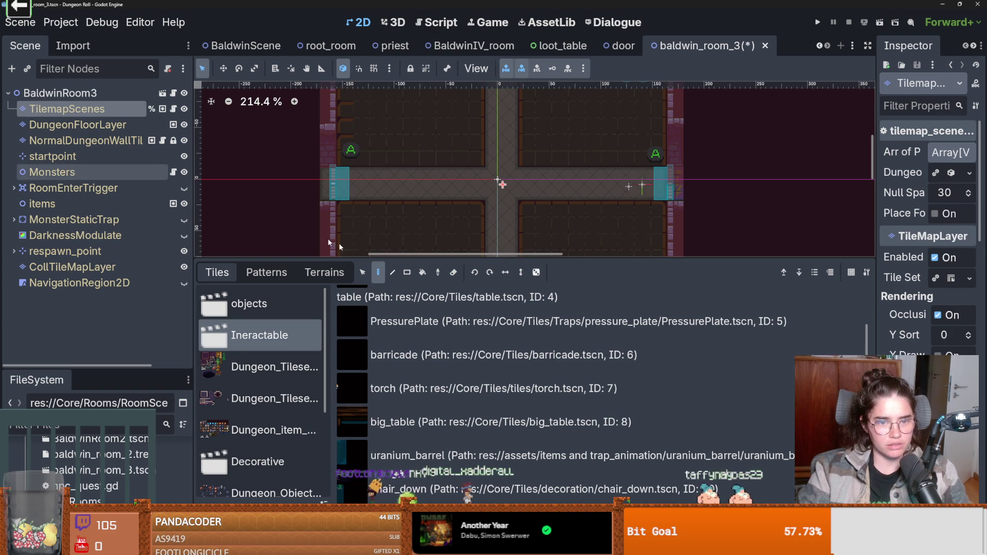
pyautogui.moveTo(499, 258); pyautogui.dragTo(496, 412)
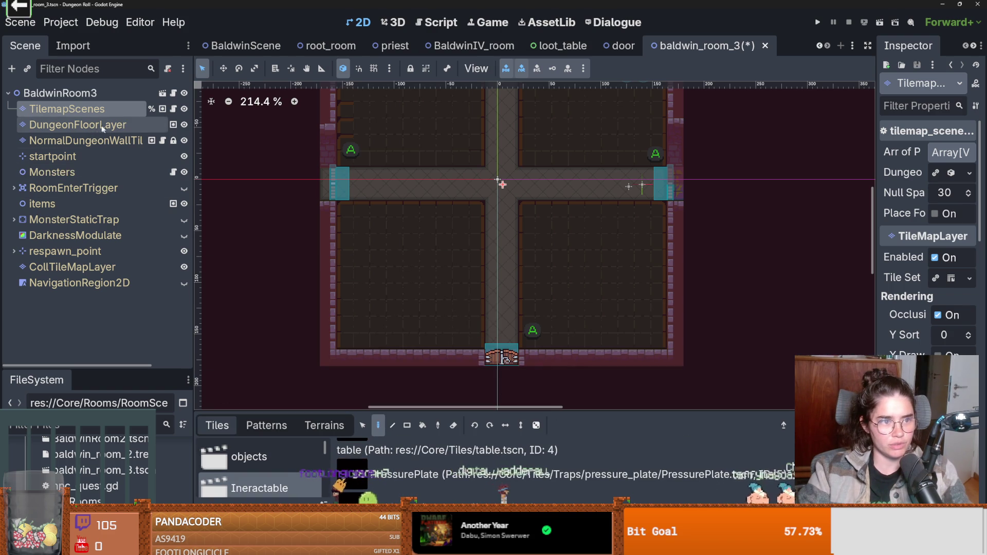
pyautogui.doubleClick(22, 251)
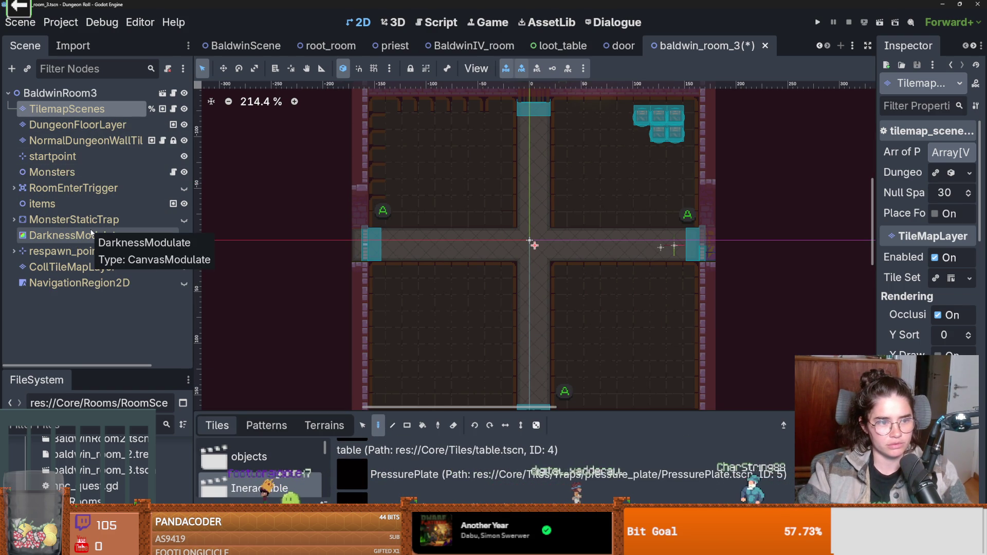
pyautogui.click(47, 205)
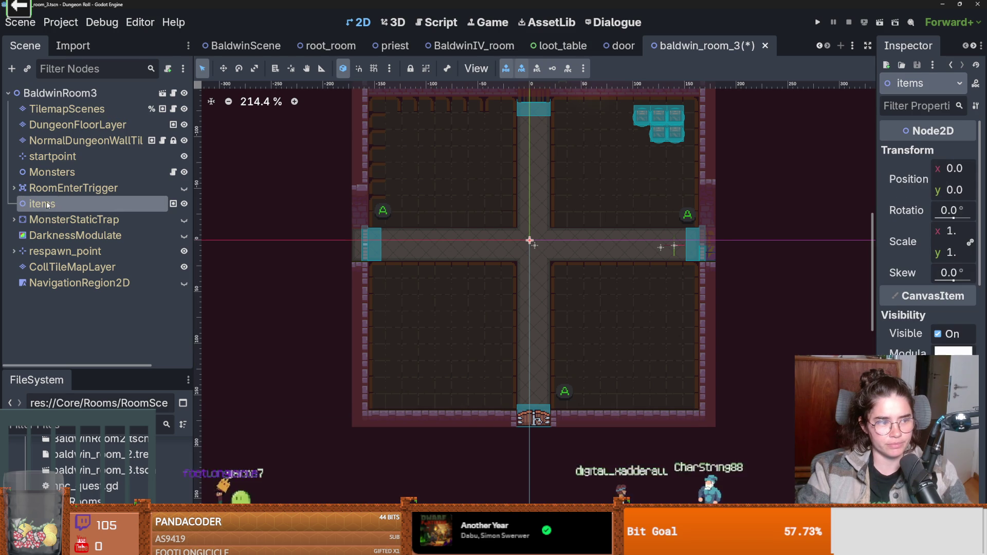
# - Instance the barricade scene under the items node
pyautogui.rightClick(75, 205)
pyautogui.click(149, 233)
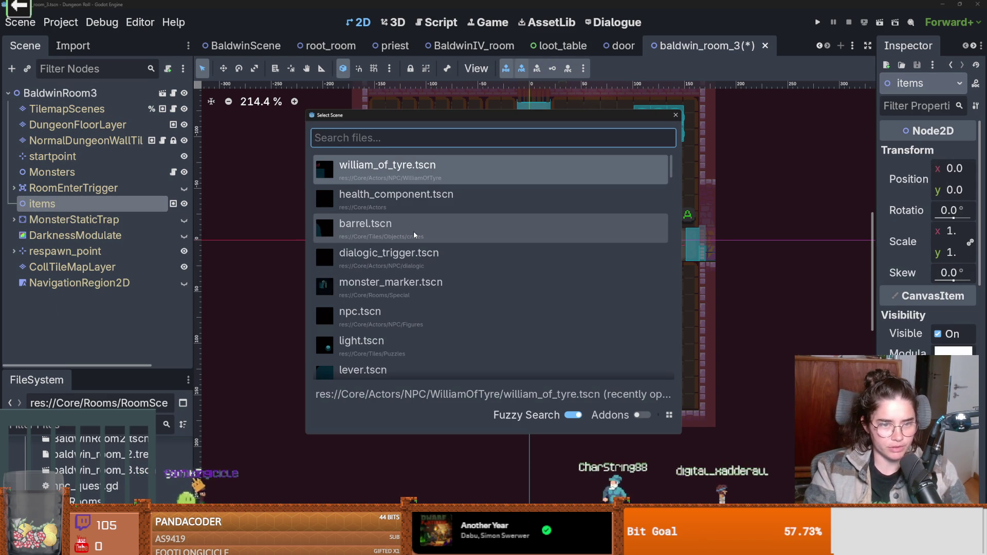
pyautogui.write('barr')
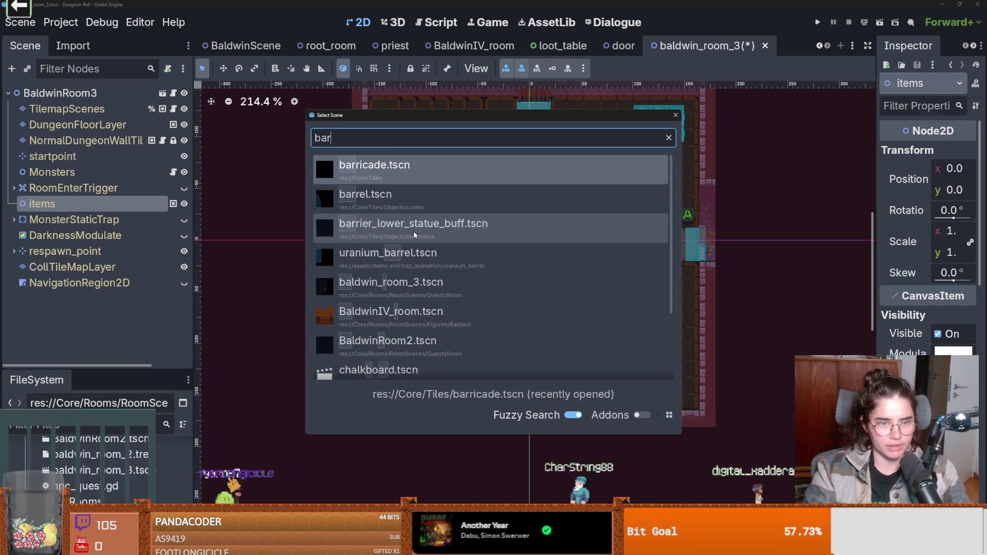
pyautogui.press('Return')
# - Enable grid snapping and move the Barricade into the lower-left quadrant
pyautogui.moveTo(532, 241)
pyautogui.mouseDown()
pyautogui.moveTo(452, 266)
pyautogui.moveTo(439, 288)
pyautogui.mouseUp()
pyautogui.press('Escape')
pyautogui.click(376, 70)
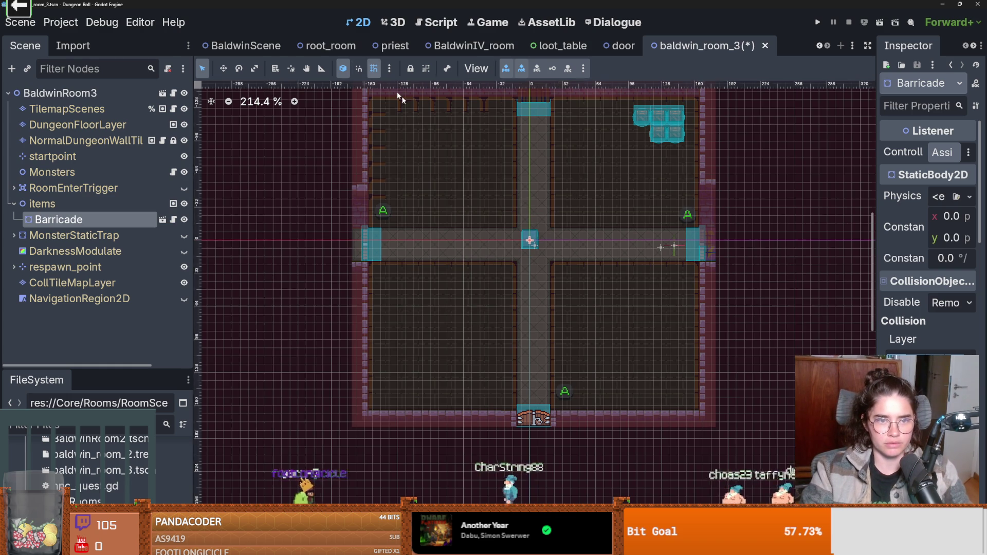
pyautogui.moveTo(531, 242)
pyautogui.mouseDown()
pyautogui.moveTo(442, 270)
pyautogui.moveTo(429, 302)
pyautogui.moveTo(509, 301)
pyautogui.moveTo(509, 389)
pyautogui.mouseUp()
pyautogui.scroll(2, 431, 308)
pyautogui.scroll(1, 432, 308)
# - Duplicate the barricade repeatedly to extend the column into a square
pyautogui.hotkey('ctrl', 'd')
pyautogui.hotkey('ctrl', 'd')
pyautogui.hotkey('ctrl', 'd')
pyautogui.hotkey('ctrl', 'd')
pyautogui.hotkey('ctrl', 'd')
pyautogui.hotkey('ctrl', 'd')
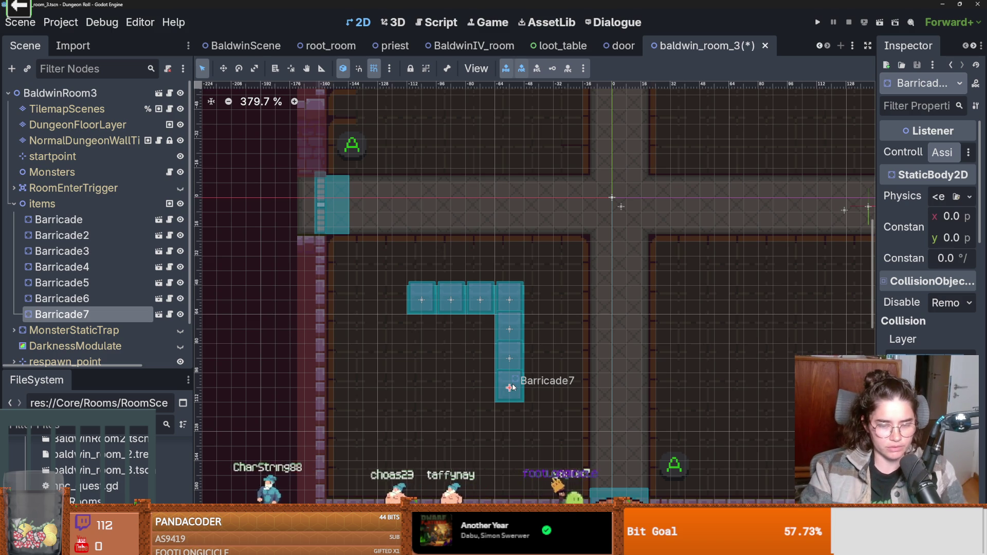
pyautogui.hotkey('ctrl', 'd')
pyautogui.moveTo(512, 403)
pyautogui.mouseDown()
pyautogui.moveTo(512, 416)
pyautogui.moveTo(394, 417)
pyautogui.moveTo(398, 311)
pyautogui.mouseUp()
pyautogui.hotkey('ctrl', 'd')
pyautogui.hotkey('ctrl', 'd')
pyautogui.hotkey('ctrl', 'd')
pyautogui.hotkey('ctrl', 'd')
pyautogui.hotkey('ctrl', 'd')
pyautogui.hotkey('ctrl', 'd')
pyautogui.hotkey('ctrl', 'd')
# - Duplicate the Barricade–Barricade16 square and place the copy in the lower-right quadrant
pyautogui.hotkey('ctrl', 'd')
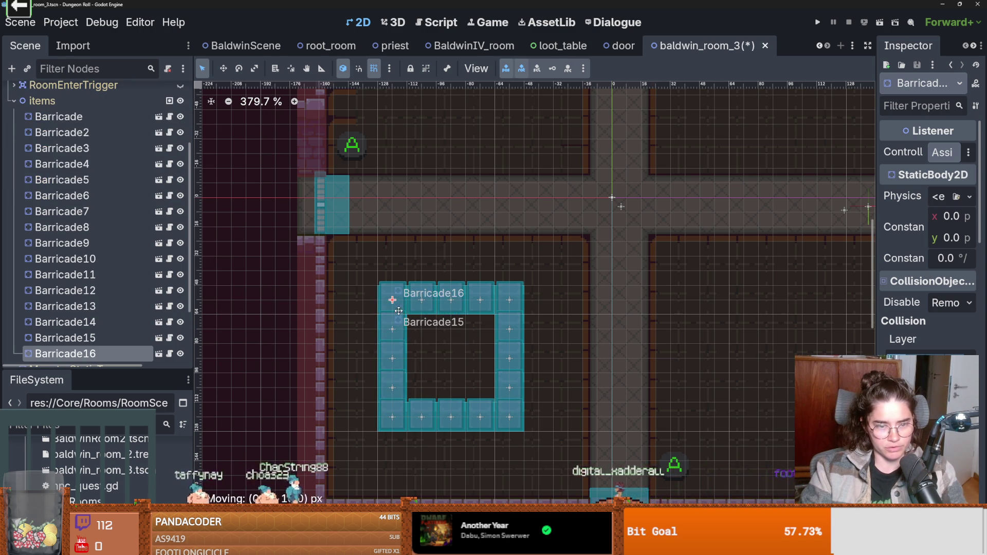
pyautogui.scroll(-5, 431, 376)
pyautogui.keyDown('shift'); pyautogui.click(59, 116); pyautogui.keyUp('shift')
pyautogui.scroll(-1, 309, 344)
pyautogui.hotkey('ctrl', 'd')
pyautogui.moveTo(421, 343)
pyautogui.mouseDown()
pyautogui.moveTo(585, 341)
pyautogui.moveTo(384, 197)
pyautogui.mouseUp()
pyautogui.scroll(2, 507, 300)
pyautogui.hotkey('ctrl', 'd')
pyautogui.scroll(-1, 431, 251)
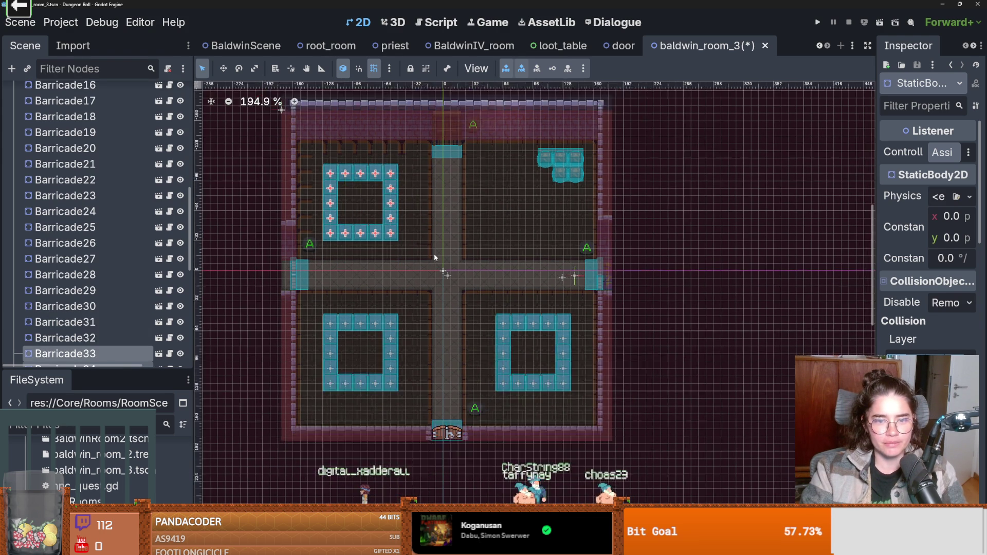
pyautogui.scroll(3, 452, 310)
# - Select the DungeonFloorLayer node
pyautogui.click(452, 310)
pyautogui.scroll(-3, 451, 309)
pyautogui.scroll(-1, 442, 277)
pyautogui.scroll(2, 431, 248)
# - Instantiate BarrierLowerStatueBuff under the items node and save baldwin_room_3
pyautogui.click(41, 172)
pyautogui.click(26, 68)
pyautogui.write('statue')
pyautogui.press('Return')
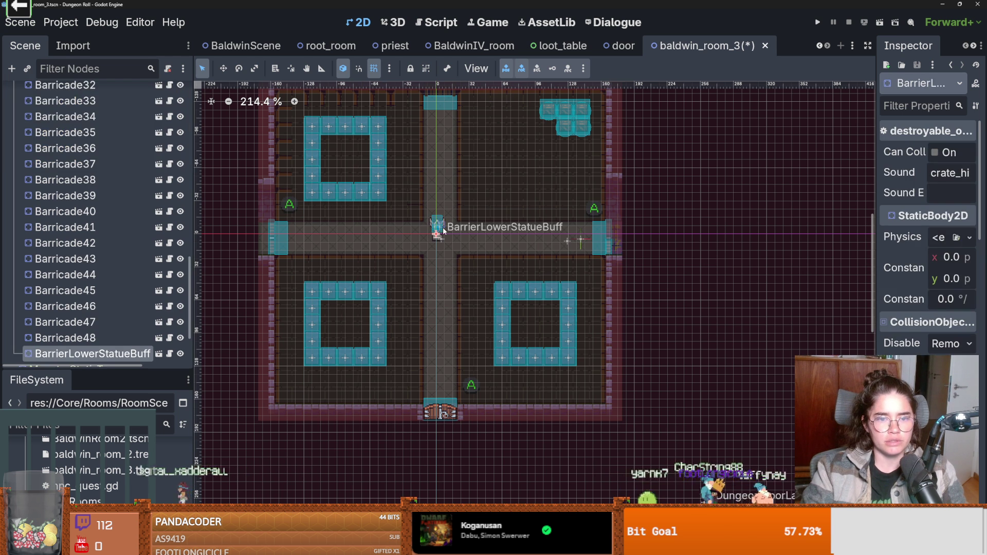
pyautogui.scroll(7, 438, 231)
pyautogui.hotkey('ctrl', 's')
# - Collapse the items node and select the DungeonFloorLayer for tile painting
pyautogui.scroll(10, 92, 205)
pyautogui.click(42, 203)
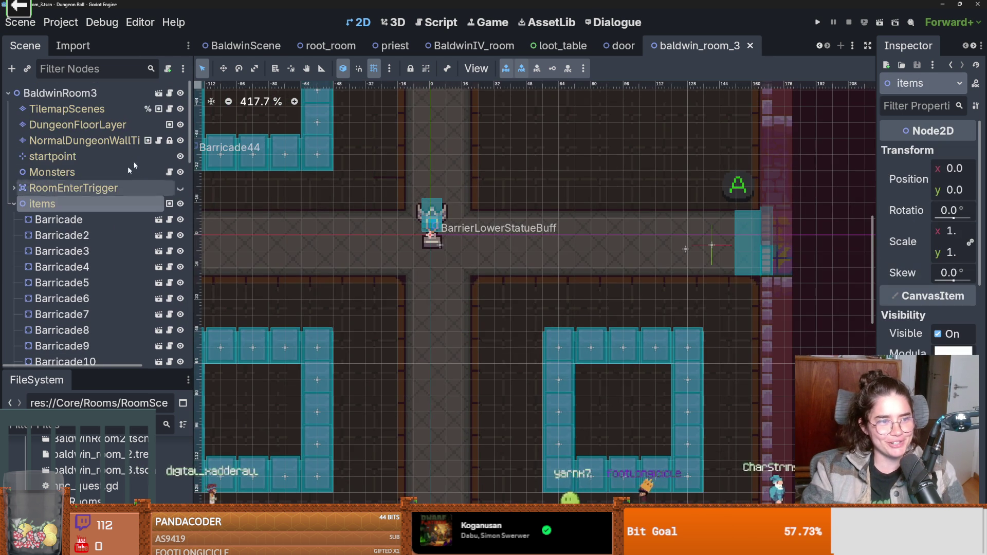
pyautogui.click(13, 204)
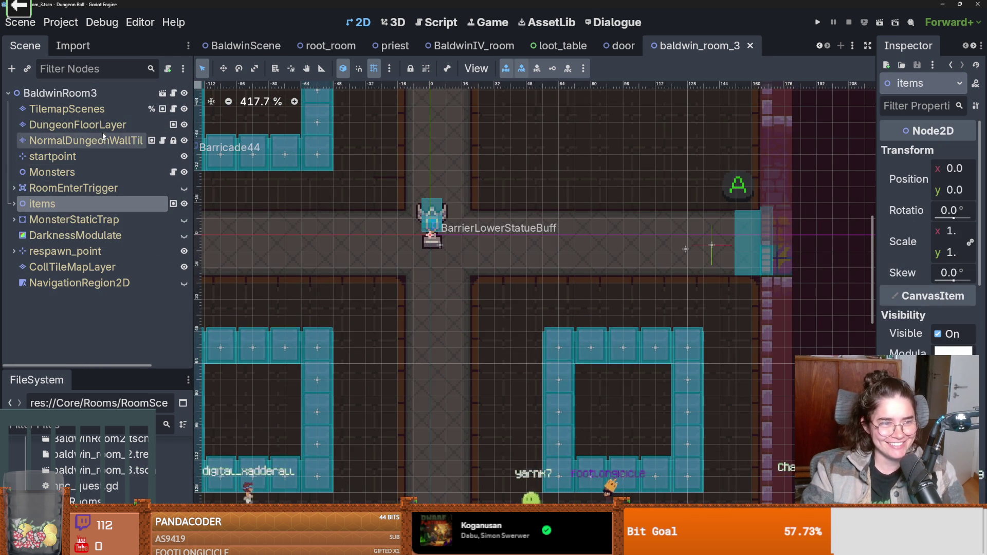
pyautogui.click(103, 128)
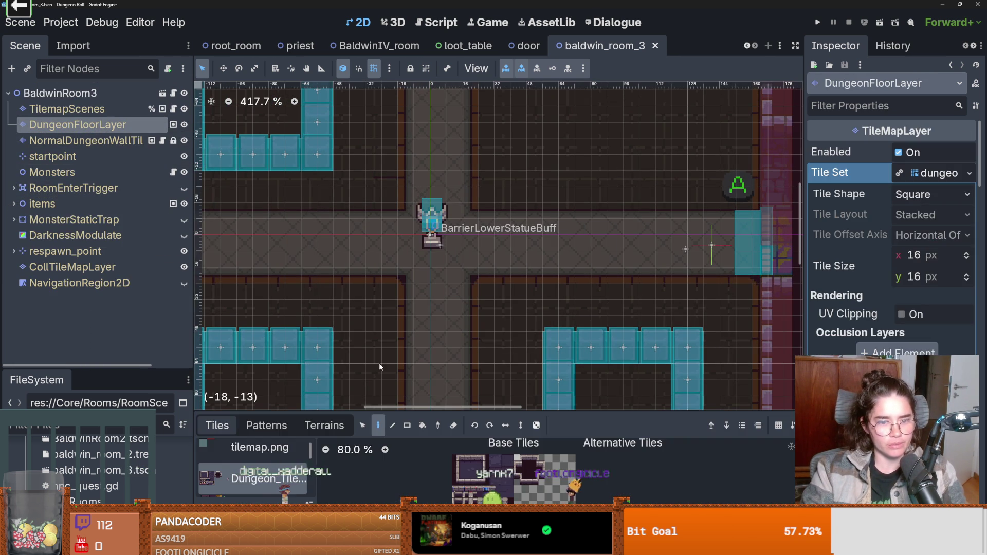
# - Set the dungeon wall tile layer to terrain painting with mud selected
pyautogui.click(95, 110)
pyautogui.click(276, 431)
pyautogui.click(324, 425)
pyautogui.click(309, 387)
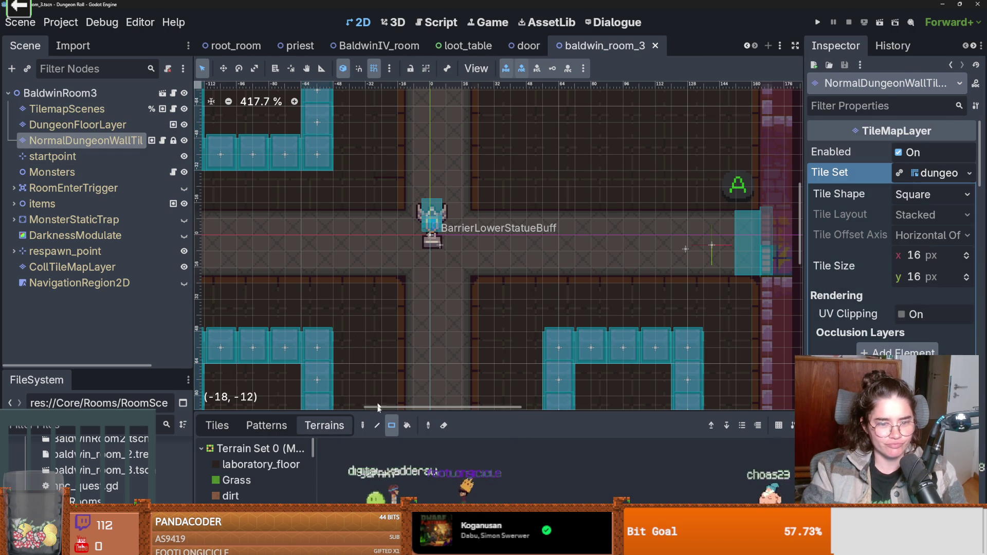
pyautogui.moveTo(377, 410); pyautogui.dragTo(378, 317)
pyautogui.scroll(-5, 247, 477)
pyautogui.click(248, 477)
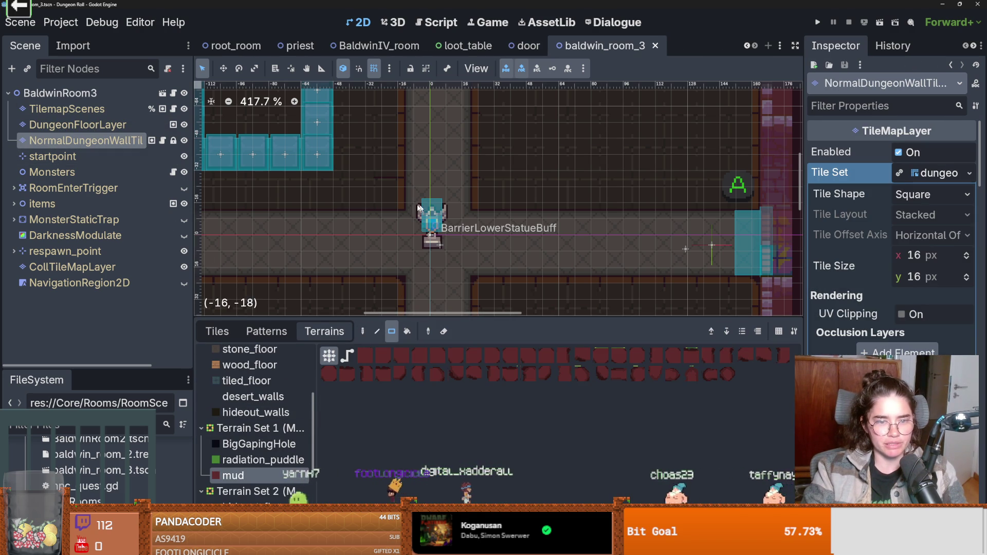
# - Paint a mud patch around the statue, extending it left and right, and save
pyautogui.moveTo(386, 226)
pyautogui.mouseDown()
pyautogui.moveTo(477, 263)
pyautogui.moveTo(471, 293)
pyautogui.mouseUp()
pyautogui.scroll(-2, 390, 183)
pyautogui.moveTo(390, 183); pyautogui.dragTo(356, 163)
pyautogui.moveTo(518, 181); pyautogui.dragTo(520, 198)
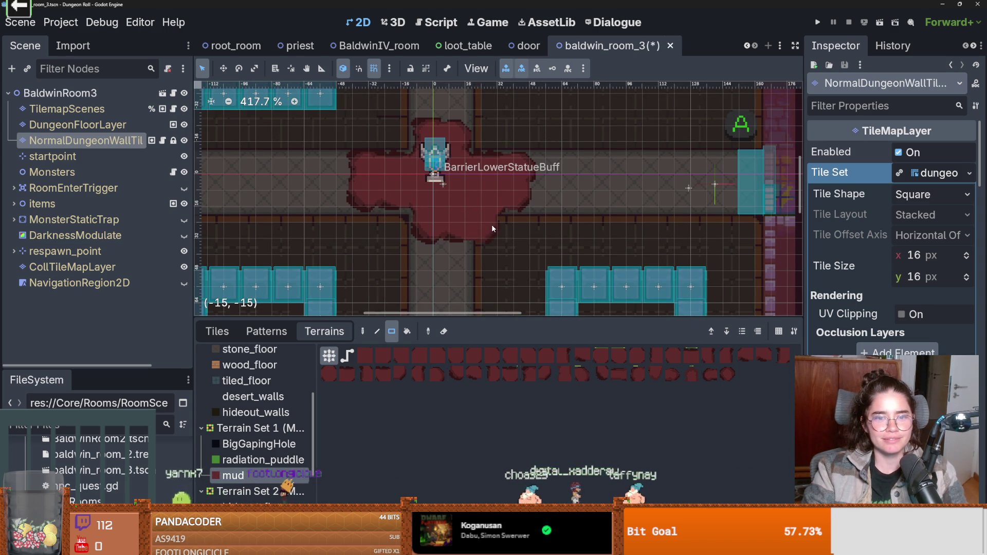
pyautogui.click(404, 229)
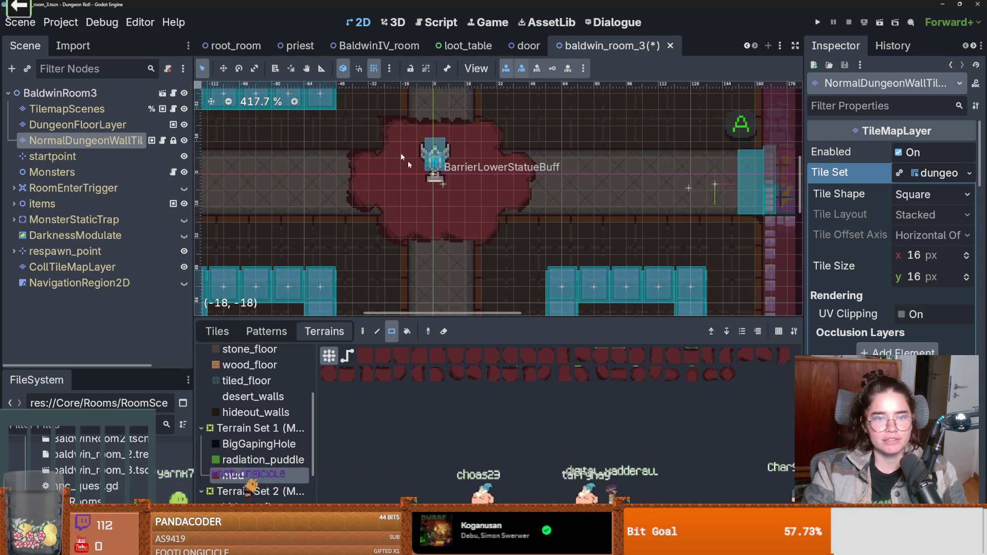
pyautogui.scroll(-2, 461, 220)
pyautogui.hotkey('ctrl', 's')
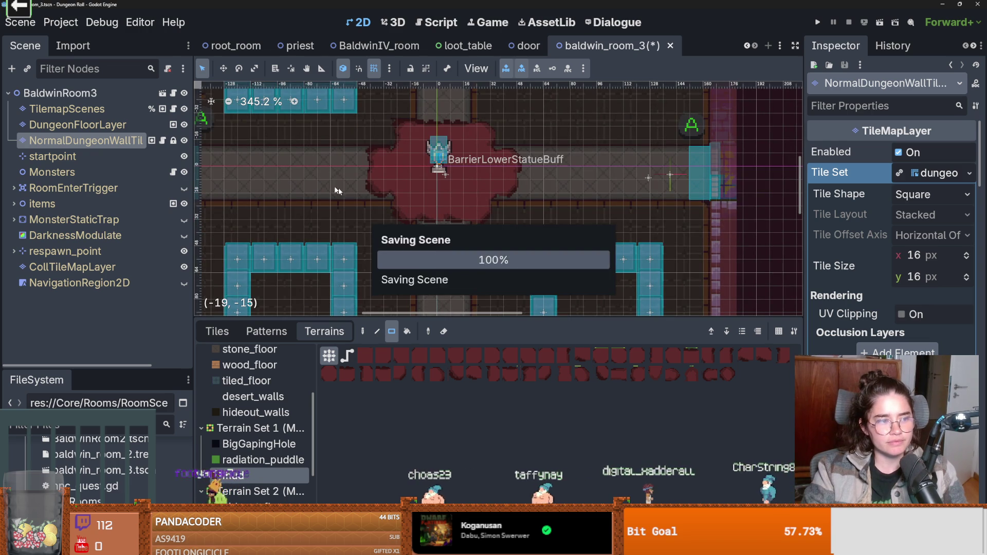
pyautogui.click(66, 109)
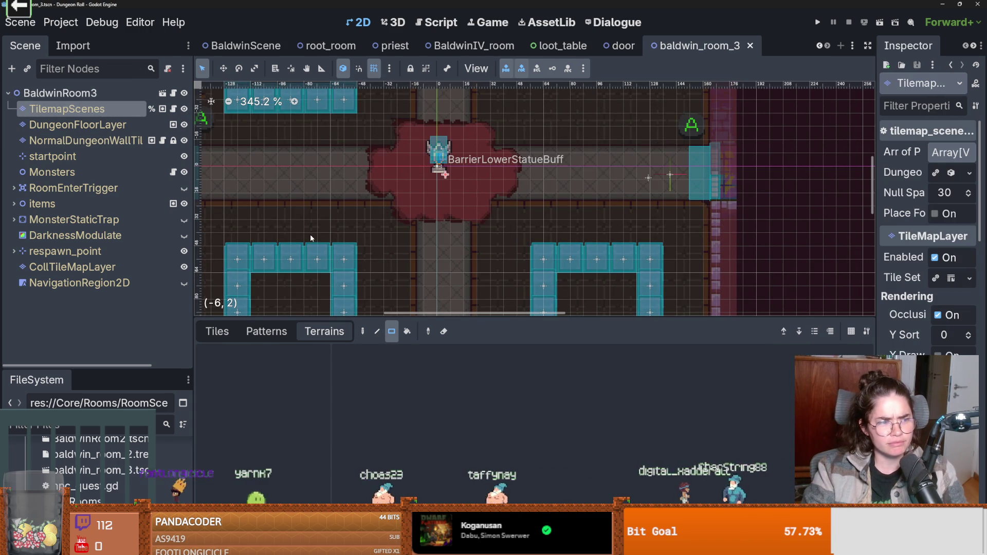
# - Pick the mud_logic tile from the Traps tile source
pyautogui.scroll(-2, 451, 255)
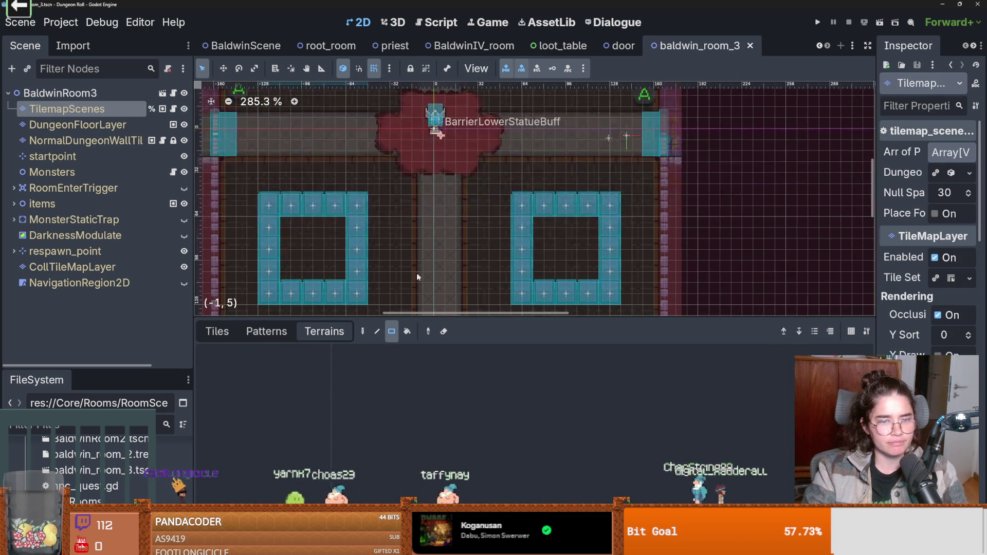
pyautogui.click(217, 331)
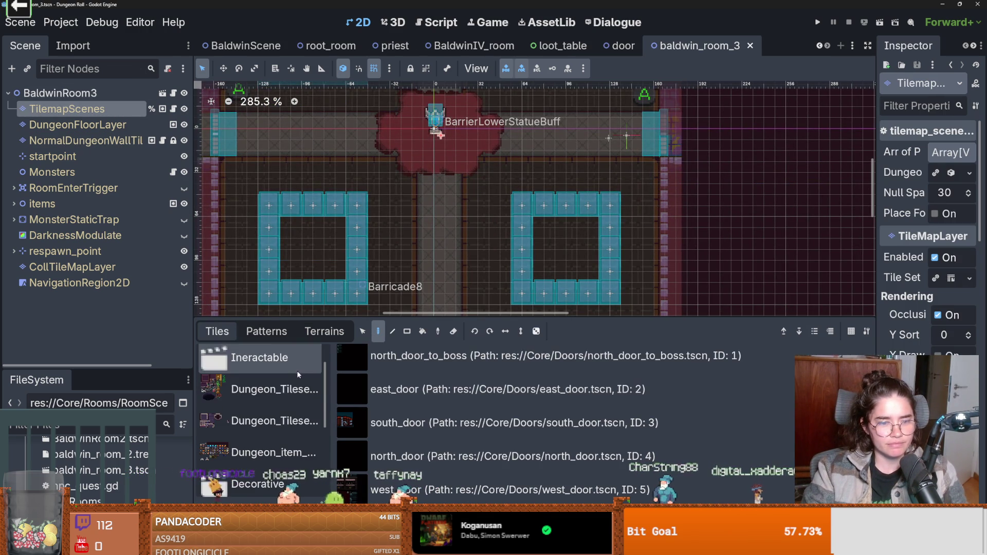
pyautogui.click(273, 365)
pyautogui.scroll(-3, 445, 442)
pyautogui.scroll(-5, 257, 419)
pyautogui.click(283, 445)
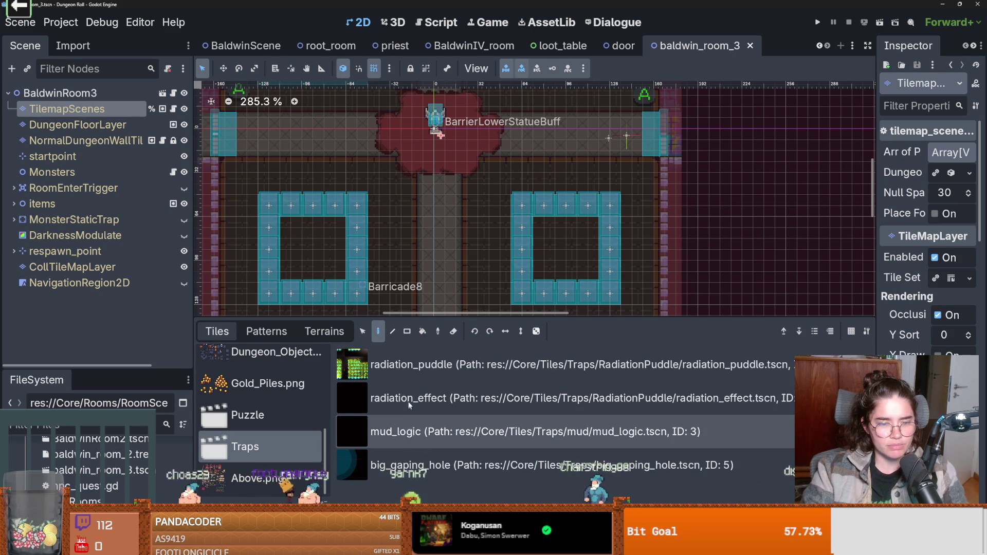
pyautogui.click(408, 430)
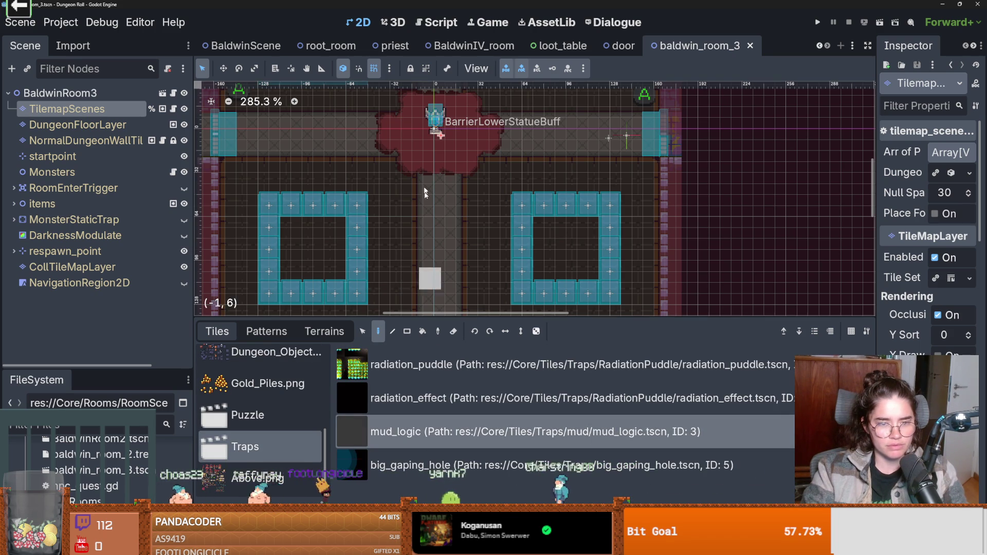
# - Paint mud_logic trap tiles over the mud patch around the statue
pyautogui.scroll(3, 425, 226)
pyautogui.moveTo(388, 244)
pyautogui.mouseDown()
pyautogui.moveTo(432, 239)
pyautogui.moveTo(370, 212)
pyautogui.moveTo(440, 194)
pyautogui.moveTo(453, 203)
pyautogui.moveTo(452, 230)
pyautogui.mouseUp()
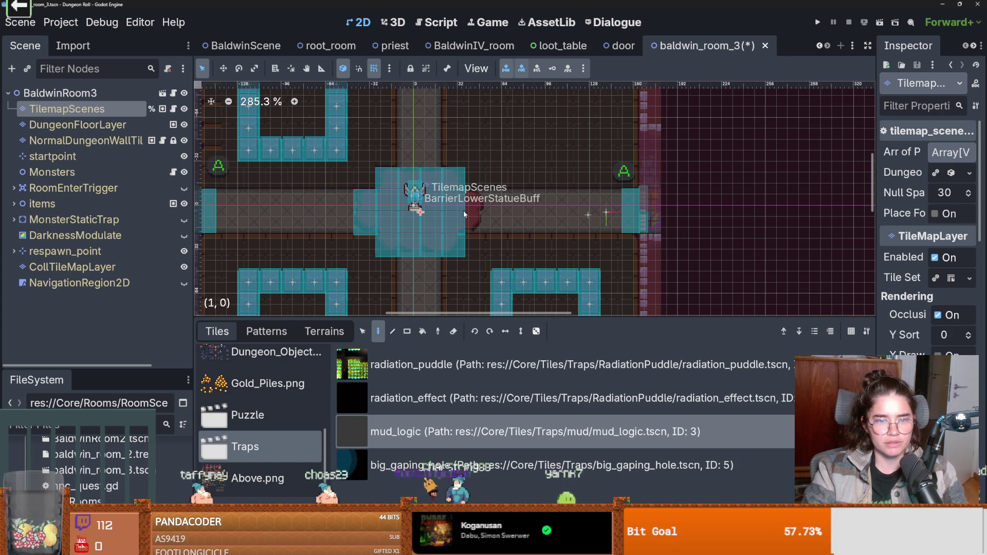
pyautogui.scroll(-3, 468, 216)
pyautogui.scroll(1, 426, 298)
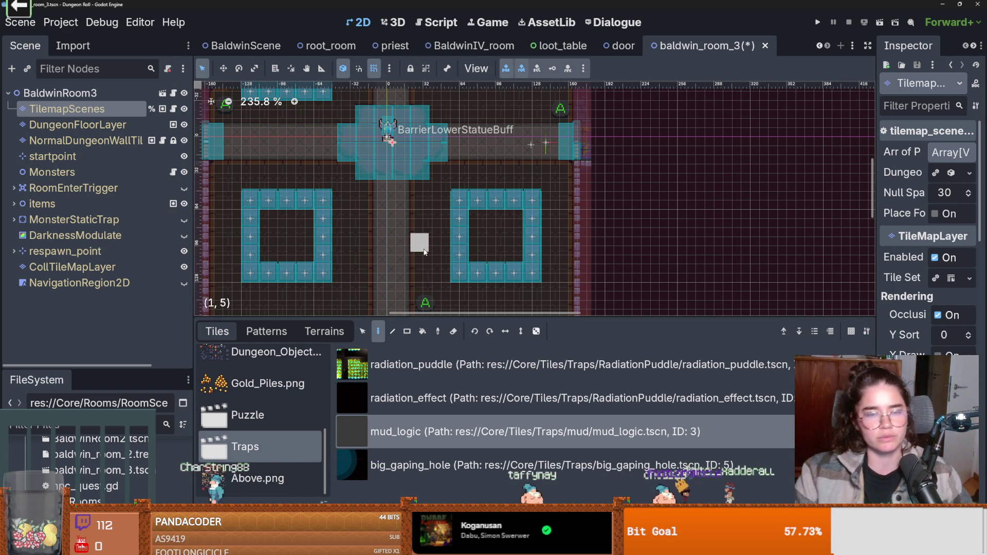
pyautogui.click(119, 141)
pyautogui.click(324, 331)
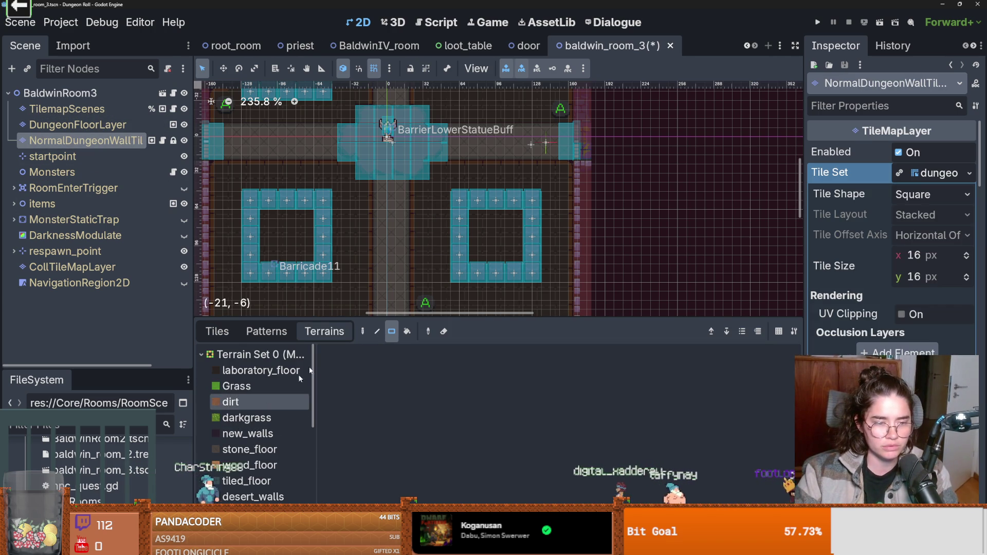
# - Select the TilemapScenes layer and browse to the Decorative tile source
pyautogui.scroll(-3, 411, 257)
pyautogui.scroll(5, 375, 91)
pyautogui.scroll(3, 403, 201)
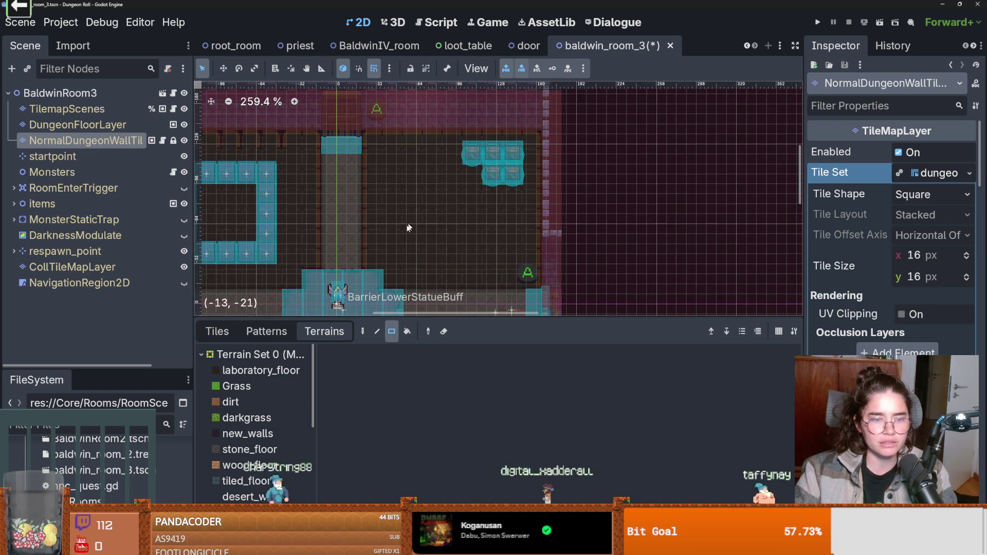
pyautogui.click(100, 123)
pyautogui.click(97, 109)
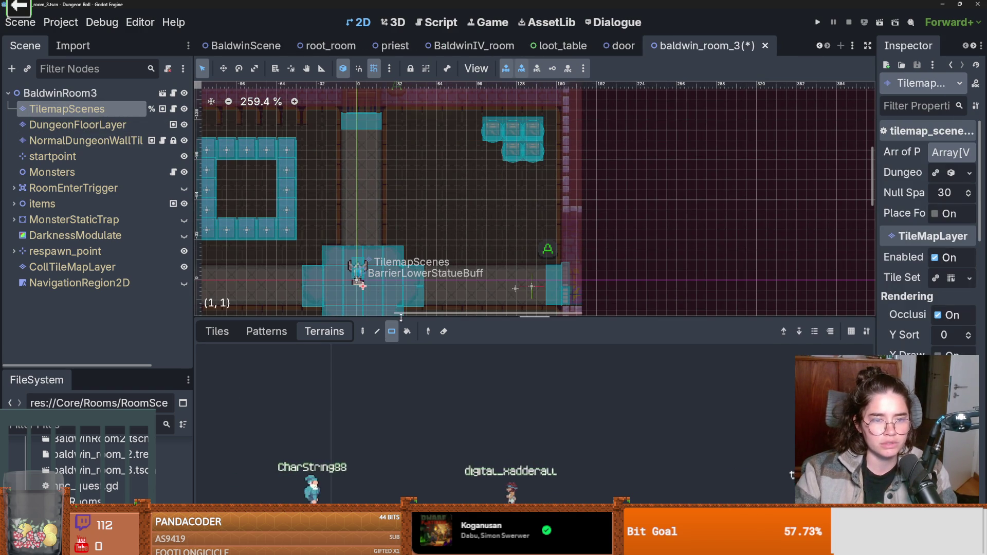
pyautogui.scroll(-2, 461, 227)
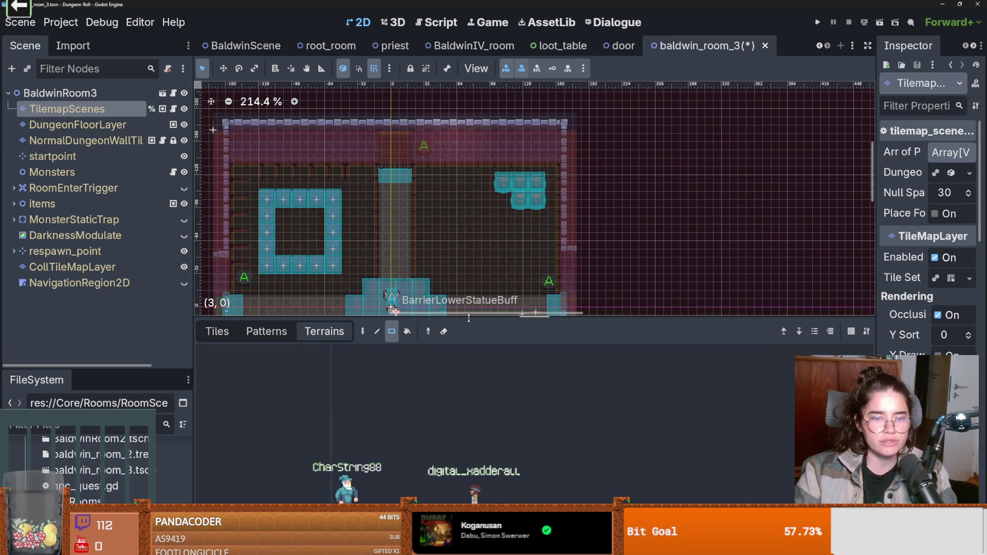
pyautogui.click(217, 331)
pyautogui.scroll(-4, 283, 443)
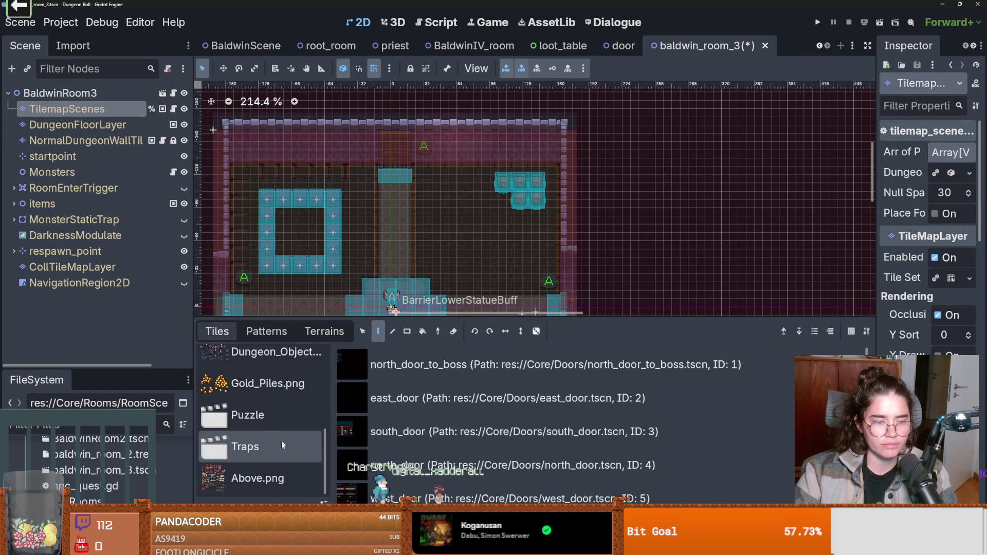
pyautogui.click(256, 415)
pyautogui.press('Down')
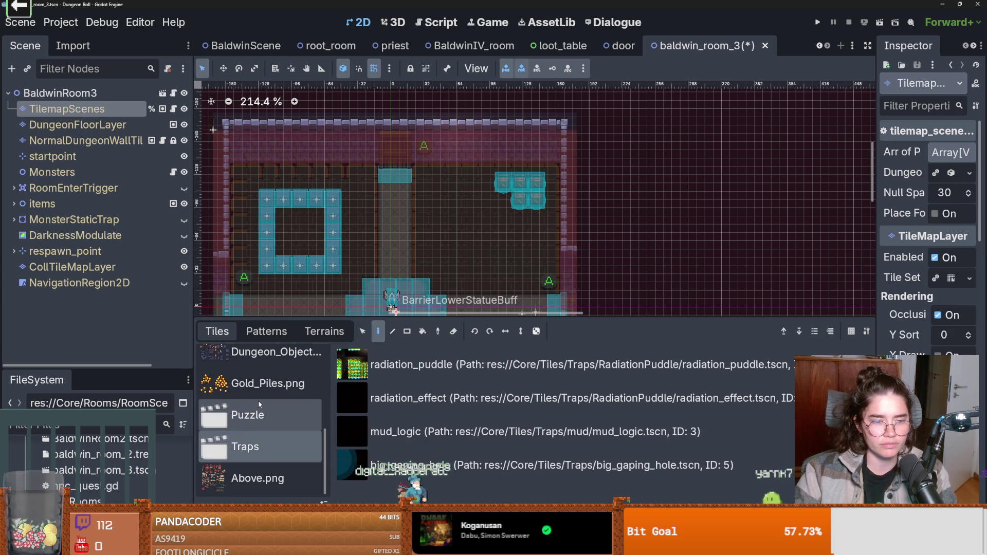
pyautogui.scroll(3, 255, 416)
pyautogui.click(259, 404)
pyautogui.scroll(-3, 415, 389)
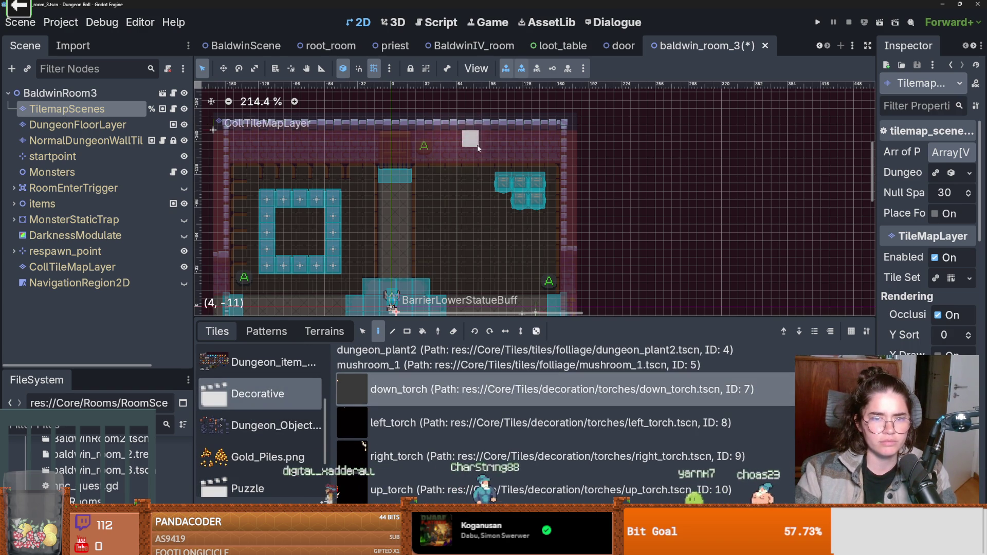
pyautogui.hscroll(-3, 532, 167)
pyautogui.scroll(-4, 532, 167)
pyautogui.hscroll(-1, 555, 162)
pyautogui.scroll(-4, 577, 158)
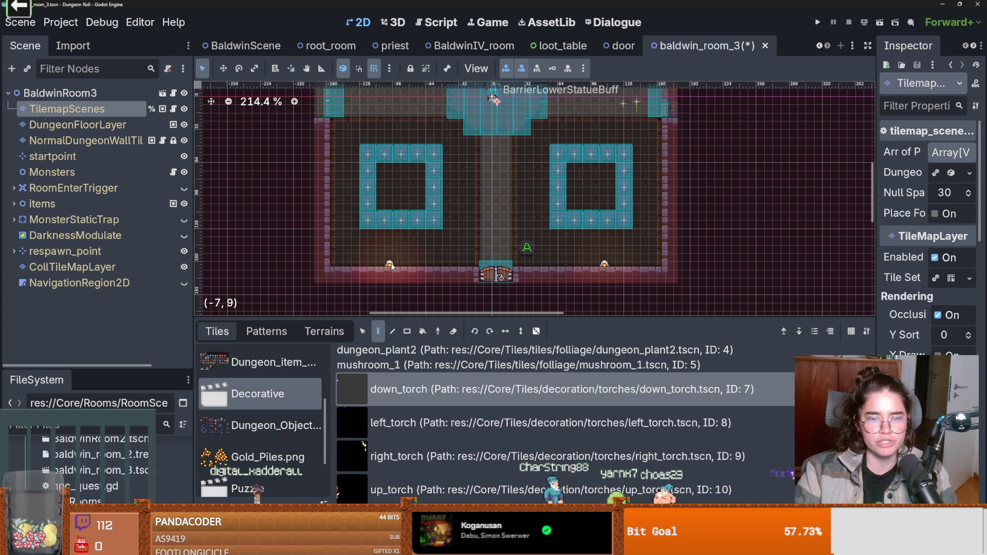
# - Place left_torch, right_torch and up_torch tiles on the left, right and top walls
pyautogui.click(514, 423)
pyautogui.click(339, 246)
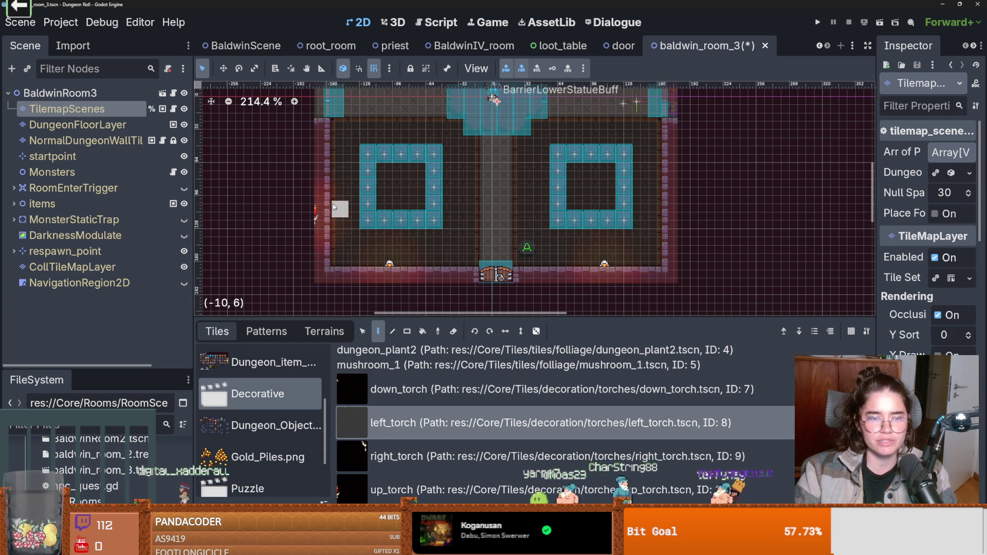
pyautogui.scroll(3, 407, 210)
pyautogui.scroll(3, 407, 211)
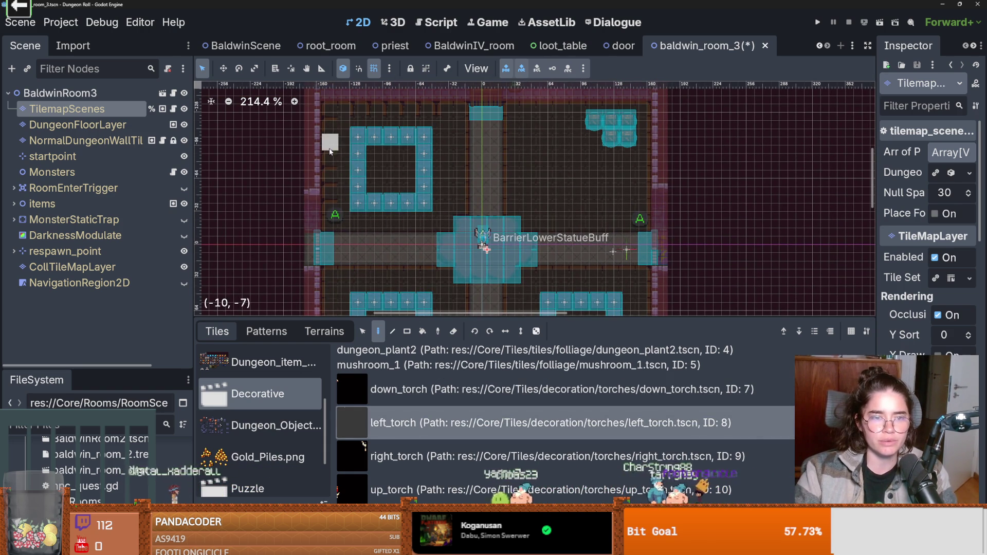
pyautogui.scroll(8, 344, 182)
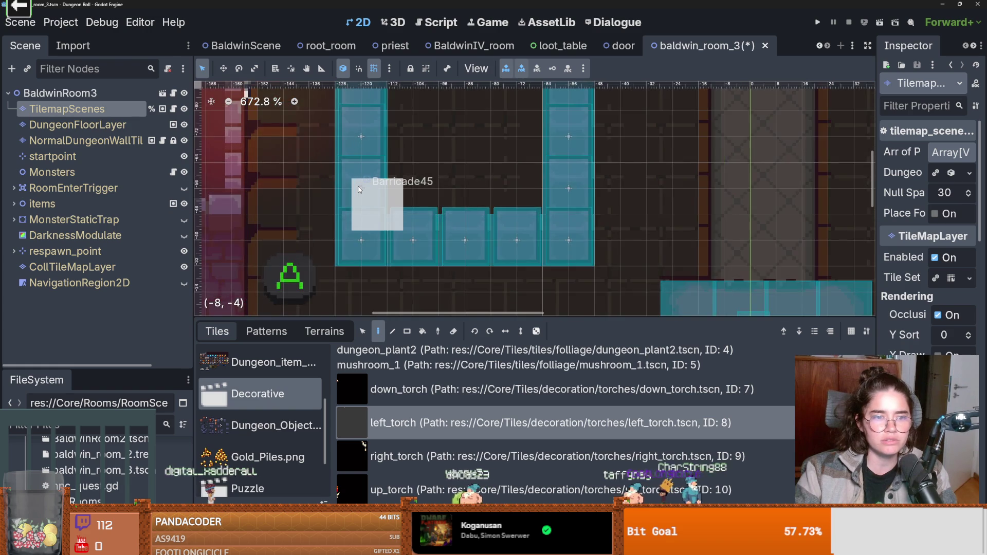
pyautogui.scroll(-5, 513, 242)
pyautogui.scroll(-5, 524, 243)
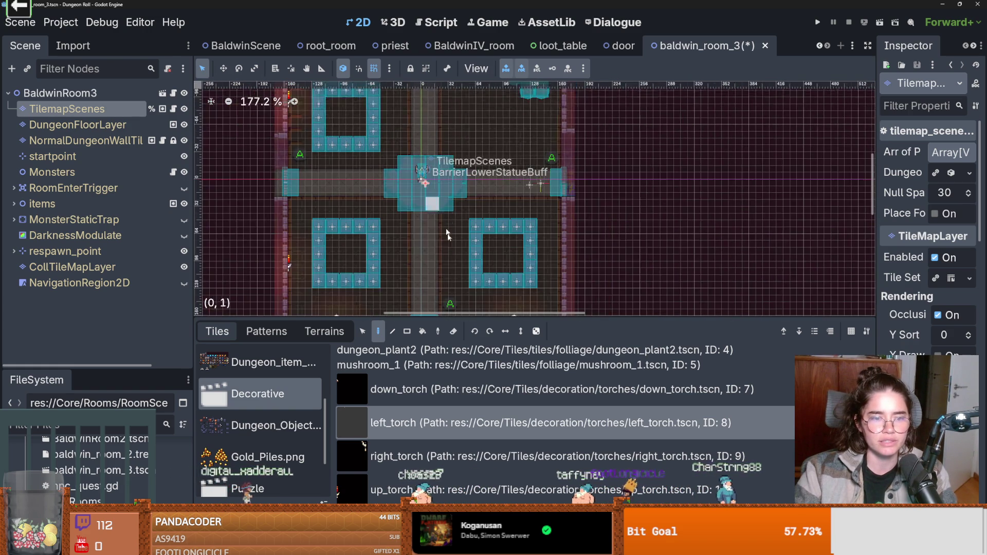
pyautogui.click(432, 454)
pyautogui.click(559, 277)
pyautogui.scroll(3, 552, 193)
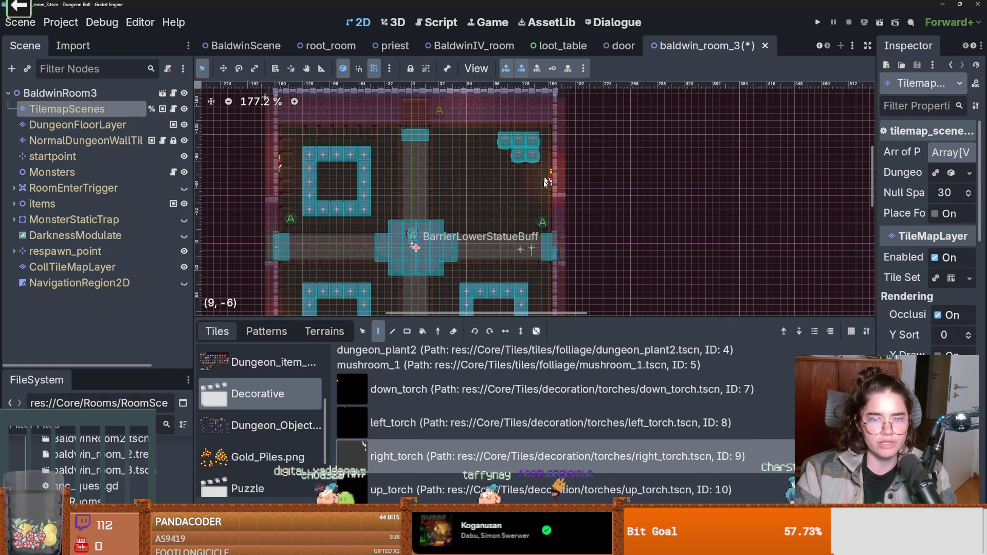
pyautogui.click(566, 489)
pyautogui.click(491, 127)
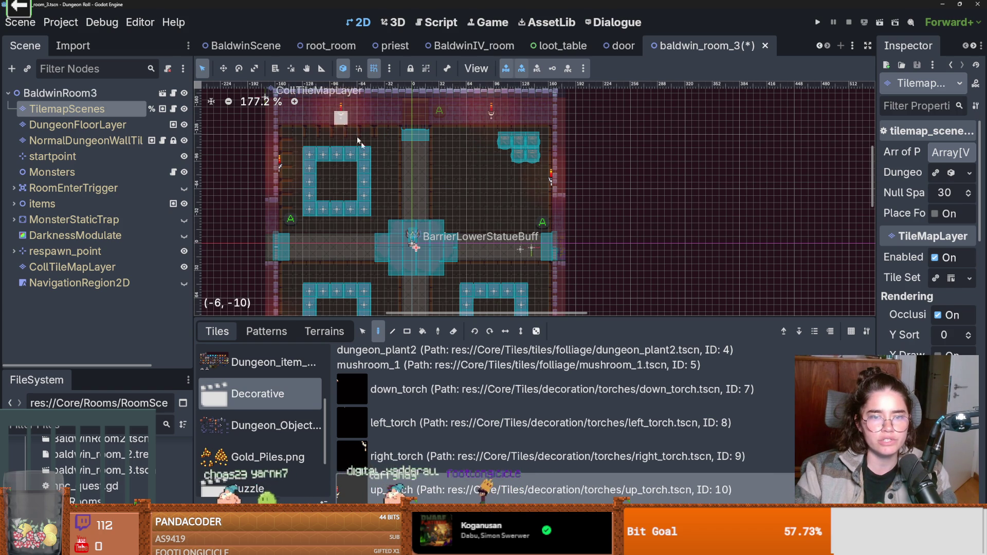
# - Place big_table tiles from the Ineractable source in the right and left squares
pyautogui.scroll(-1, 447, 226)
pyautogui.scroll(-3, 447, 226)
pyautogui.scroll(2, 450, 231)
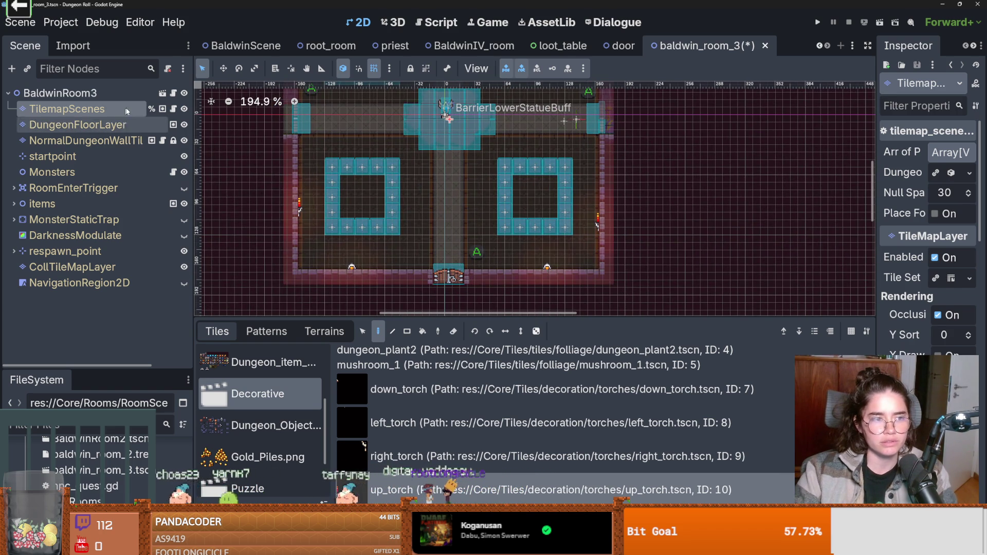
pyautogui.scroll(2, 287, 411)
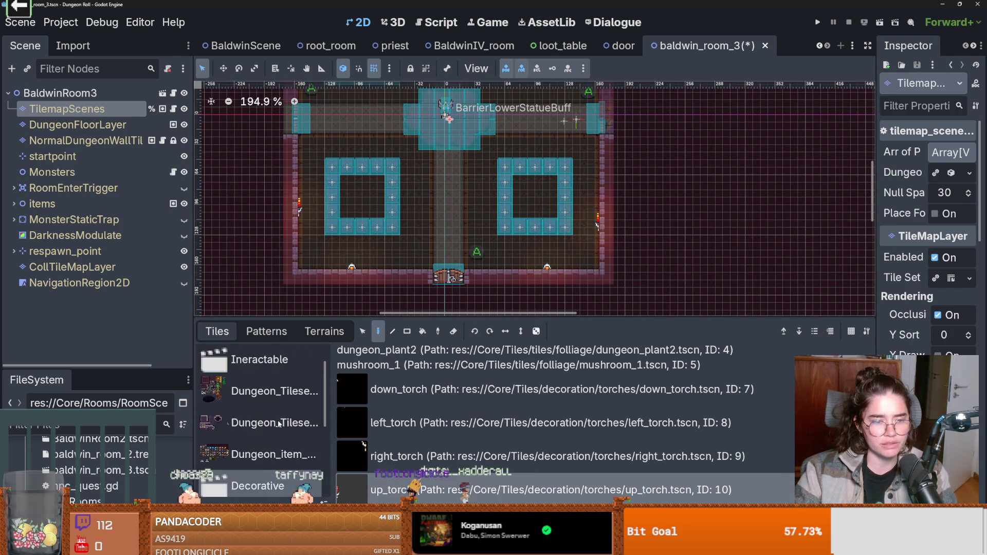
pyautogui.scroll(2, 405, 448)
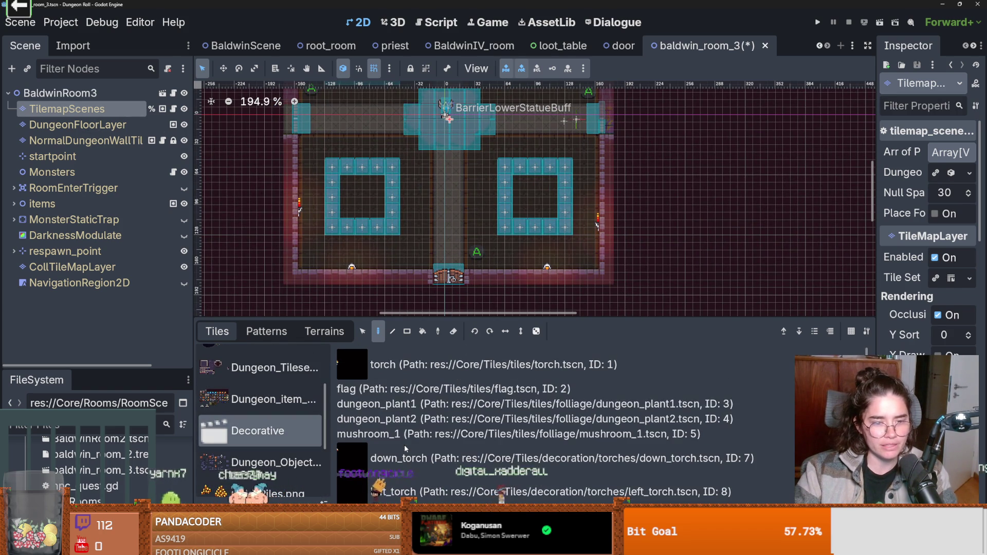
pyautogui.scroll(-1, 392, 434)
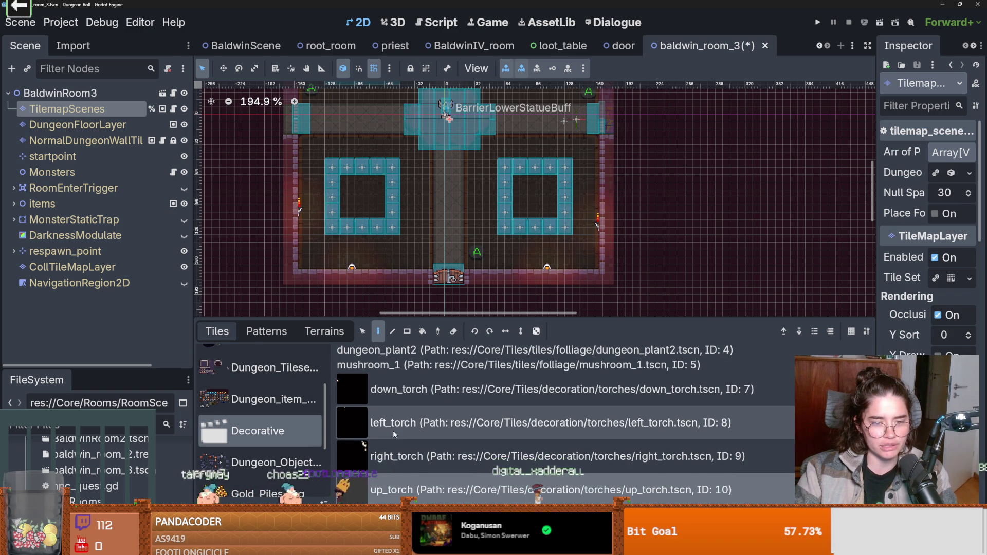
pyautogui.scroll(2, 393, 431)
pyautogui.scroll(2, 242, 419)
pyautogui.click(257, 394)
pyautogui.scroll(-3, 429, 419)
pyautogui.scroll(-3, 428, 418)
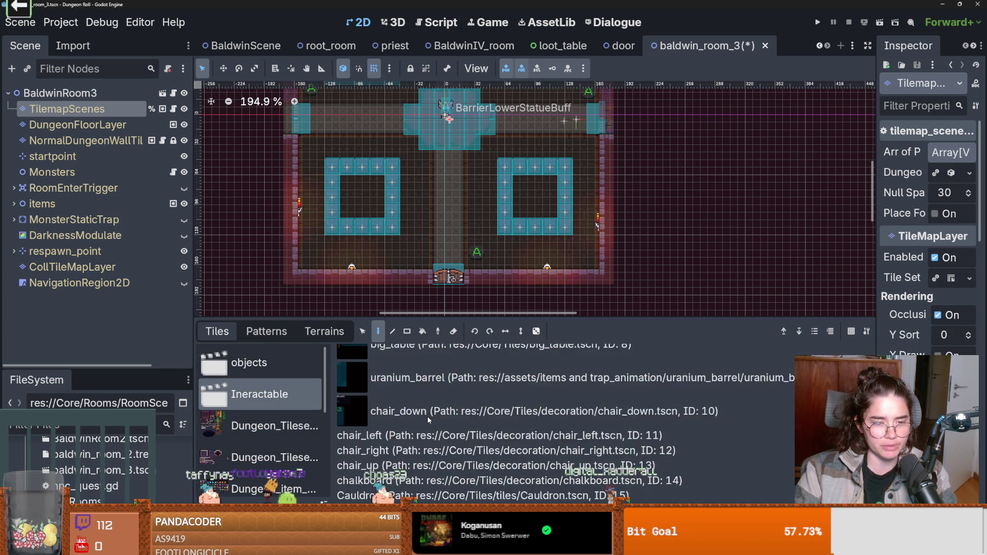
pyautogui.scroll(3, 427, 415)
pyautogui.click(428, 403)
pyautogui.click(535, 206)
pyautogui.scroll(2, 535, 206)
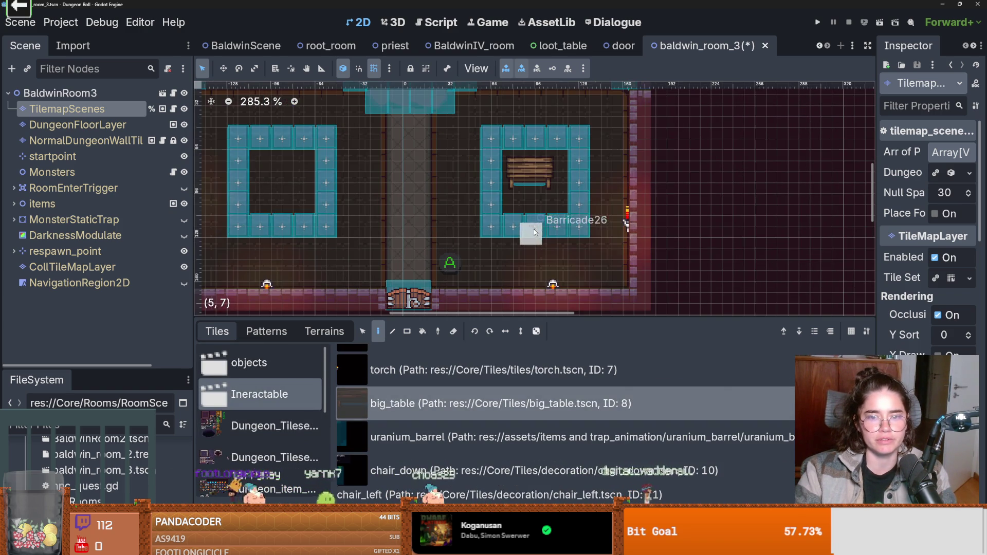
pyautogui.click(294, 172)
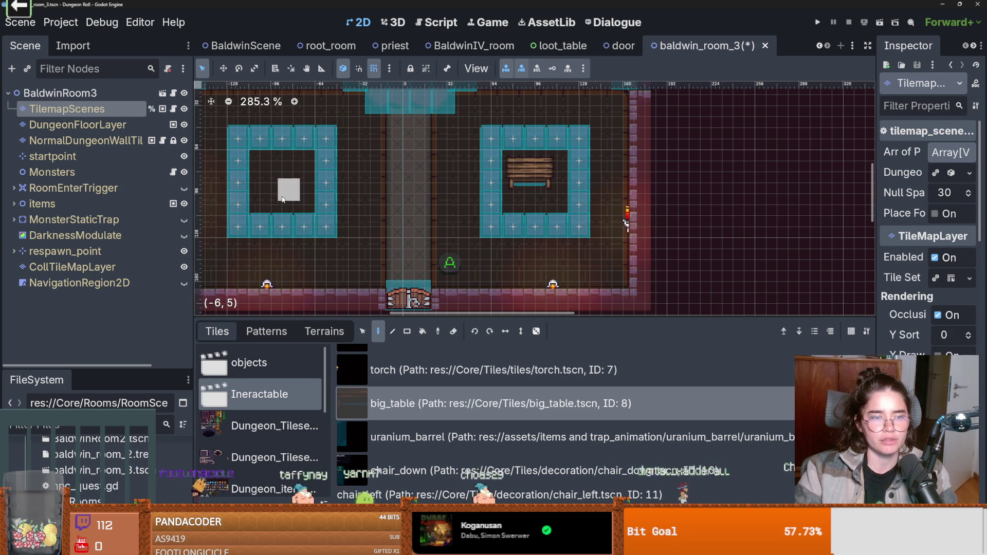
# - Expand the items node and bring up its context menu
pyautogui.hscroll(-1, 380, 268)
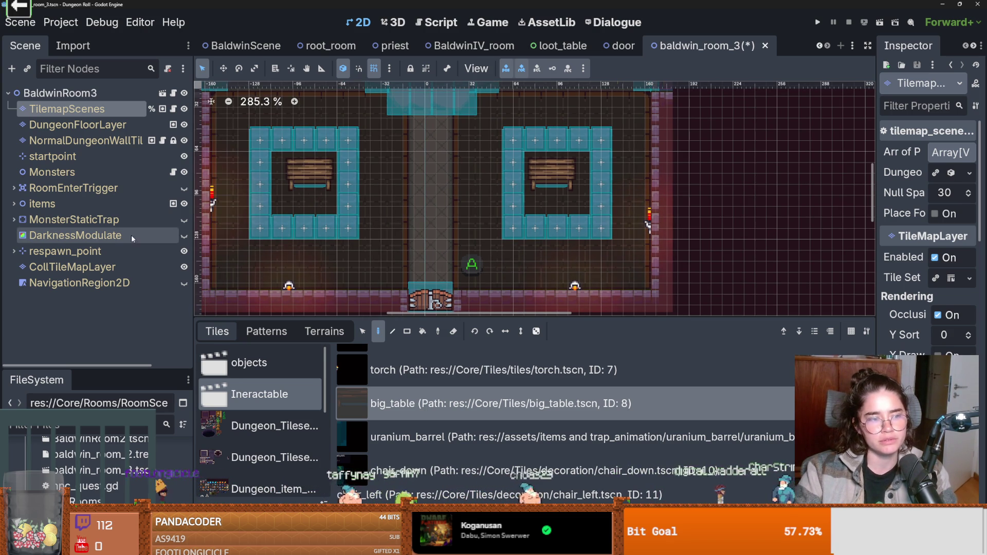
pyautogui.click(14, 203)
pyautogui.rightClick(32, 202)
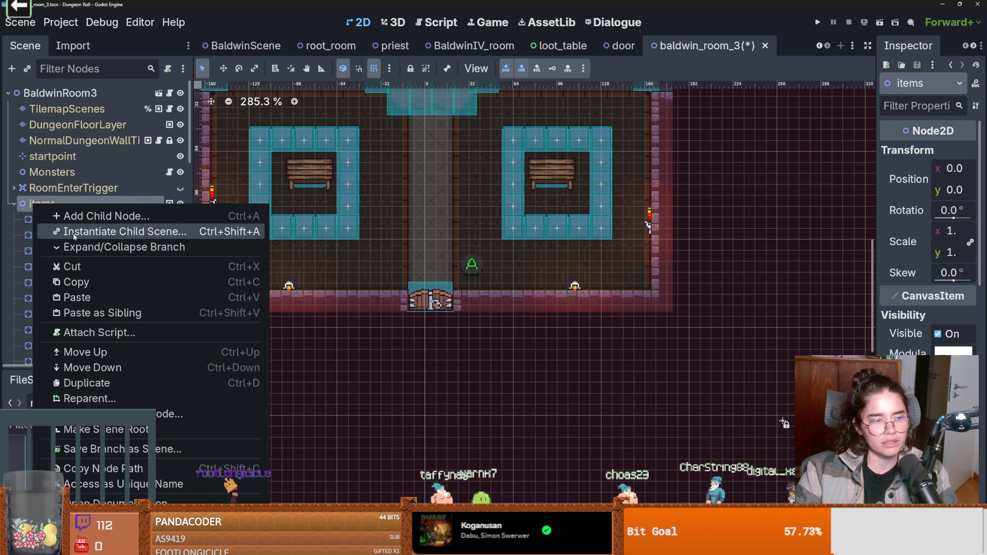
# - Instantiate ItemPickup under items and move it onto the left table
pyautogui.click(72, 231)
pyautogui.write('item')
pyautogui.press('Return')
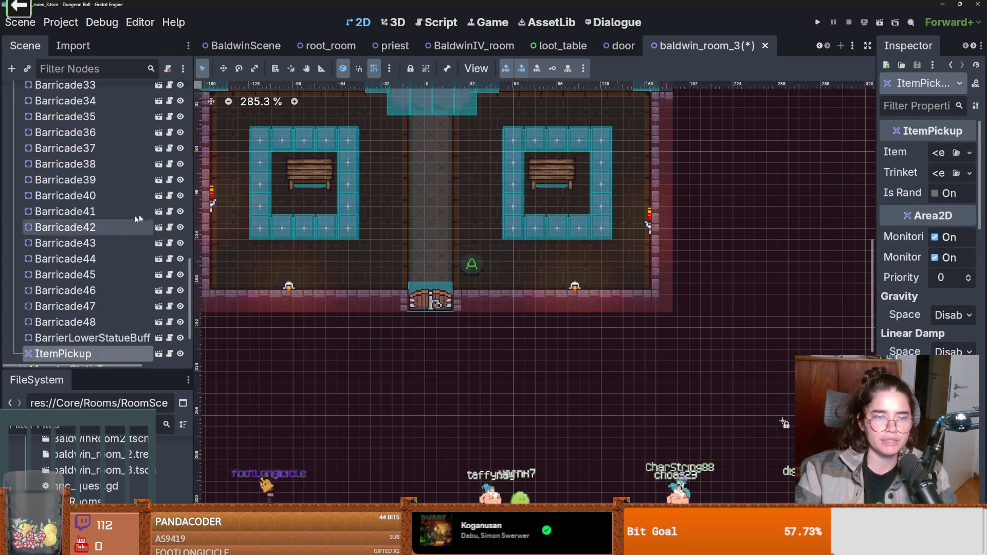
pyautogui.rightClick(318, 171)
pyautogui.click(341, 229)
# - Browse for an Item resource for the pickup without choosing one, then enlarge the file browser
pyautogui.scroll(2, 339, 226)
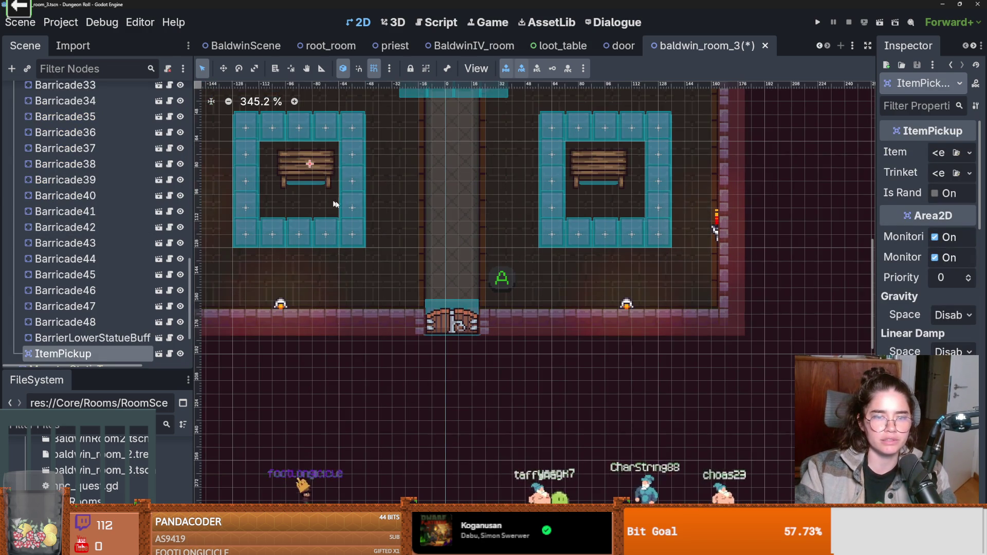
pyautogui.moveTo(874, 184); pyautogui.dragTo(733, 184)
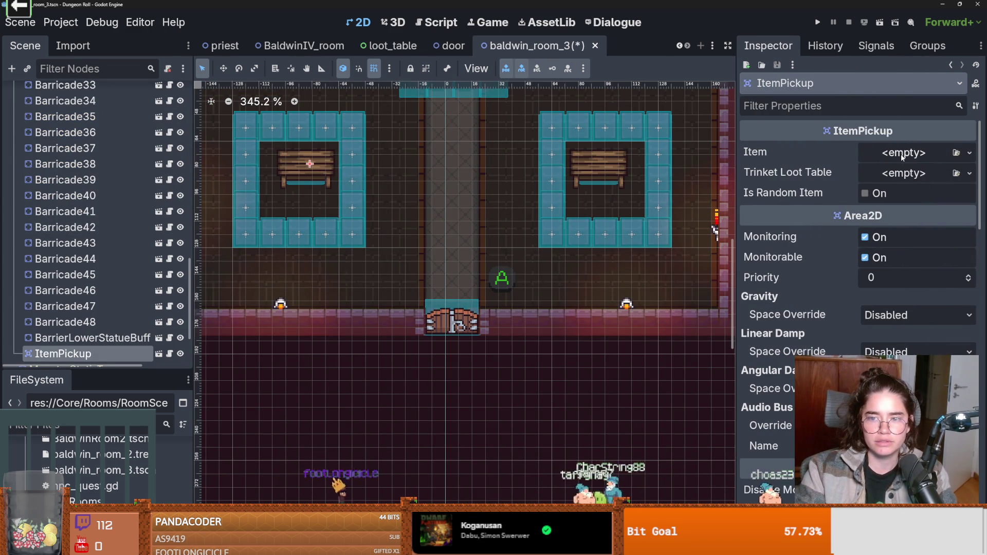
pyautogui.click(899, 152)
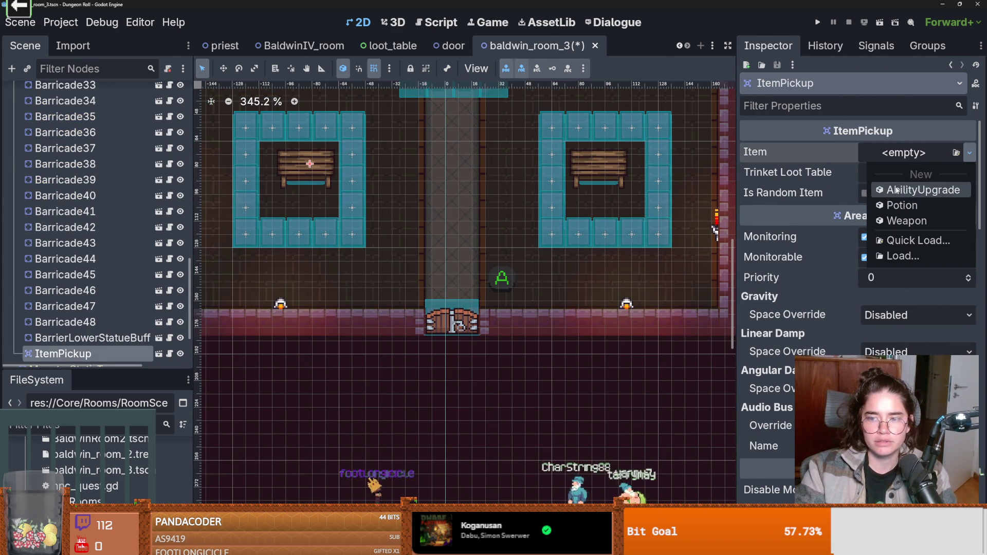
pyautogui.click(895, 146)
pyautogui.click(971, 155)
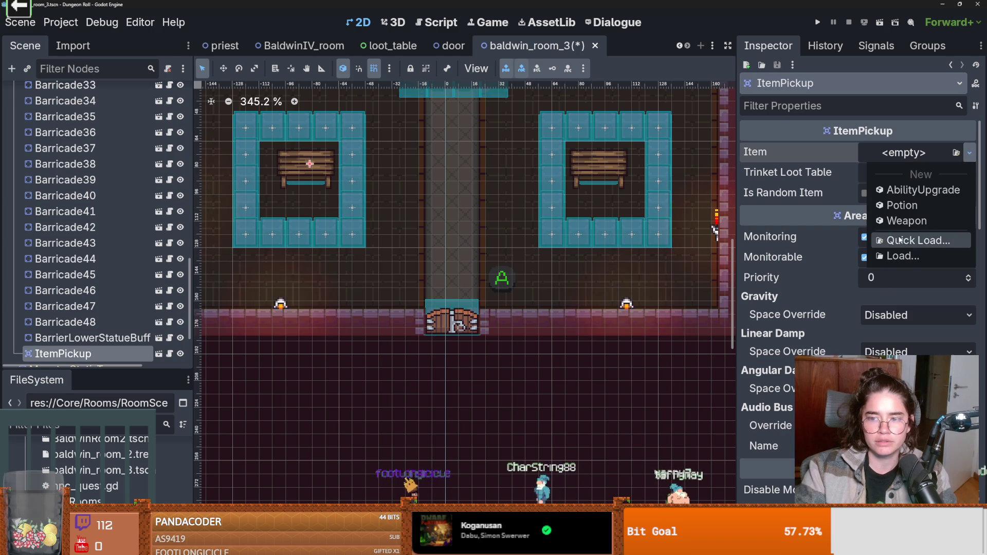
pyautogui.click(848, 240)
pyautogui.scroll(-10, 442, 282)
pyautogui.scroll(-10, 442, 297)
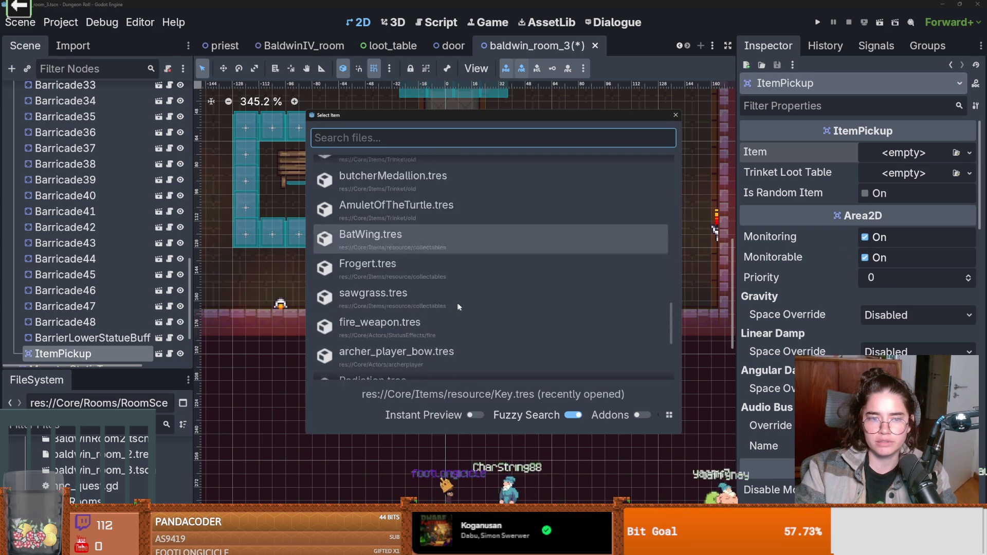
pyautogui.click(676, 117)
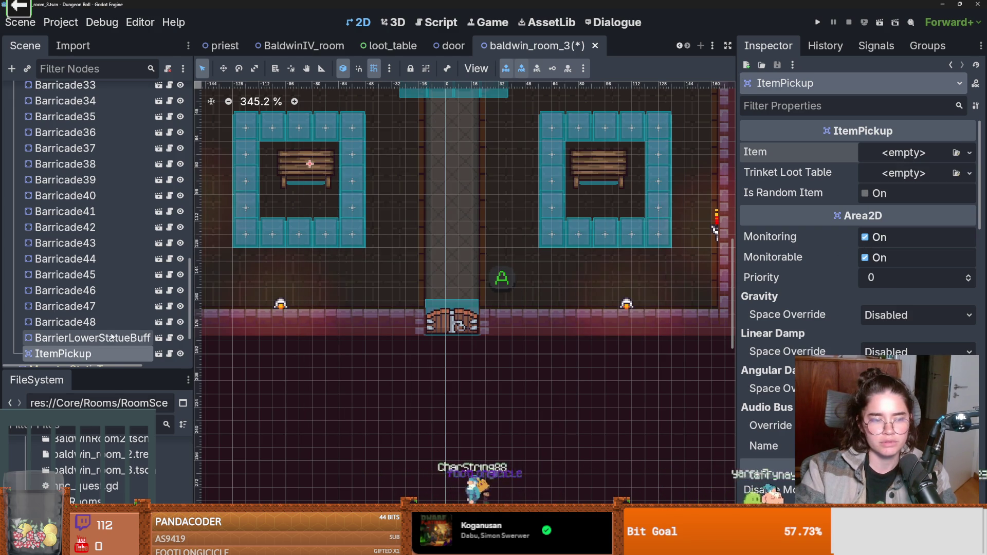
pyautogui.moveTo(144, 371); pyautogui.dragTo(144, 197)
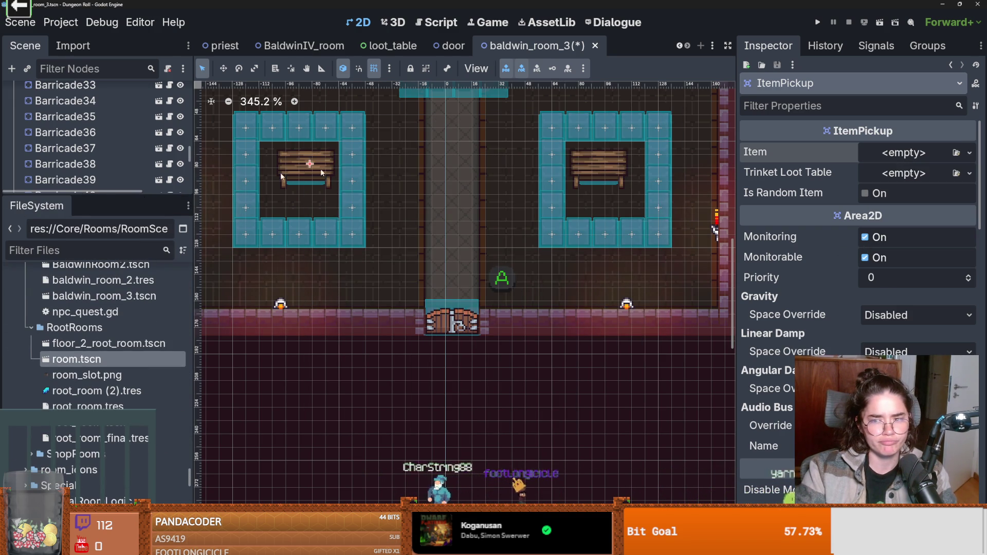
# - Reopen the Item property's Quick Load picker and close it without choosing
pyautogui.click(969, 152)
pyautogui.click(823, 242)
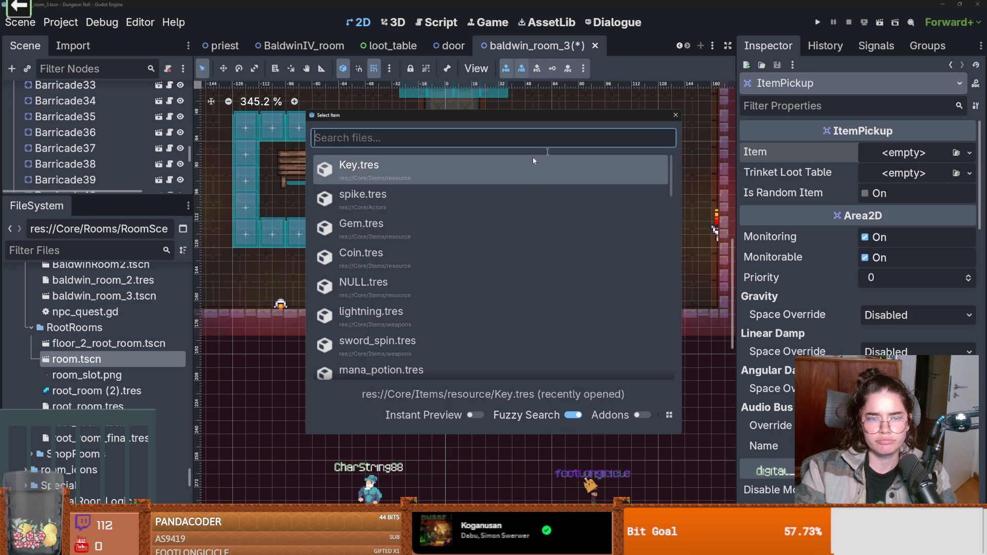
pyautogui.click(676, 114)
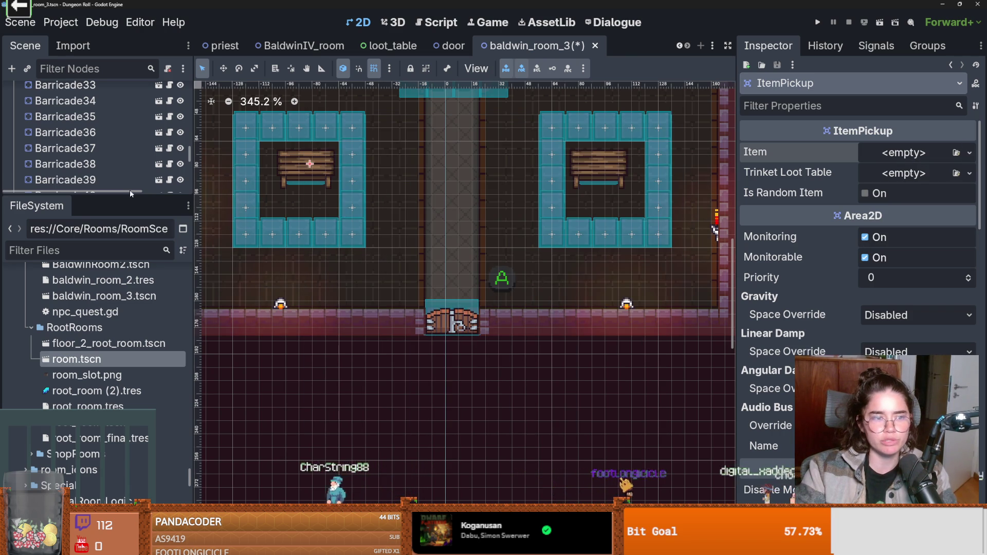
pyautogui.scroll(15, 132, 348)
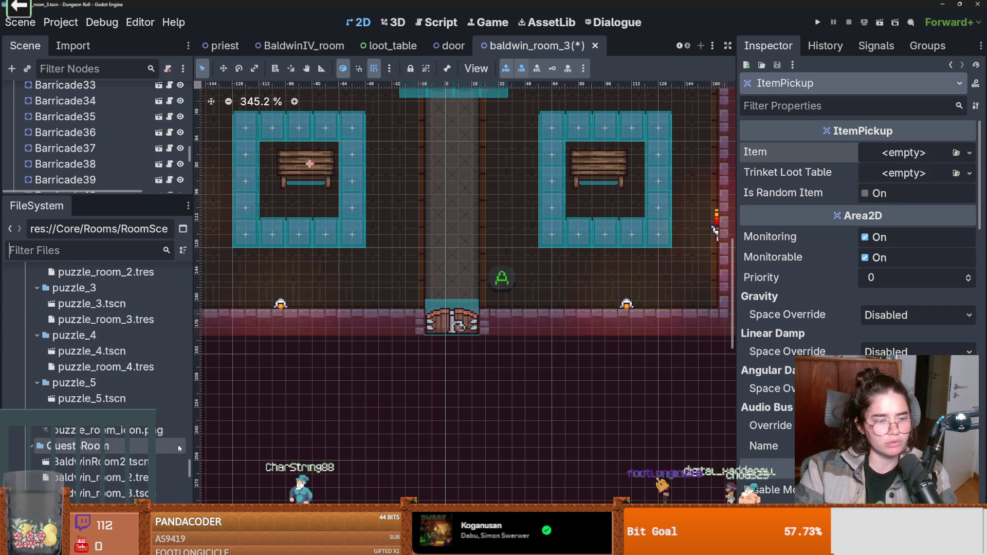
pyautogui.scroll(-2, 37, 385)
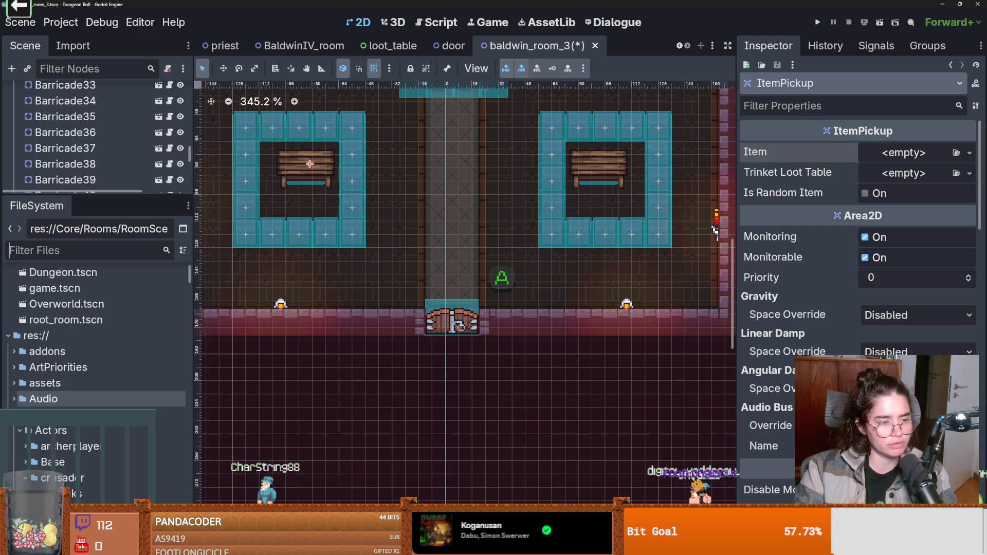
# - Collapse the Actors and Doors folders and expand Items in the FileSystem dock
pyautogui.click(19, 429)
pyautogui.scroll(-2, 31, 417)
pyautogui.click(19, 429)
pyautogui.click(20, 477)
pyautogui.scroll(-3, 73, 395)
pyautogui.scroll(-1, 73, 395)
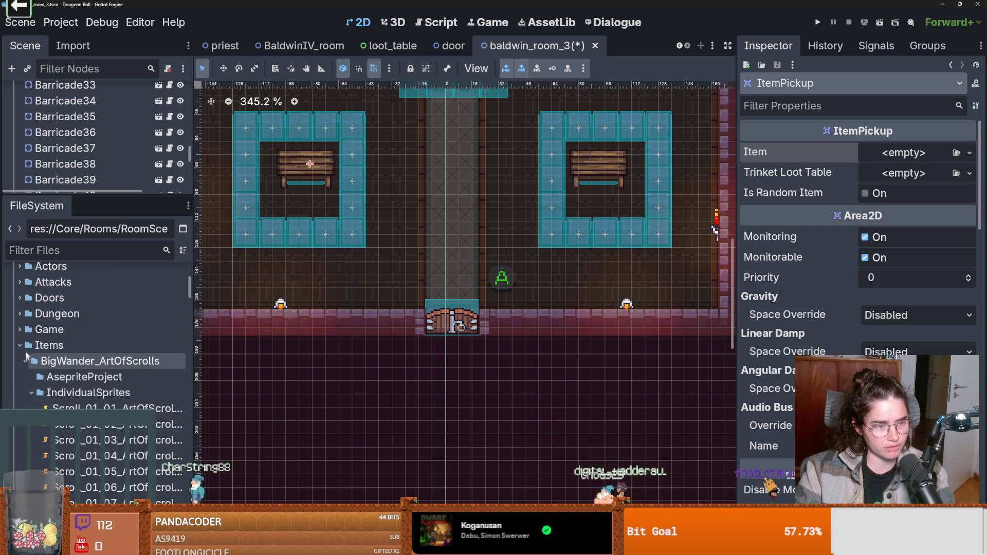
# - Expand the resource folder to reveal collectables, trinket and the Coin, Gem, HealthPotion files
pyautogui.click(25, 363)
pyautogui.click(25, 408)
pyautogui.click(25, 424)
pyautogui.scroll(-1, 30, 394)
pyautogui.click(26, 391)
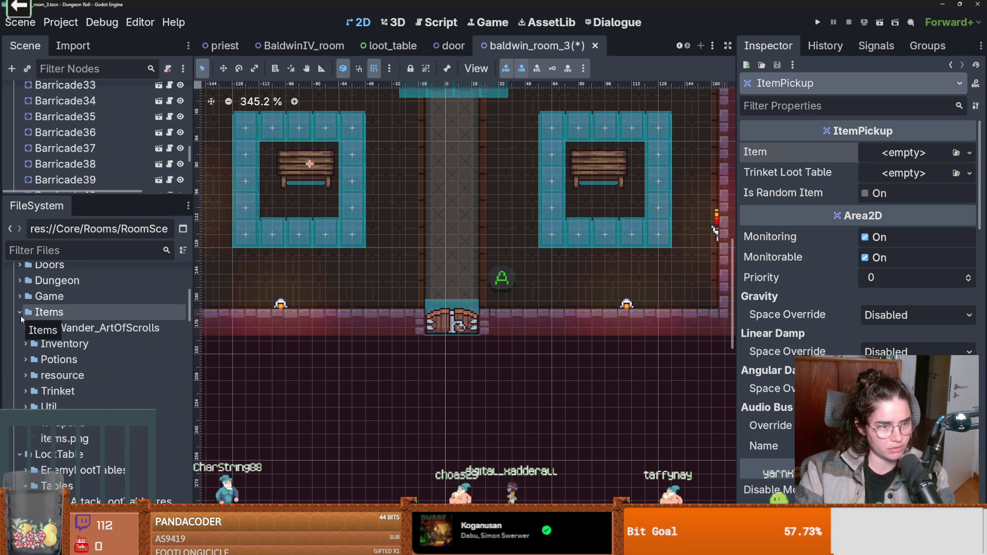
pyautogui.doubleClick(51, 376)
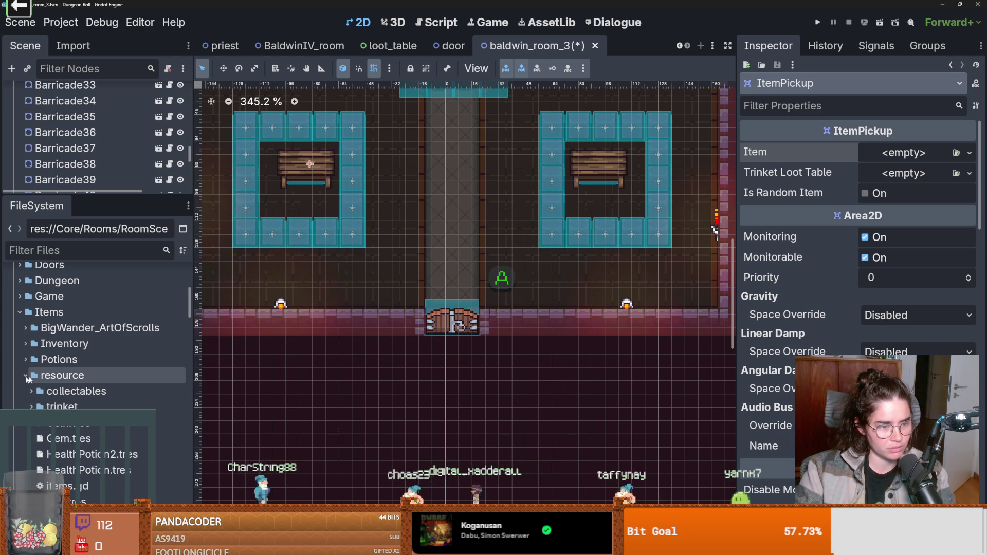
pyautogui.scroll(-1, 63, 336)
pyautogui.rightClick(62, 336)
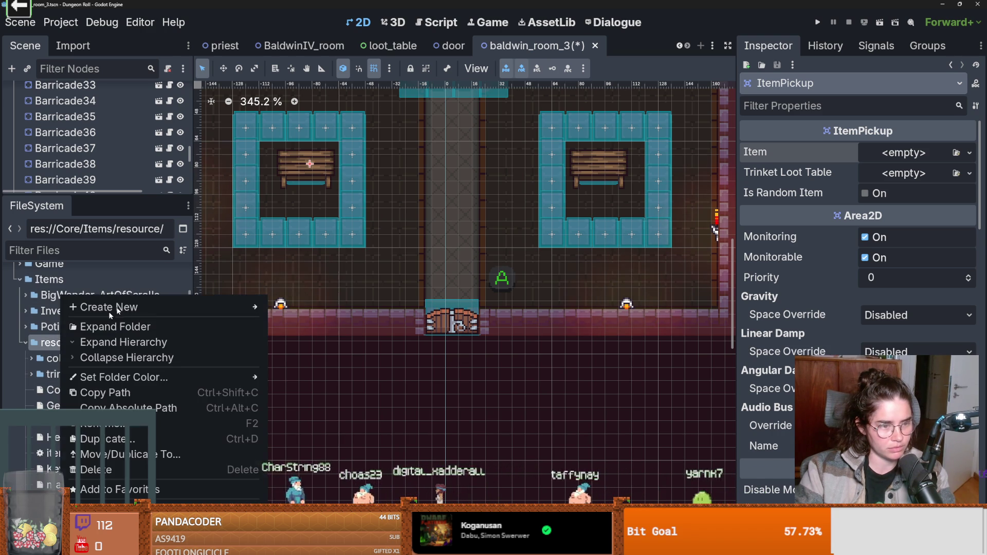
# - Create a Quests folder inside the resource folder
pyautogui.moveTo(118, 306)
pyautogui.click(283, 308)
pyautogui.write('Ques')
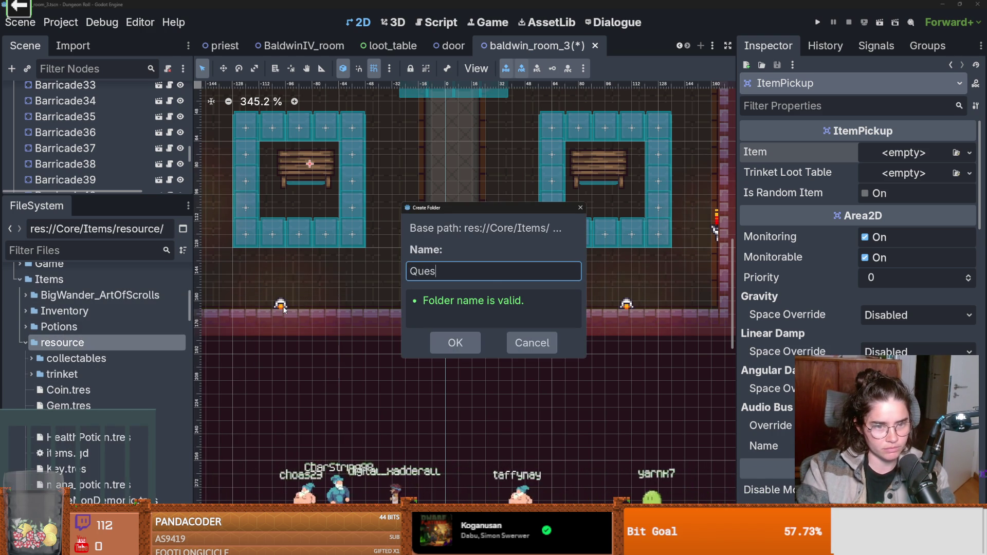
pyautogui.write('ts')
pyautogui.press('Return')
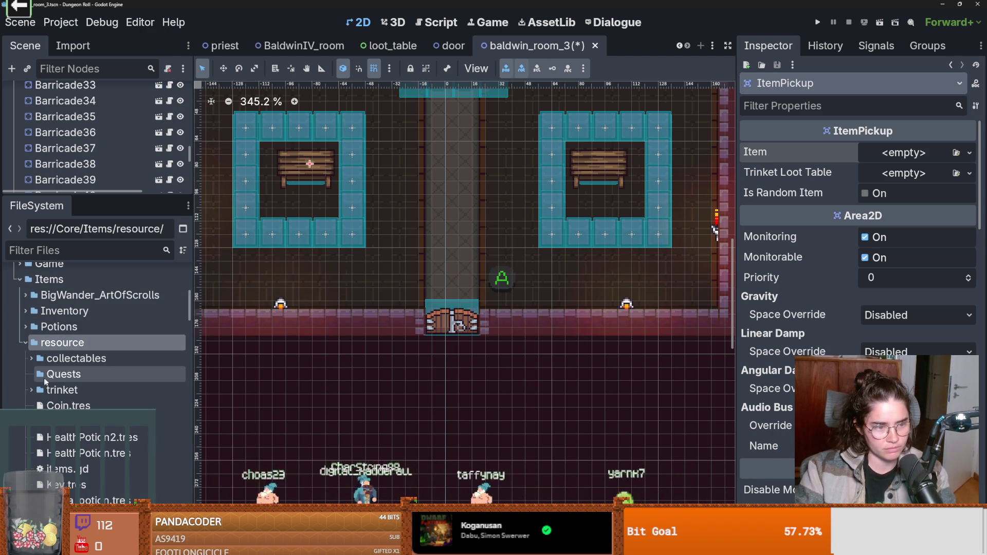
# - Start a new Item resource in Quests, then cancel saving it
pyautogui.rightClick(56, 374)
pyautogui.moveTo(132, 308)
pyautogui.click(286, 353)
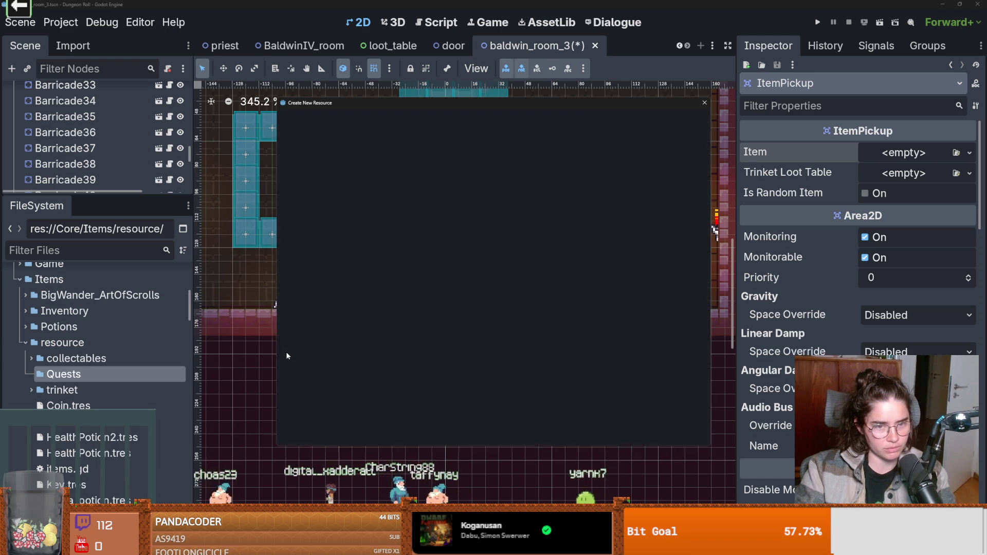
pyautogui.write('item')
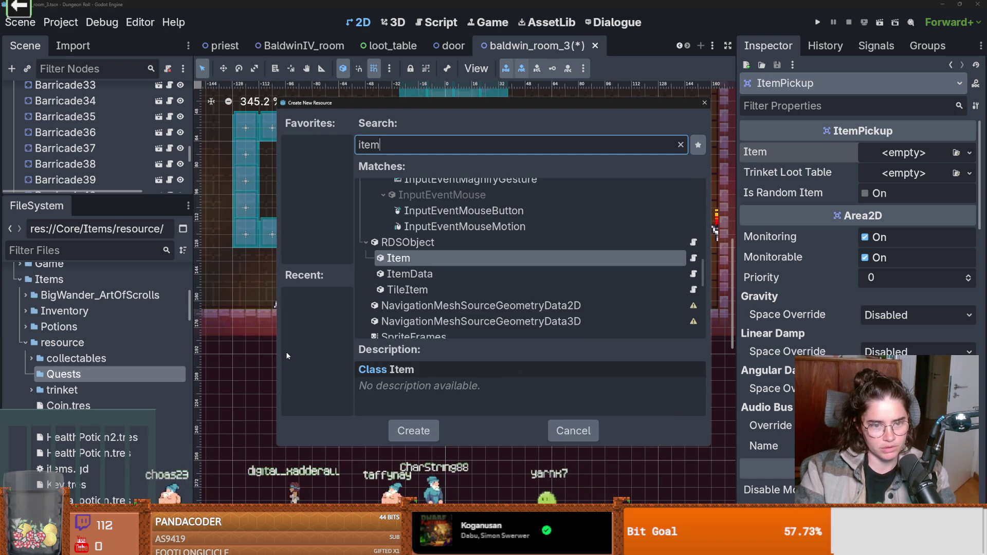
pyautogui.press('Return')
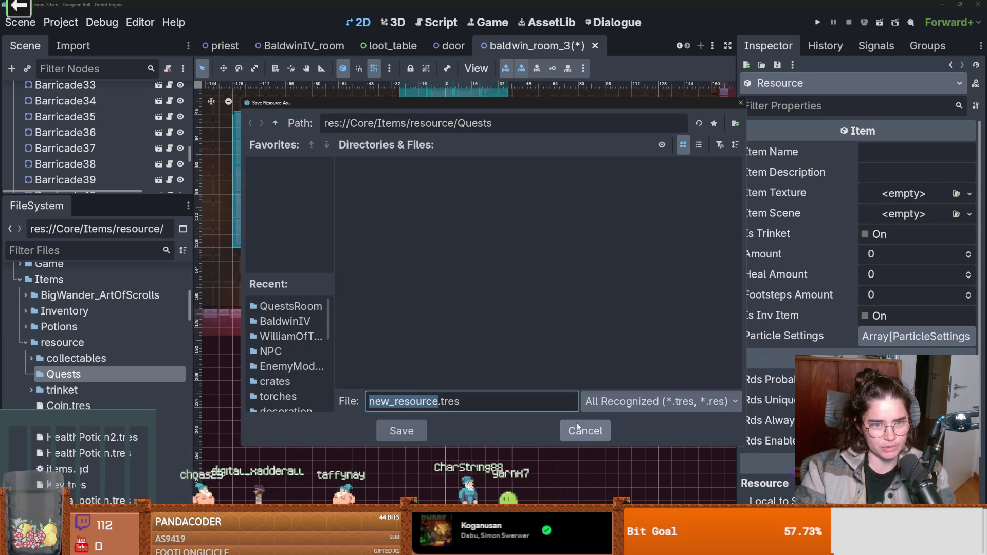
pyautogui.click(585, 430)
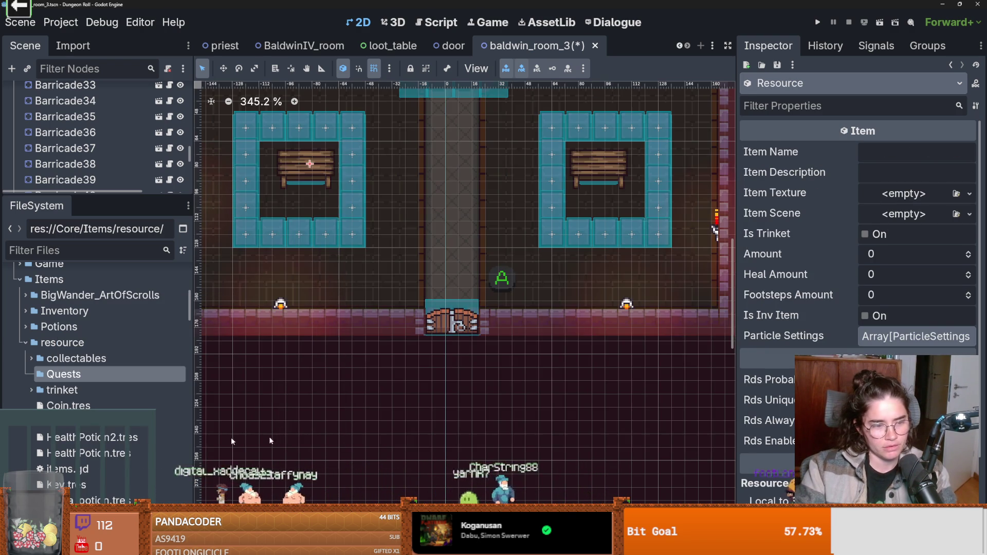
# - Inspect HealthPotion2, NoneNonDemonic and compass.tres, then bring up Quests' Create New options
pyautogui.doubleClick(92, 437)
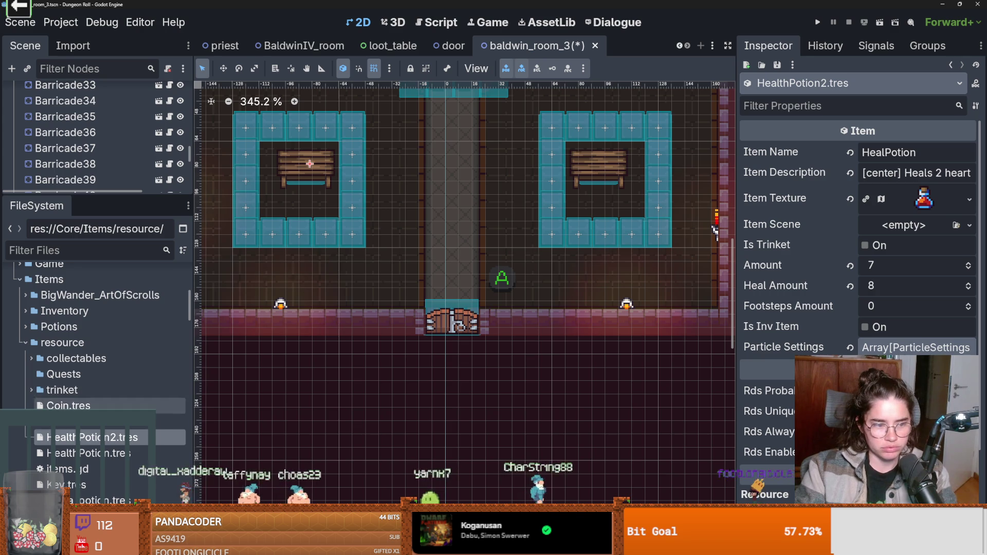
pyautogui.scroll(-3, 92, 411)
pyautogui.click(93, 451)
pyautogui.click(31, 325)
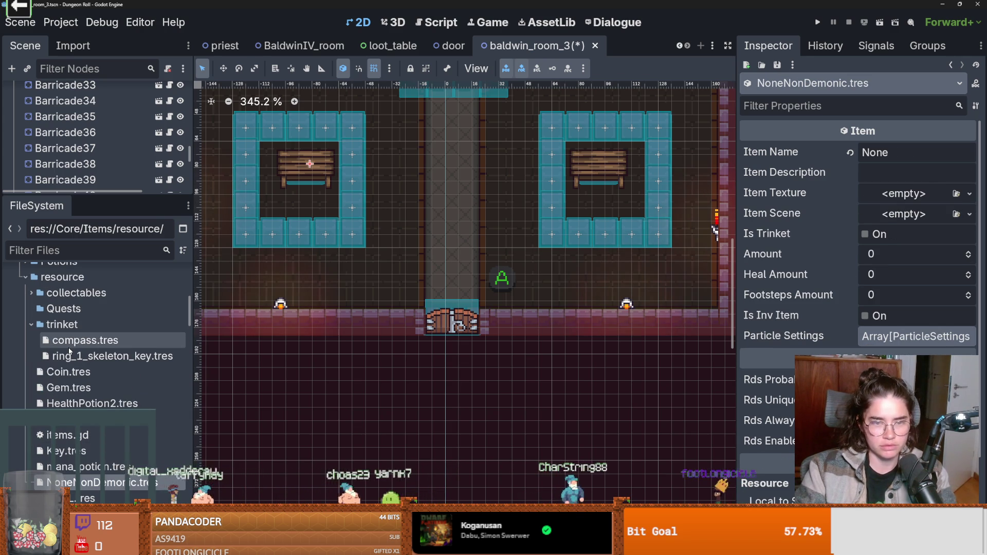
pyautogui.click(72, 341)
pyautogui.scroll(2, 74, 343)
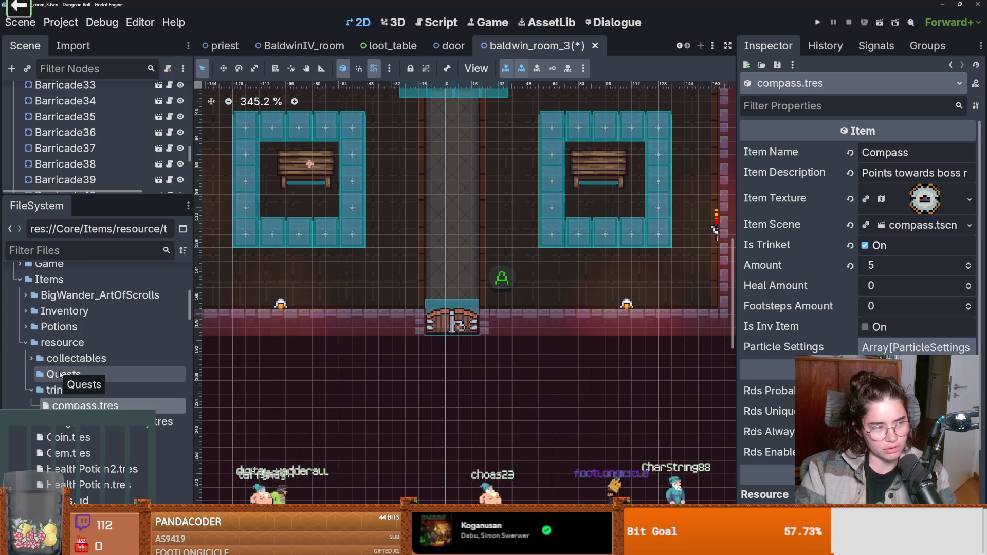
pyautogui.rightClick(60, 375)
pyautogui.moveTo(154, 307)
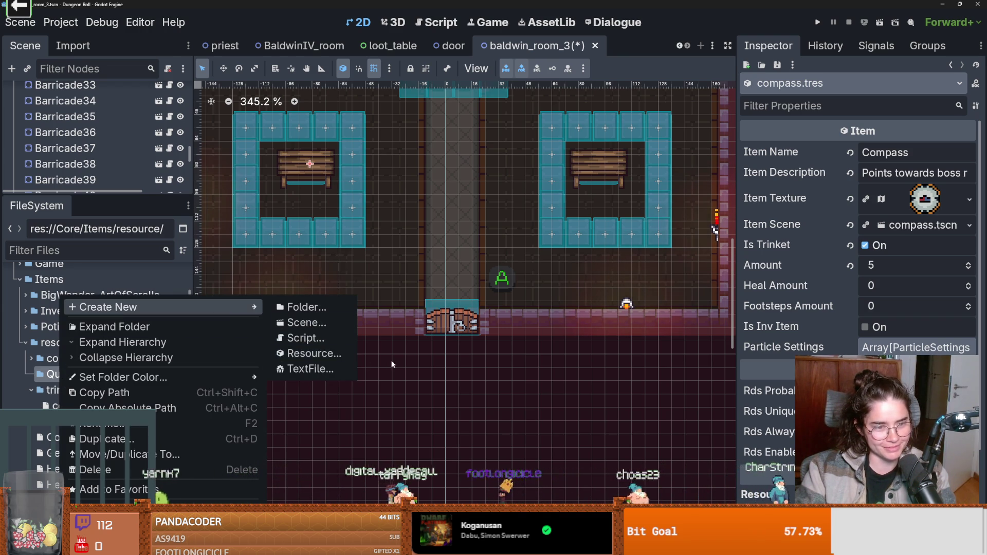
# - Create an Item resource saved as WilliamManuscript1.tres in Quests and name it 'William Manuscript 1'
pyautogui.click(314, 354)
pyautogui.press('Return')
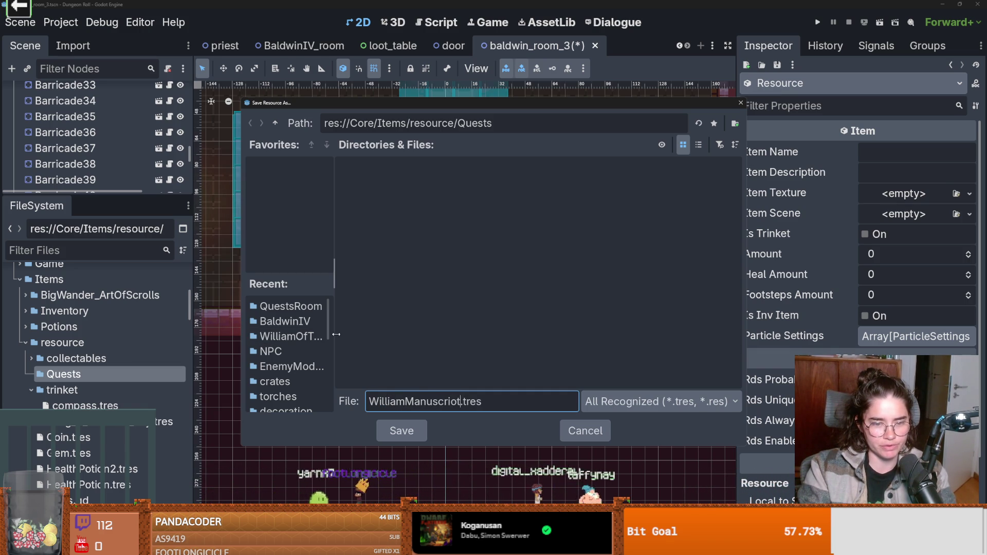
pyautogui.press('Return')
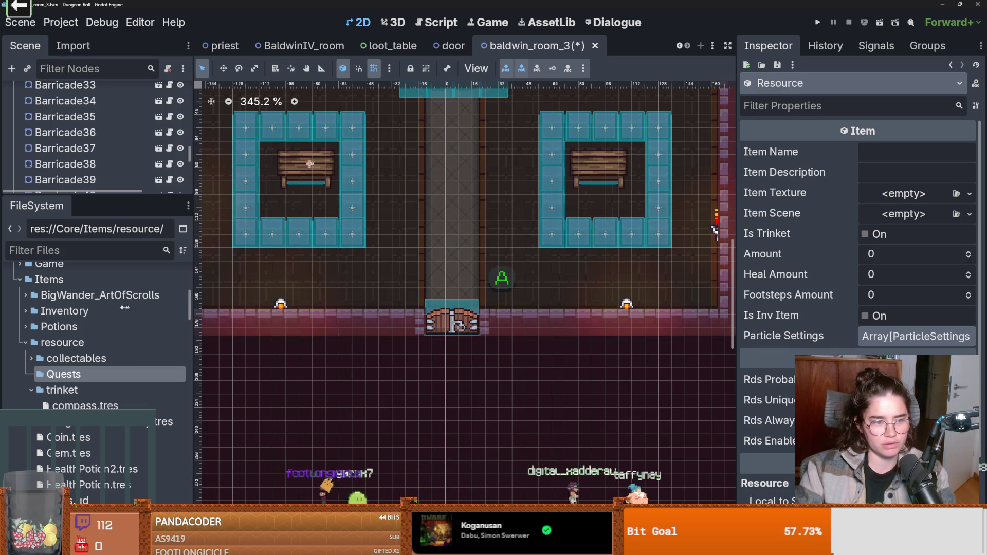
pyautogui.click(88, 391)
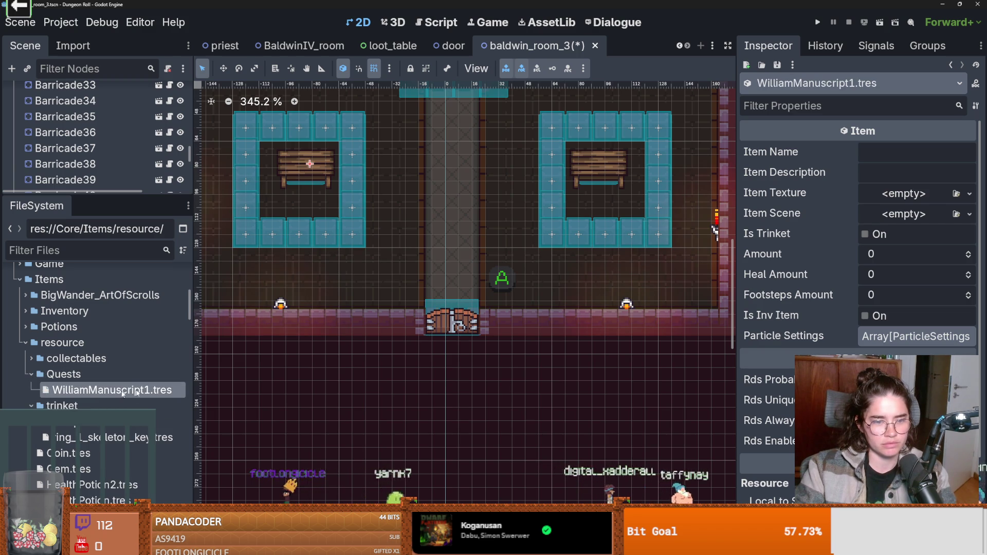
pyautogui.click(939, 151)
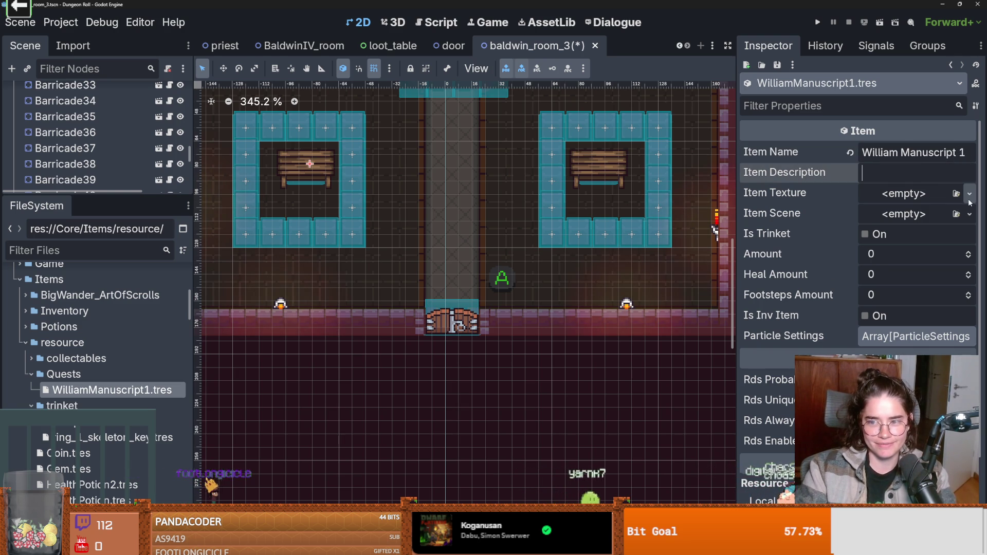
# - Look for a scroll texture, previewing sprites like Scroll_01_02 in the ArtOfScrolls folder
pyautogui.click(925, 194)
pyautogui.click(928, 249)
pyautogui.write('scroll')
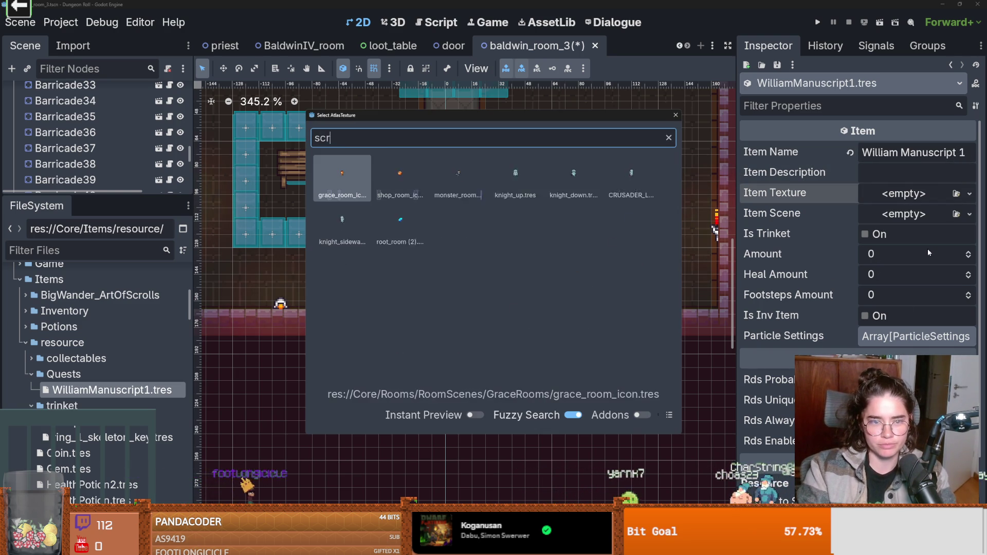
pyautogui.press('Escape')
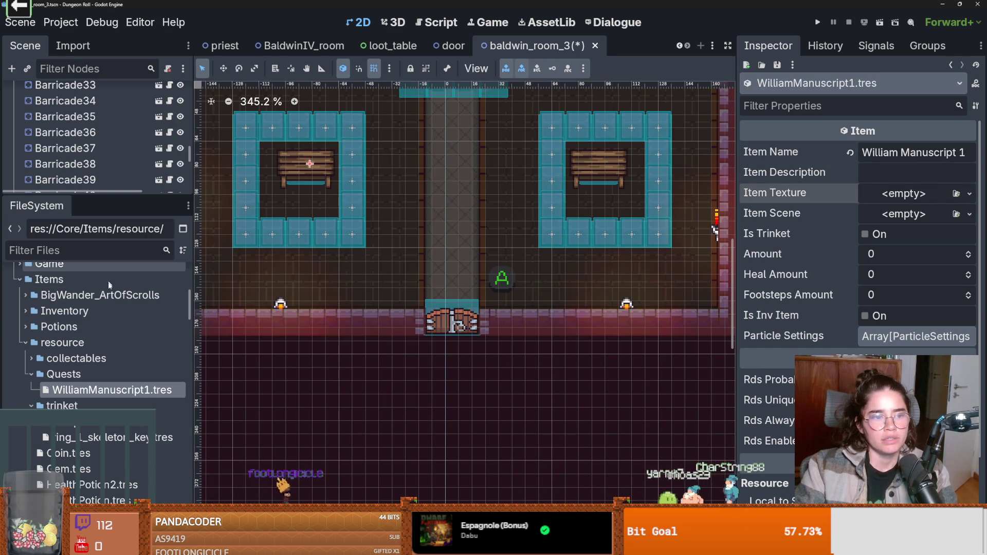
pyautogui.scroll(10, 106, 360)
pyautogui.scroll(-5, 110, 356)
pyautogui.scroll(-2, 41, 385)
pyautogui.click(26, 361)
pyautogui.click(103, 408)
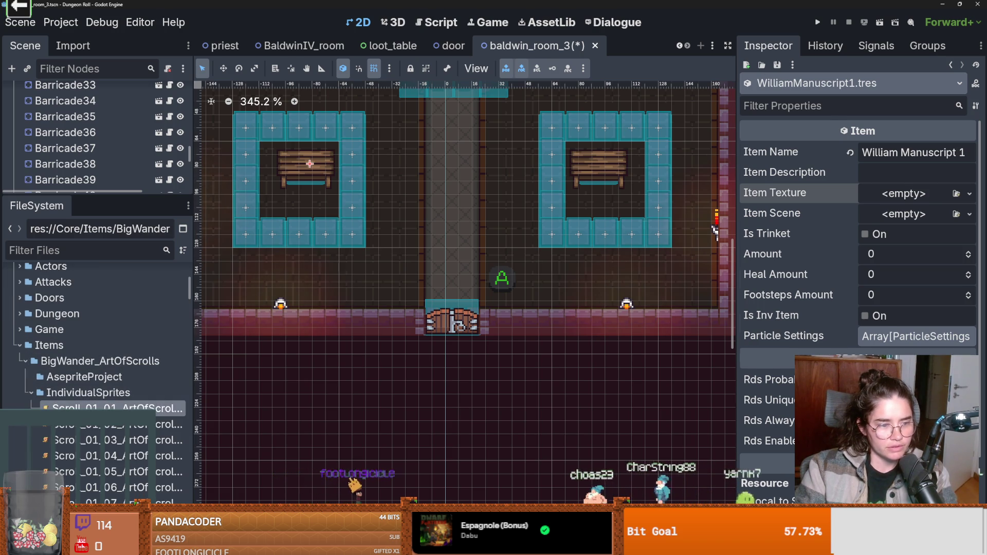
pyautogui.click(124, 427)
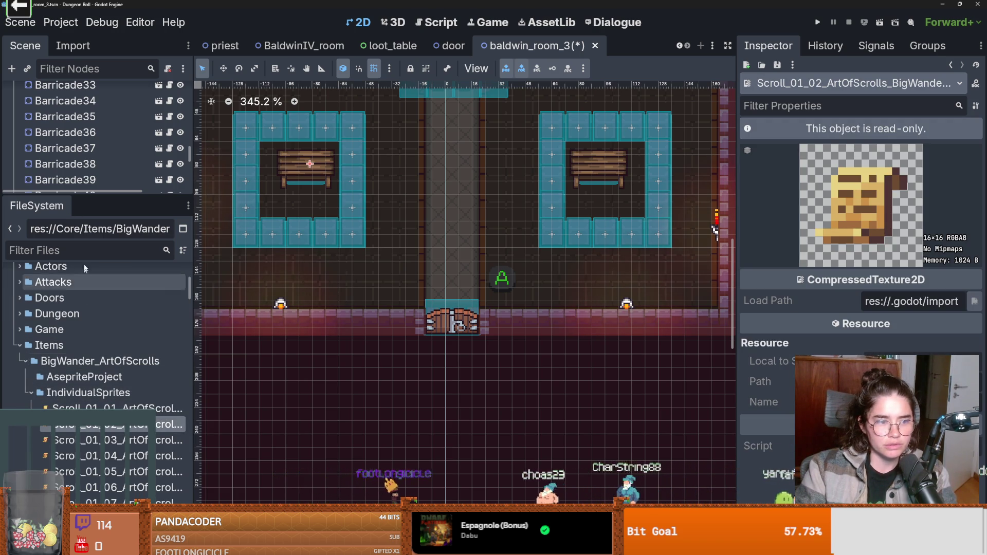
# - Make the item texture a new AtlasTexture with a scroll sprite as its atlas
pyautogui.click(950, 64)
pyautogui.scroll(-5, 43, 461)
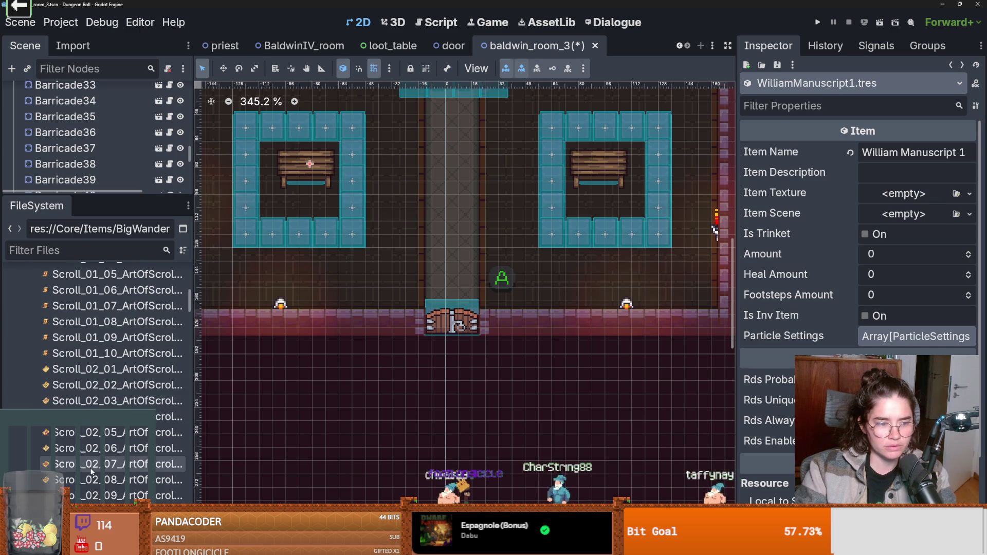
pyautogui.moveTo(56, 433); pyautogui.dragTo(883, 195)
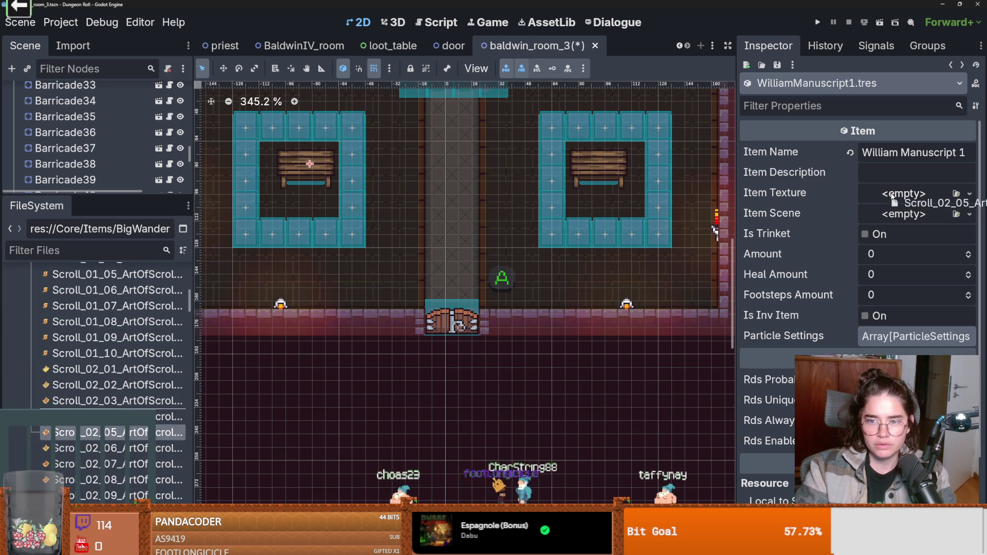
pyautogui.click(969, 194)
pyautogui.click(925, 227)
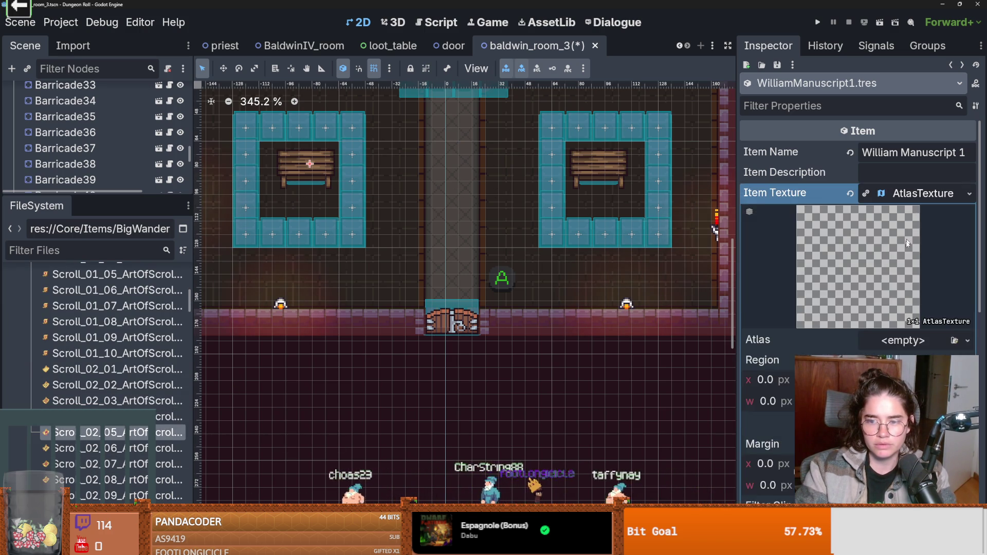
pyautogui.moveTo(62, 432); pyautogui.dragTo(894, 245)
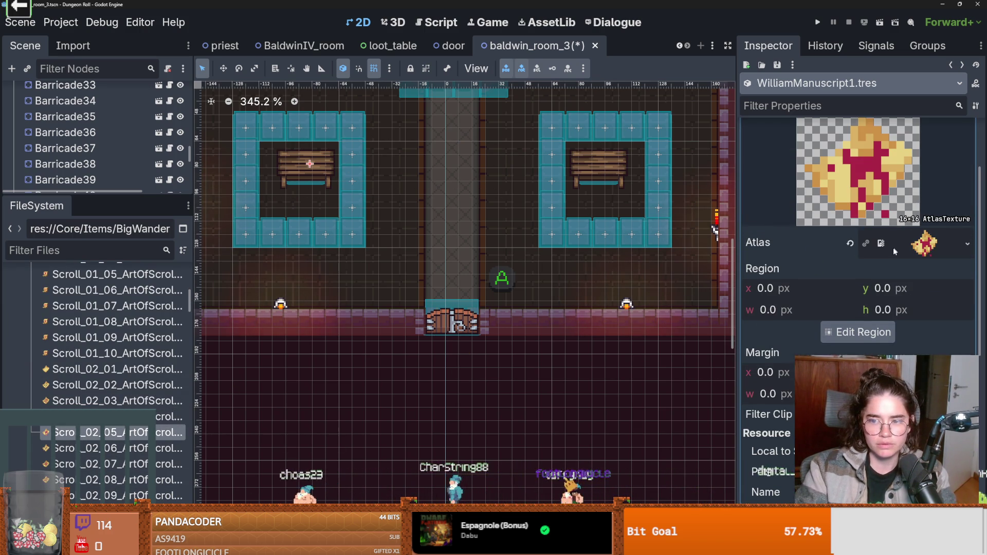
# - Compare other scroll sprites such as Scroll_02_06 and Scroll_03_01, then return to the item's properties
pyautogui.click(118, 449)
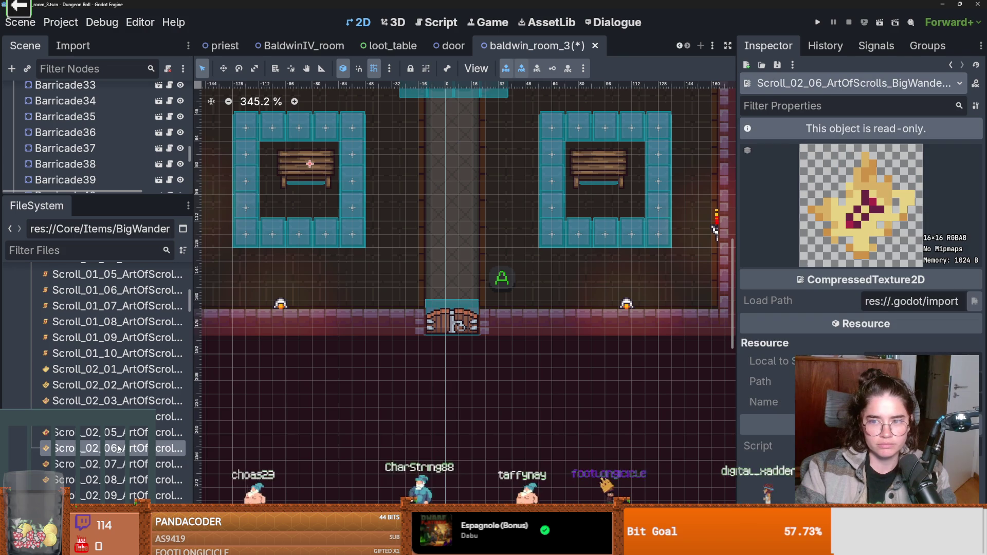
pyautogui.press('Down')
pyautogui.press('Down')
pyautogui.press('Down')
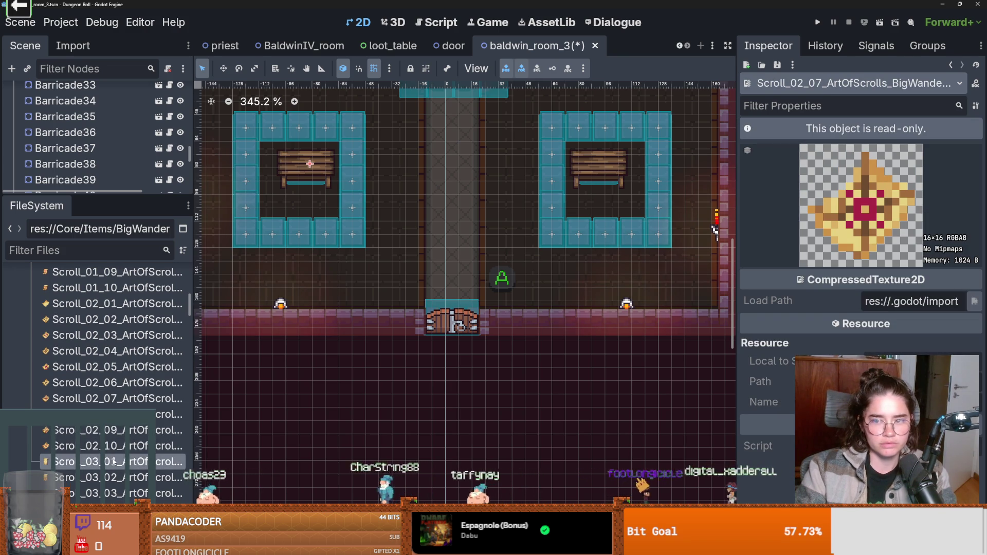
pyautogui.press('Down')
pyautogui.press('Up')
pyautogui.press('Up')
pyautogui.press('Down')
pyautogui.press('Up')
pyautogui.click(951, 66)
pyautogui.click(950, 66)
pyautogui.click(951, 66)
pyautogui.click(950, 66)
pyautogui.click(950, 66)
pyautogui.click(951, 66)
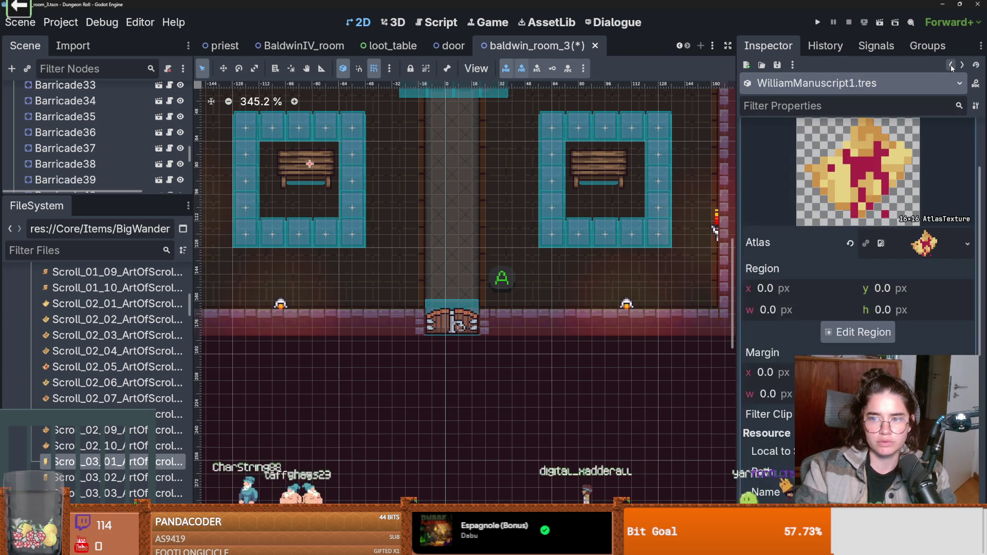
pyautogui.click(951, 66)
pyautogui.click(962, 64)
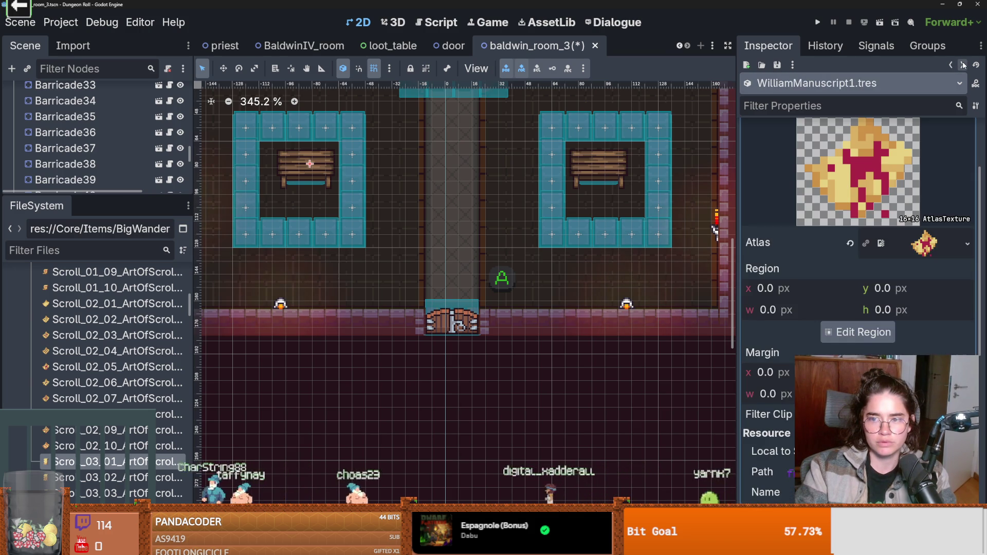
pyautogui.click(963, 65)
pyautogui.click(951, 66)
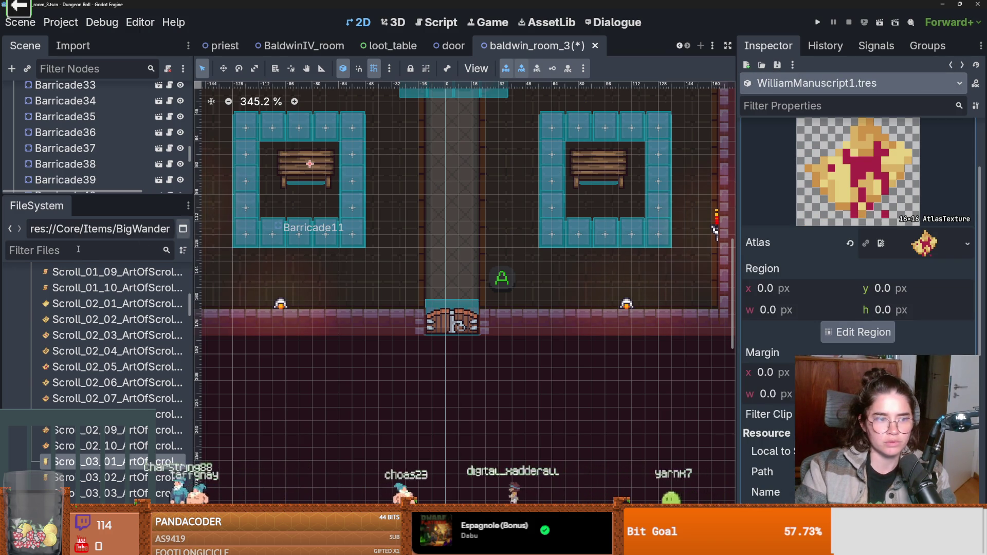
pyautogui.scroll(-10, 94, 289)
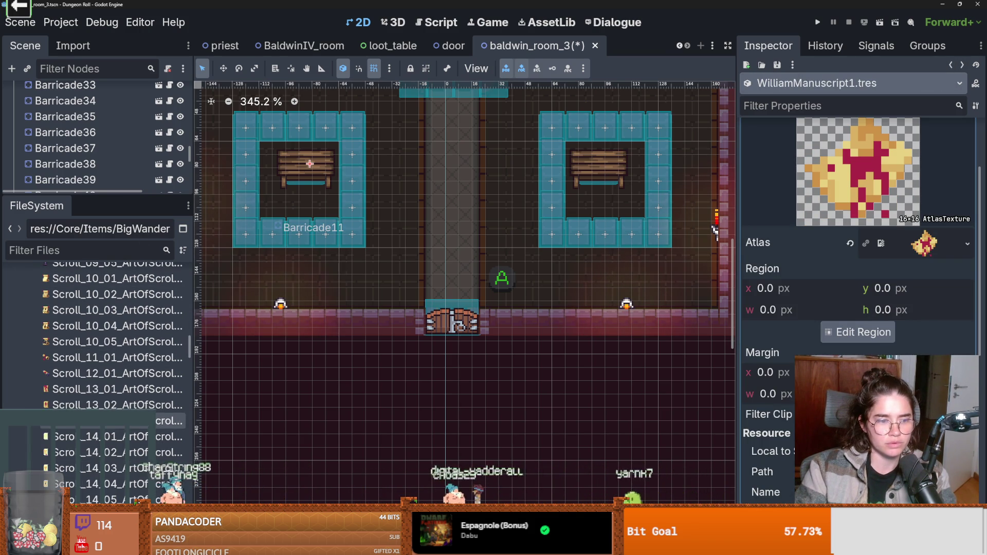
pyautogui.scroll(-5, 102, 325)
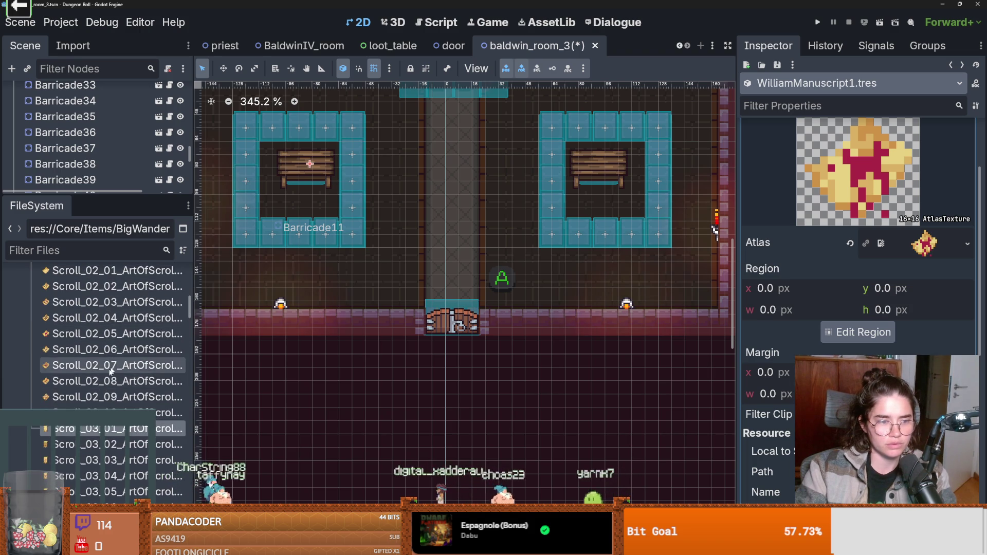
# - Copy a scroll sprite's file path and briefly filter the files for 'william'
pyautogui.rightClick(93, 263)
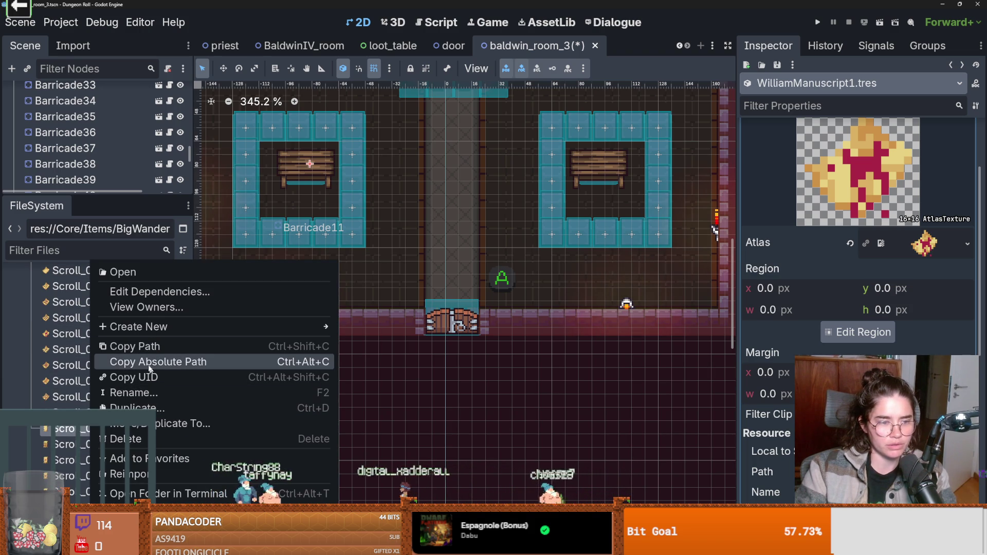
pyautogui.click(150, 347)
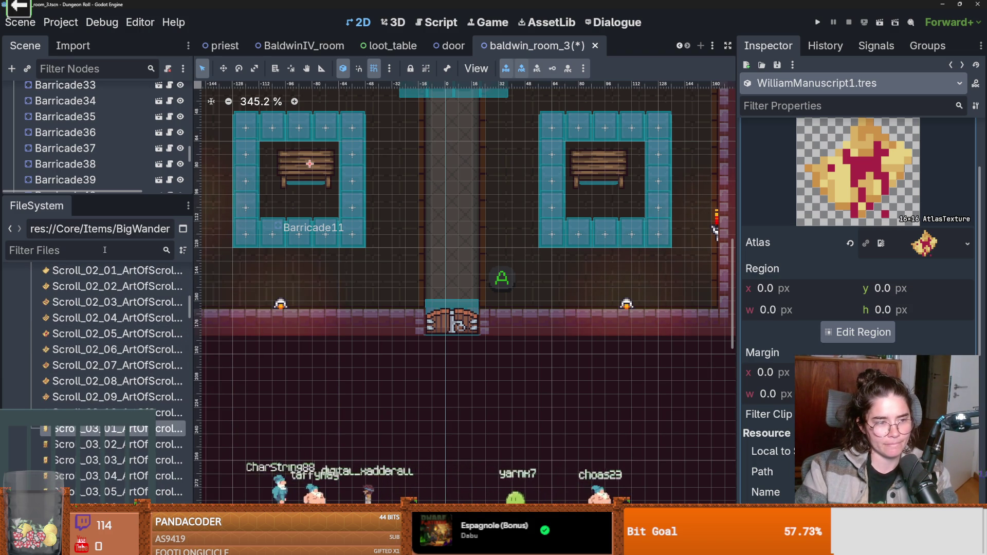
pyautogui.write('william')
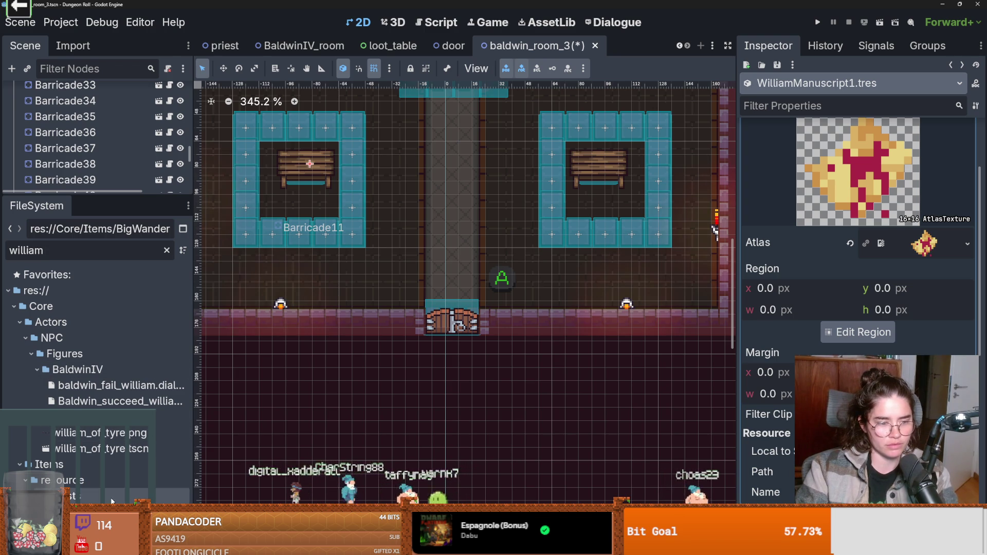
pyautogui.click(165, 250)
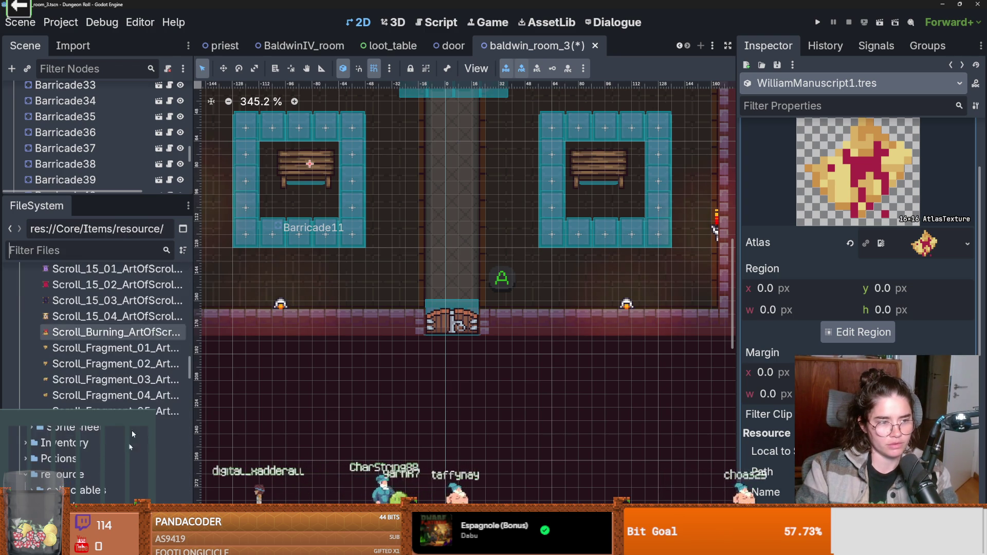
# - Duplicate WilliamManuscript1.tres as WilliamManuscript2.tres and show its properties
pyautogui.hotkey('ctrl', 'd')
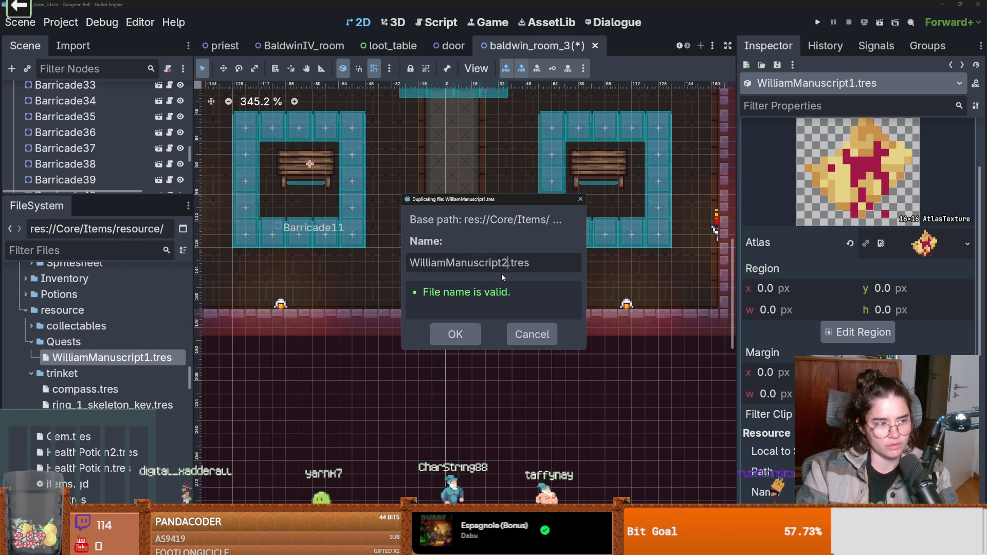
pyautogui.press('Return')
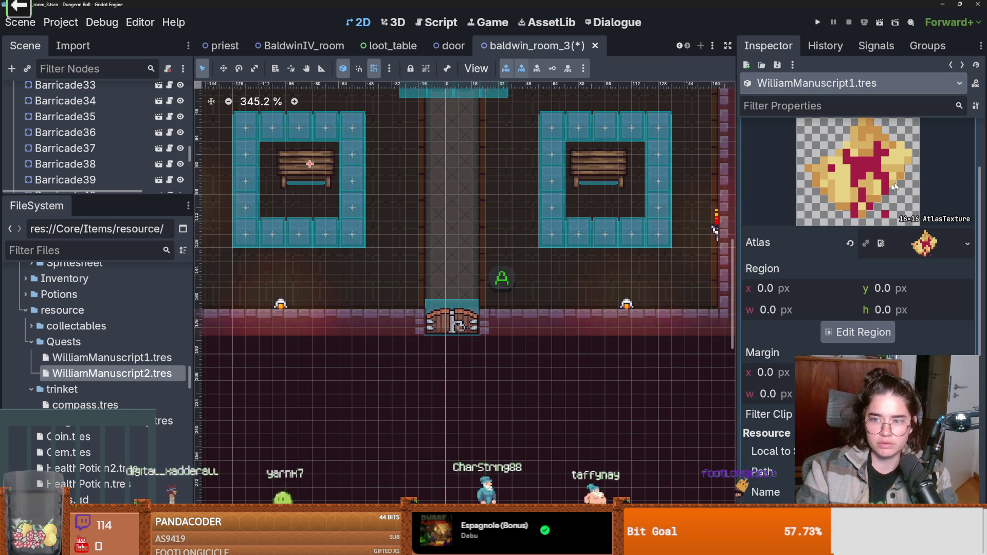
pyautogui.scroll(3, 919, 184)
pyautogui.click(169, 374)
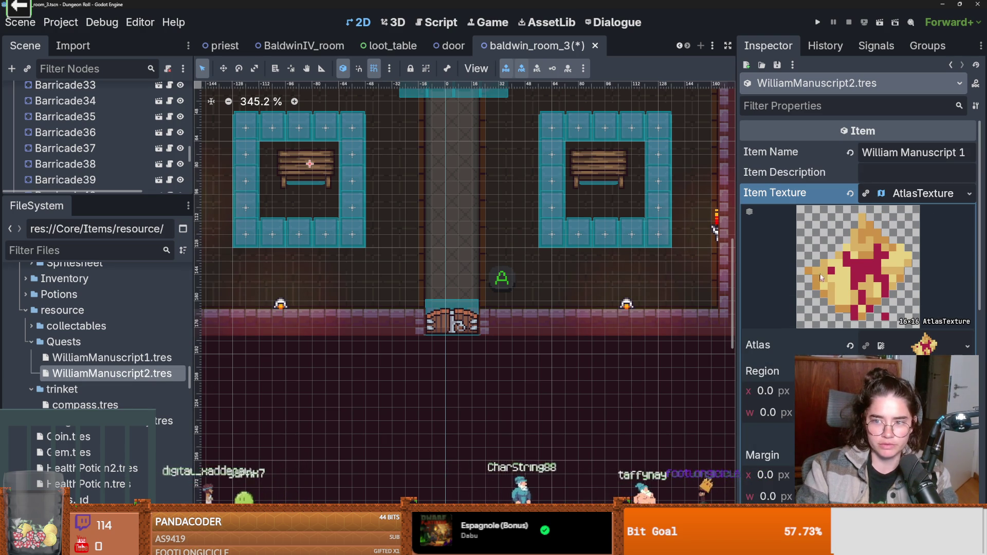
# - Filter files for 'scrol', set a yellow scroll sprite as the item texture, and save
pyautogui.click(966, 346)
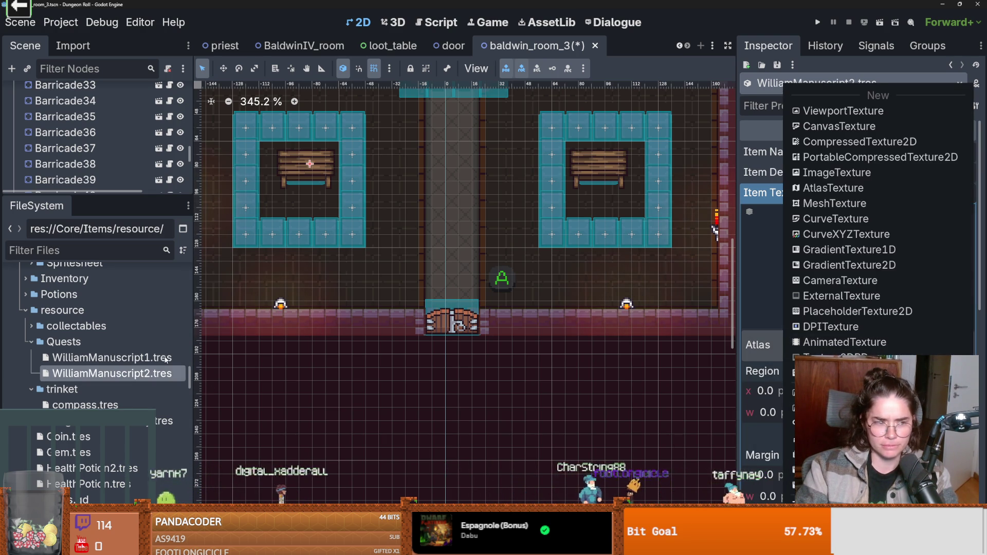
pyautogui.press('Escape')
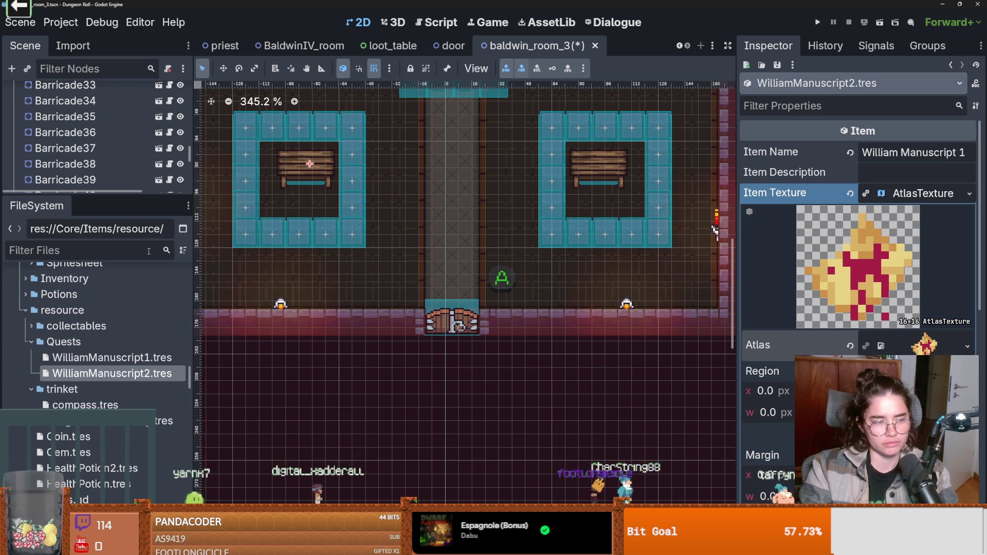
pyautogui.click(149, 250)
pyautogui.write('scrol')
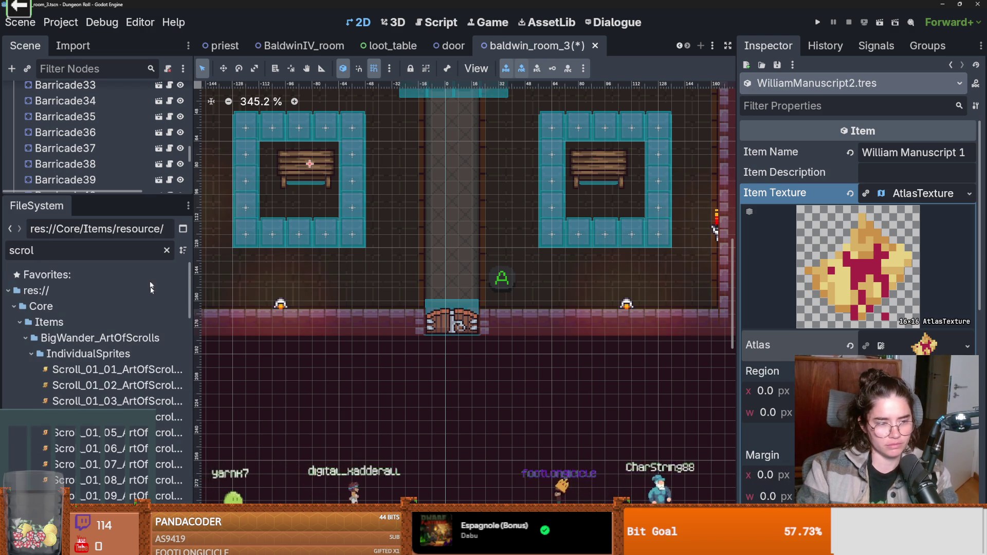
pyautogui.scroll(-10, 112, 429)
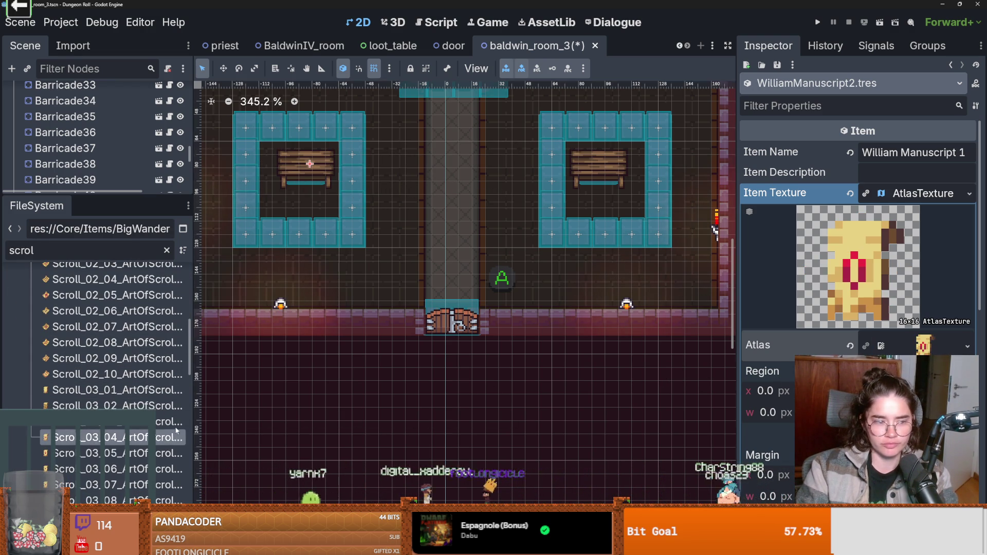
pyautogui.scroll(-3, 117, 401)
pyautogui.moveTo(117, 368)
pyautogui.mouseDown()
pyautogui.moveTo(348, 354)
pyautogui.moveTo(983, 389)
pyautogui.mouseUp()
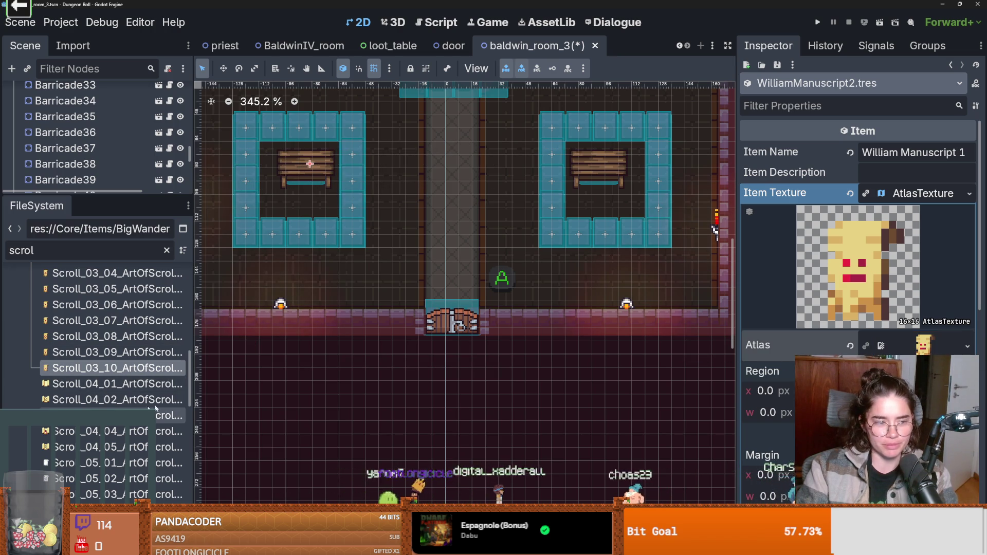
pyautogui.moveTo(113, 383)
pyautogui.mouseDown()
pyautogui.moveTo(679, 373)
pyautogui.moveTo(905, 341)
pyautogui.mouseUp()
pyautogui.hotkey('ctrl', 's')
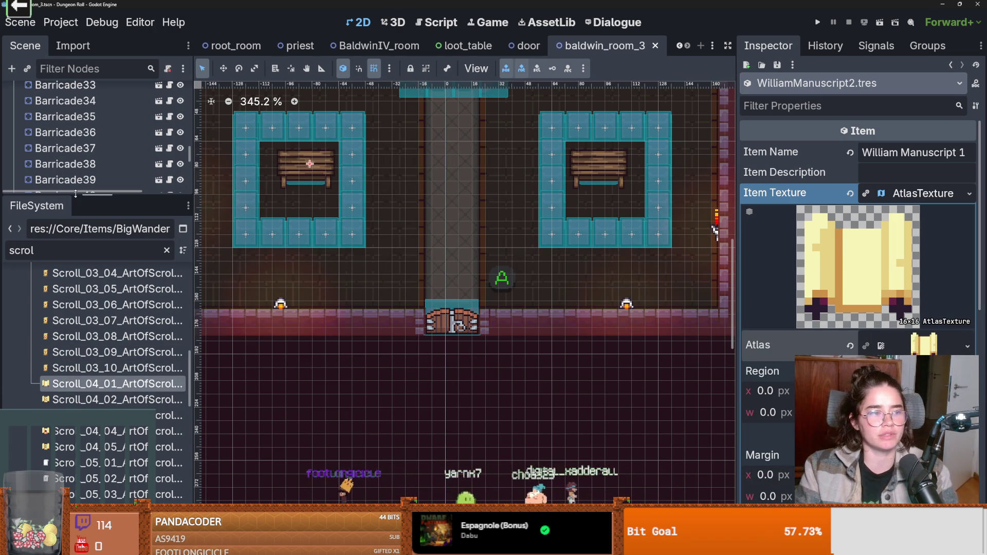
# - Clear the filter, reopen WilliamManuscript1.tres with its texture details collapsed, and save
pyautogui.click(166, 251)
pyautogui.scroll(-20, 149, 368)
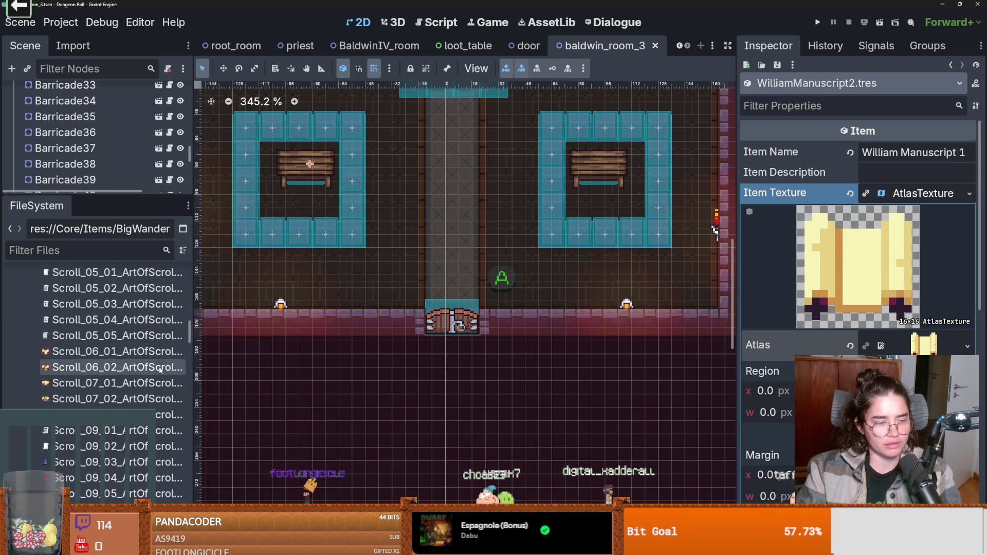
pyautogui.scroll(-5, 98, 365)
pyautogui.scroll(10, 118, 368)
pyautogui.click(123, 355)
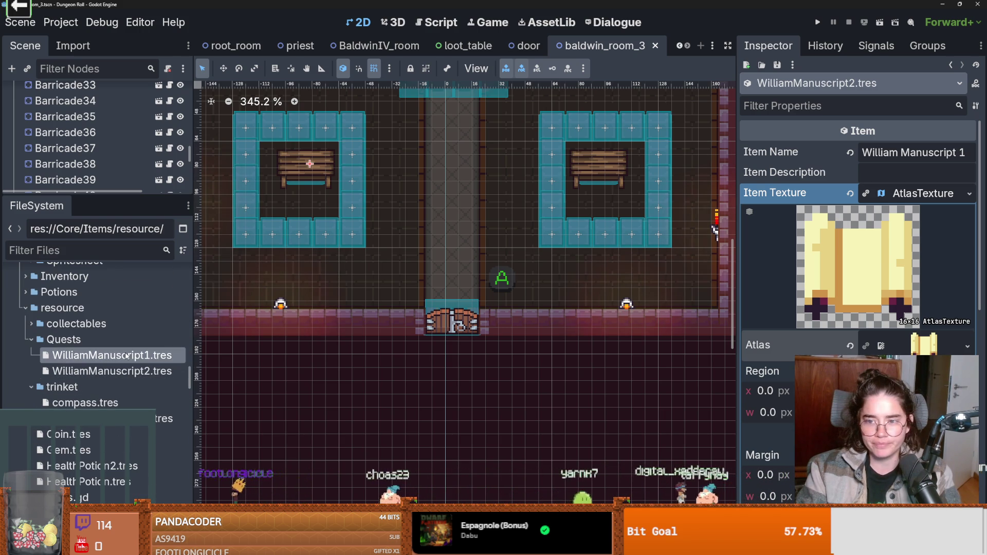
pyautogui.click(920, 193)
pyautogui.hotkey('ctrl', 's')
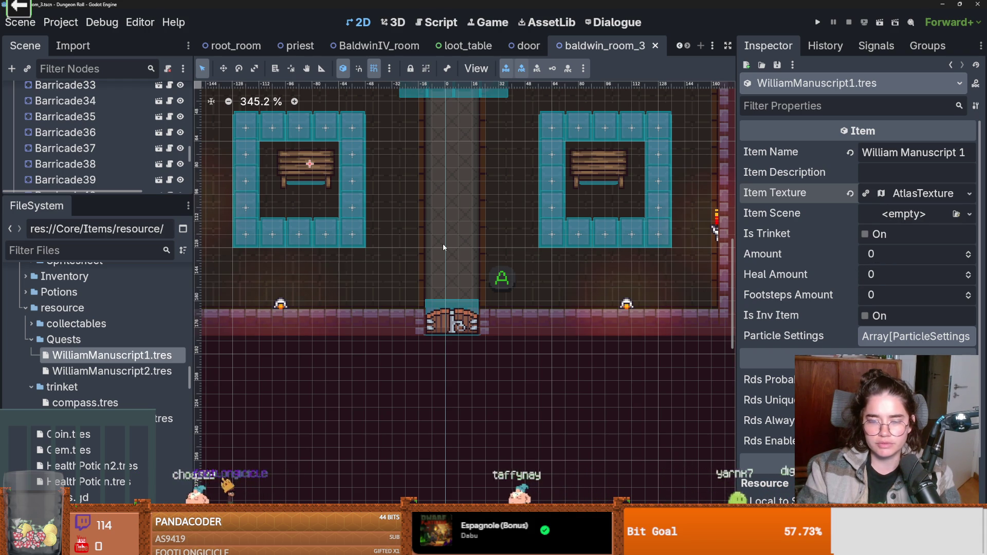
# - Enlarge the scene tree panel and select the ItemPickup node
pyautogui.moveTo(101, 196); pyautogui.dragTo(101, 343)
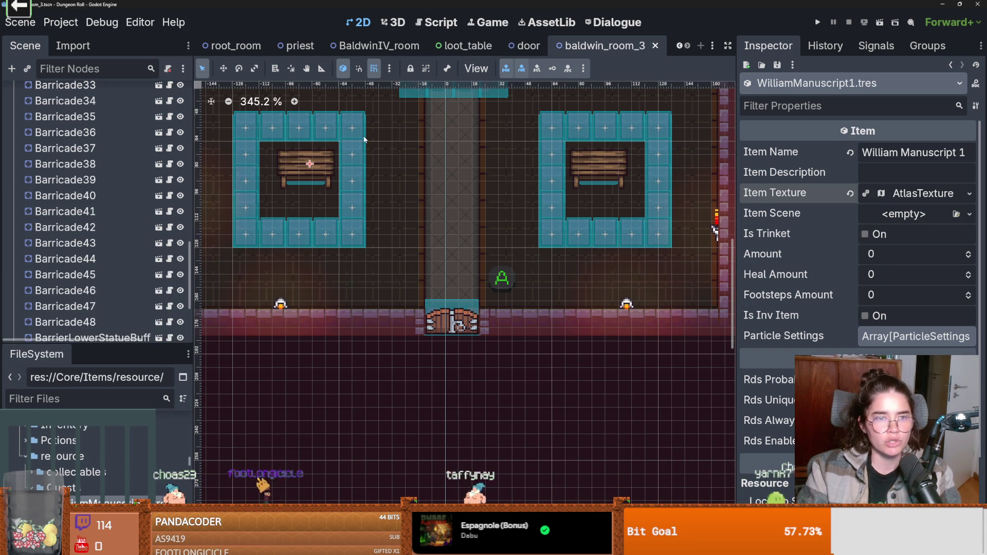
pyautogui.scroll(-3, 106, 230)
pyautogui.click(93, 244)
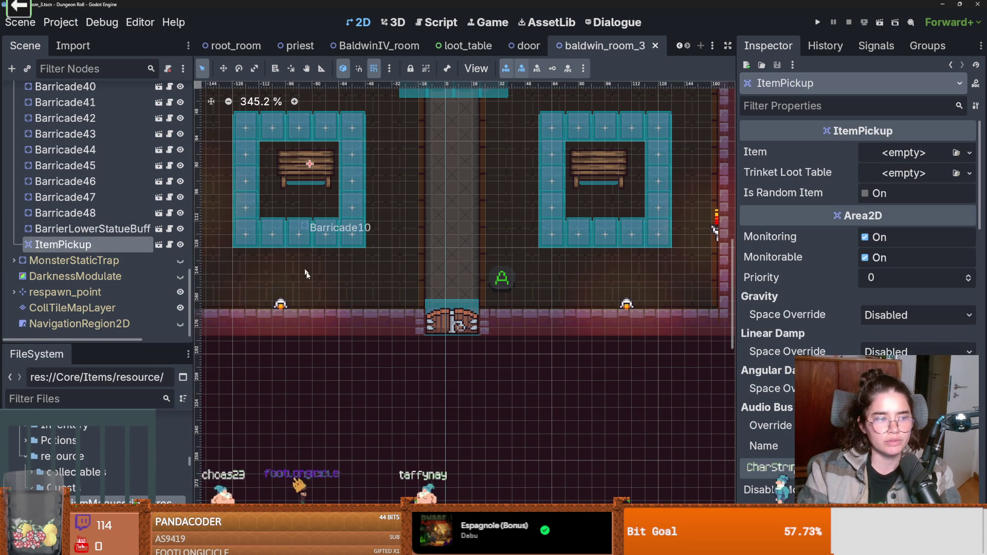
pyautogui.scroll(3, 307, 211)
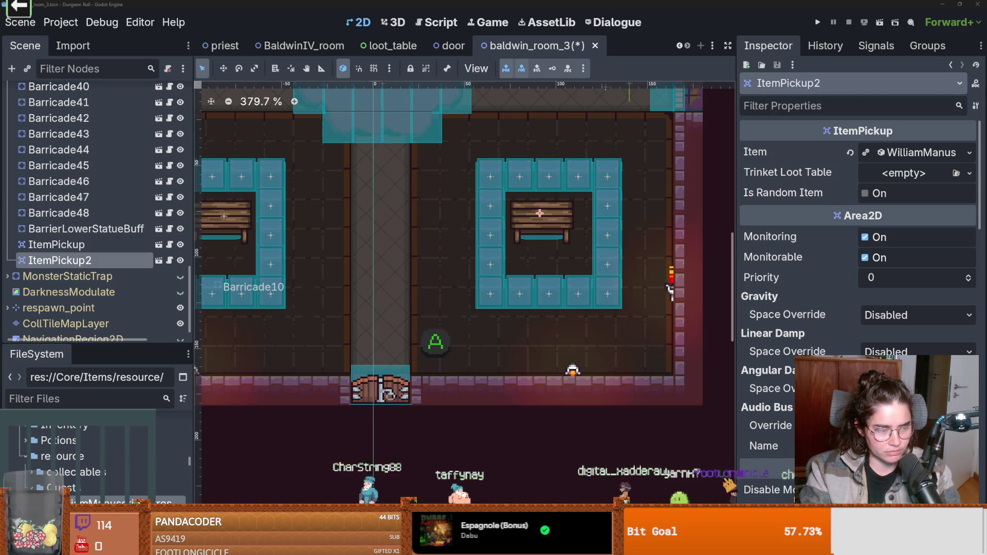
pyautogui.scroll(-1, 351, 350)
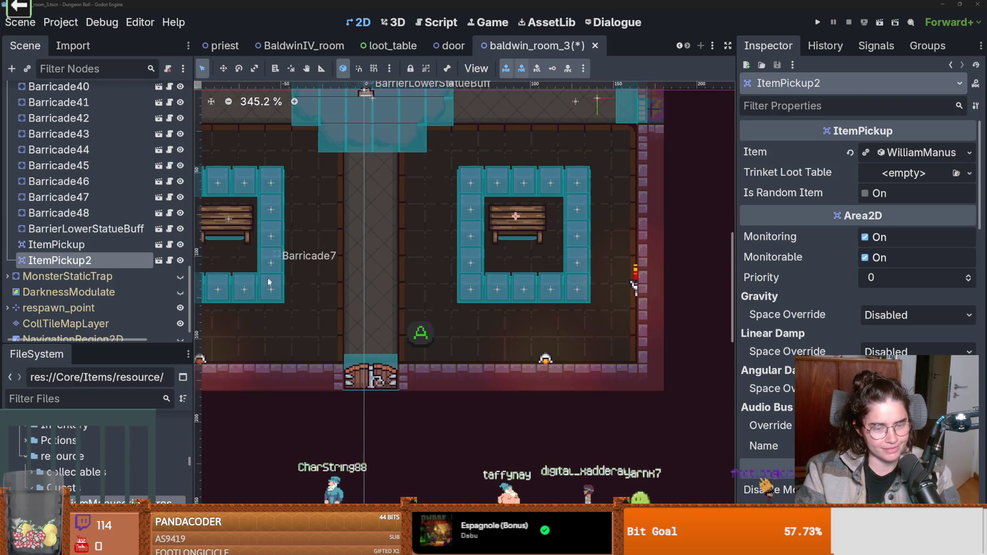
pyautogui.scroll(2, 350, 350)
# - Select and center on the BarrierLowerStatueBuff statue, then collapse the items group
pyautogui.click(382, 273)
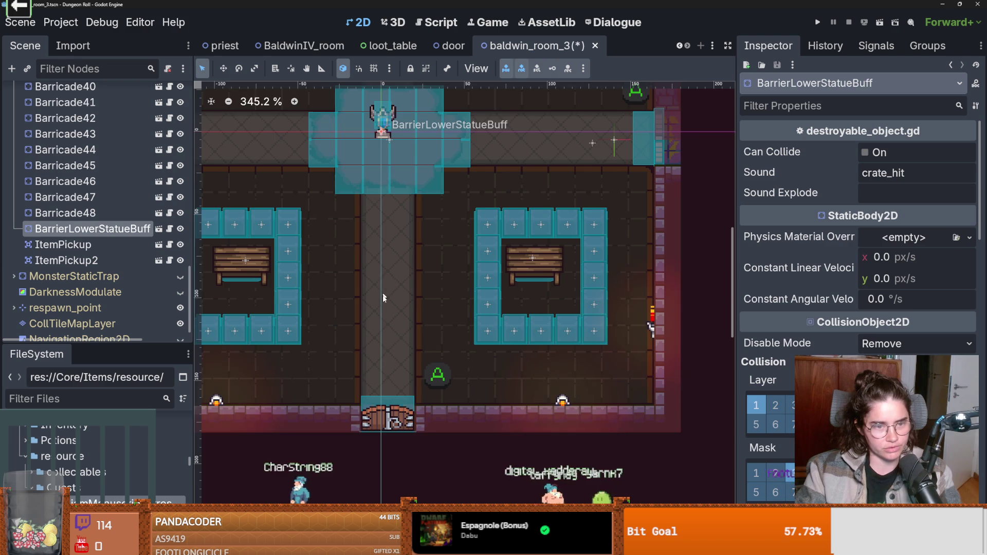
pyautogui.scroll(-1, 383, 285)
pyautogui.press('f')
pyautogui.scroll(15, 71, 225)
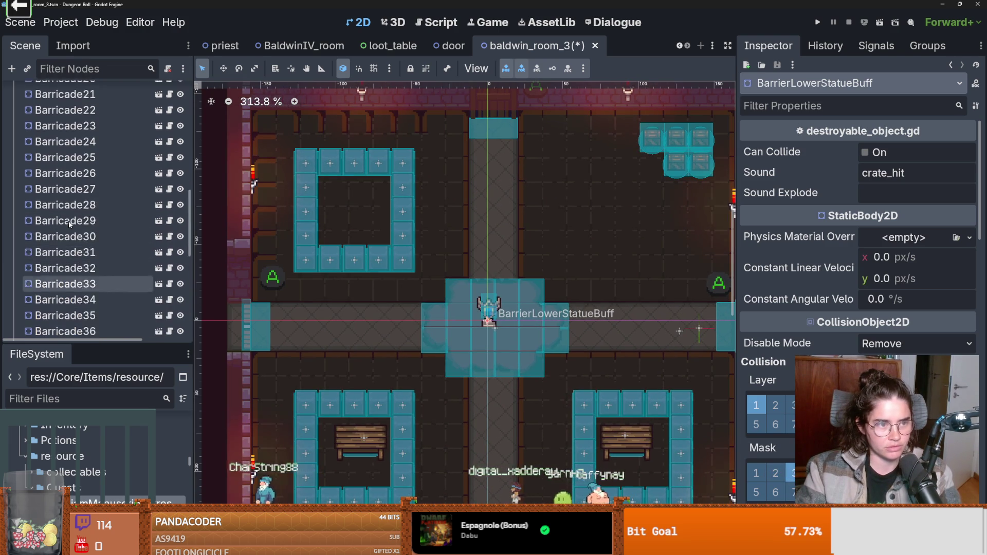
pyautogui.click(13, 203)
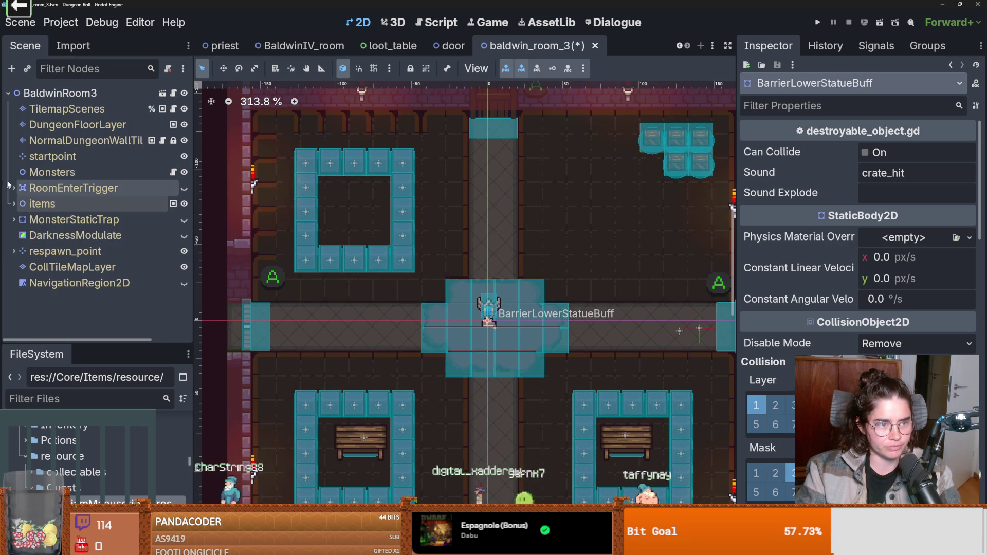
# - Add a monster_marker scene under Monsters and place it inside the top-left enclosure
pyautogui.click(51, 172)
pyautogui.click(26, 67)
pyautogui.write('monster')
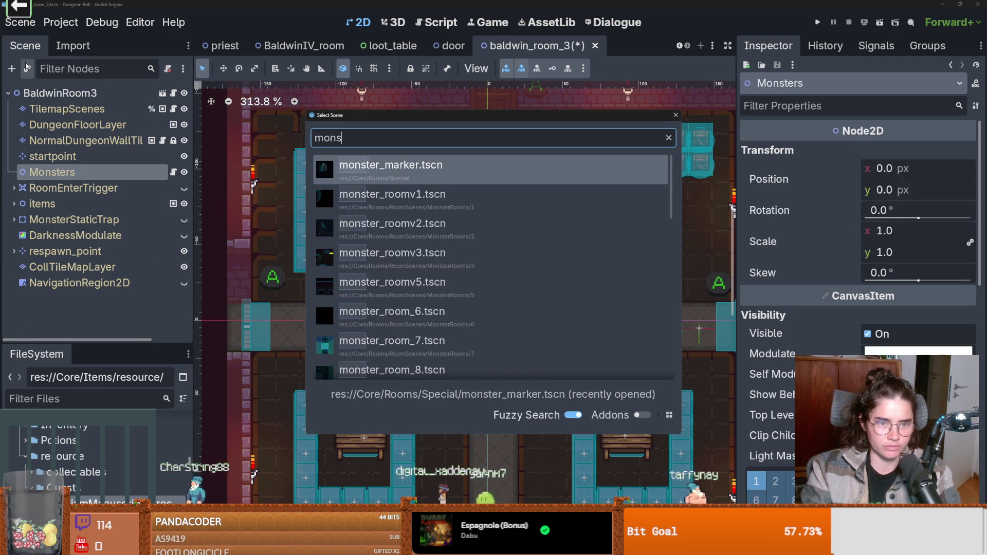
pyautogui.press('Return')
pyautogui.rightClick(331, 202)
pyautogui.click(397, 260)
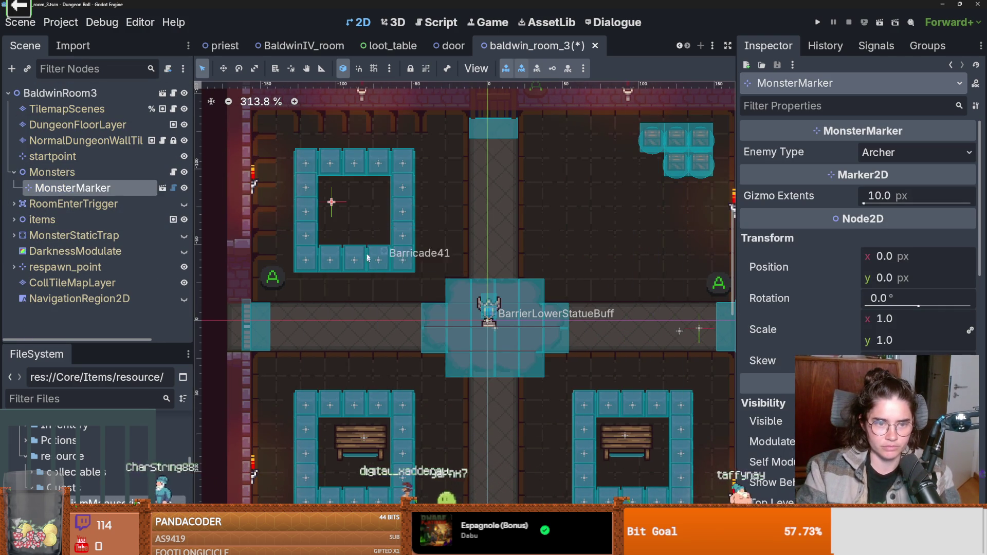
pyautogui.scroll(-3, 169, 193)
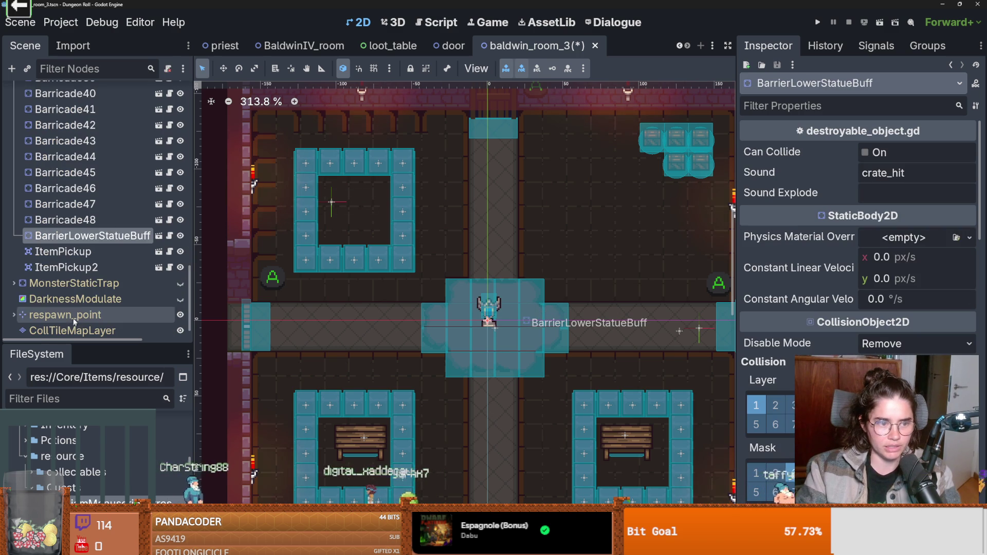
pyautogui.click(82, 251)
pyautogui.click(83, 238)
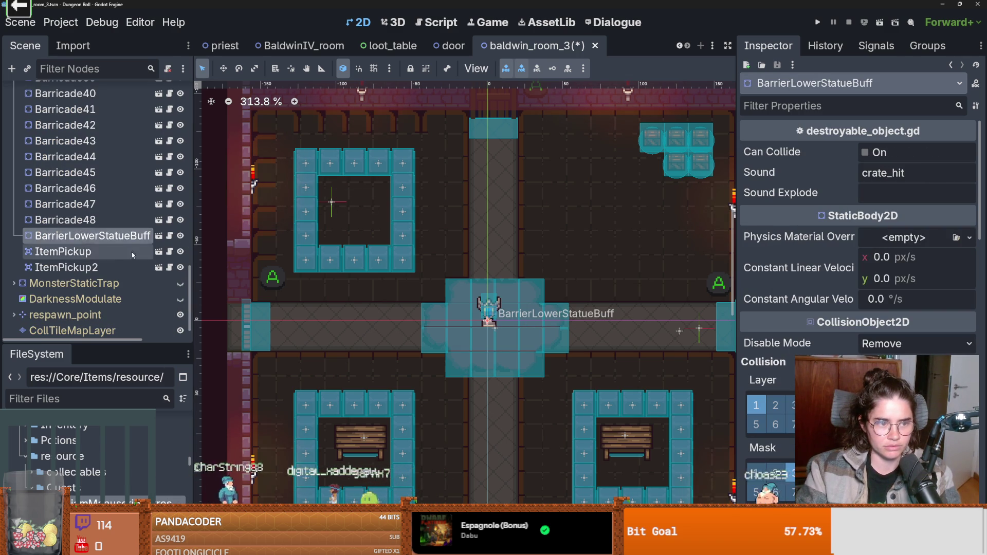
pyautogui.scroll(15, 90, 206)
pyautogui.click(93, 191)
pyautogui.moveTo(331, 202); pyautogui.dragTo(358, 208)
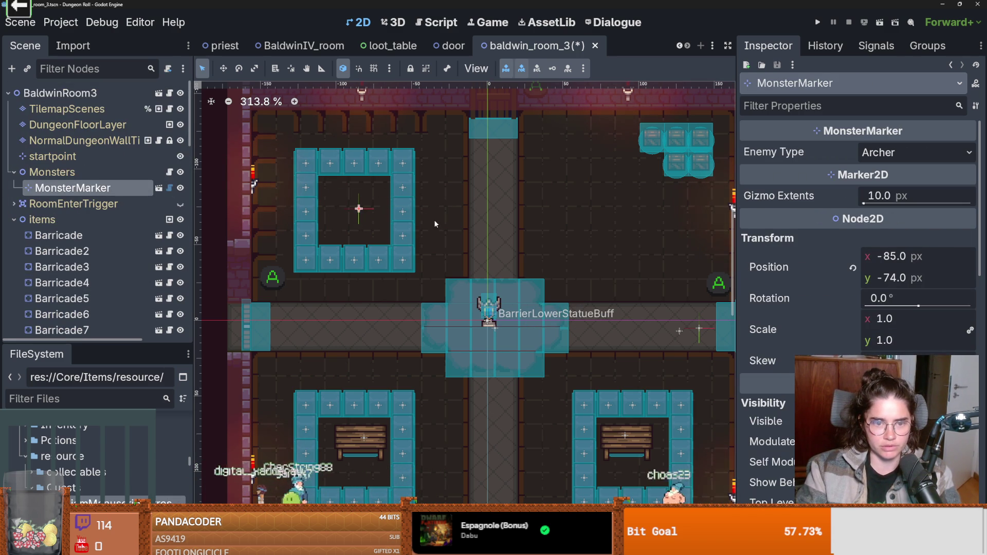
# - Duplicate the monster marker twice to make three markers
pyautogui.hotkey('ctrl', 'd')
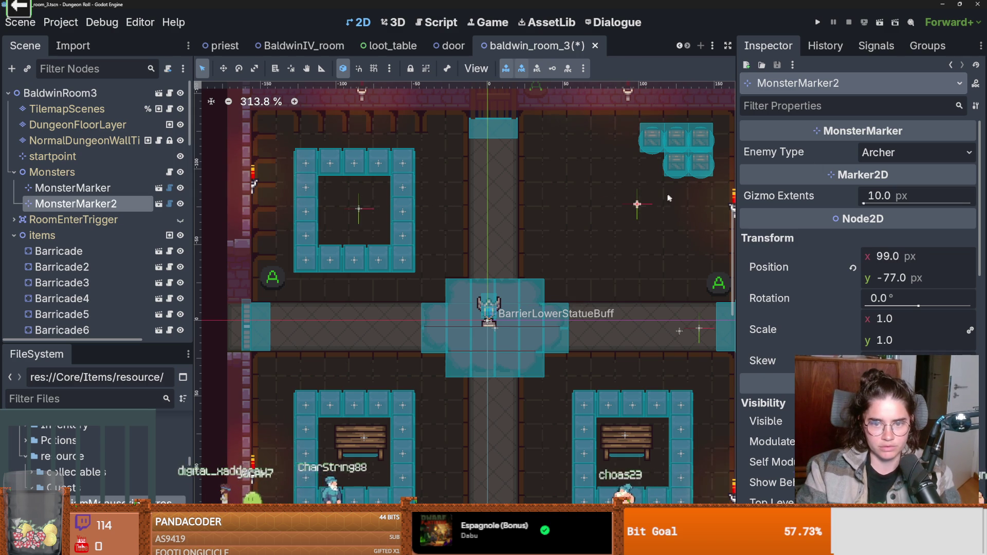
pyautogui.hotkey('ctrl', 'd')
pyautogui.moveTo(488, 311); pyautogui.dragTo(507, 443)
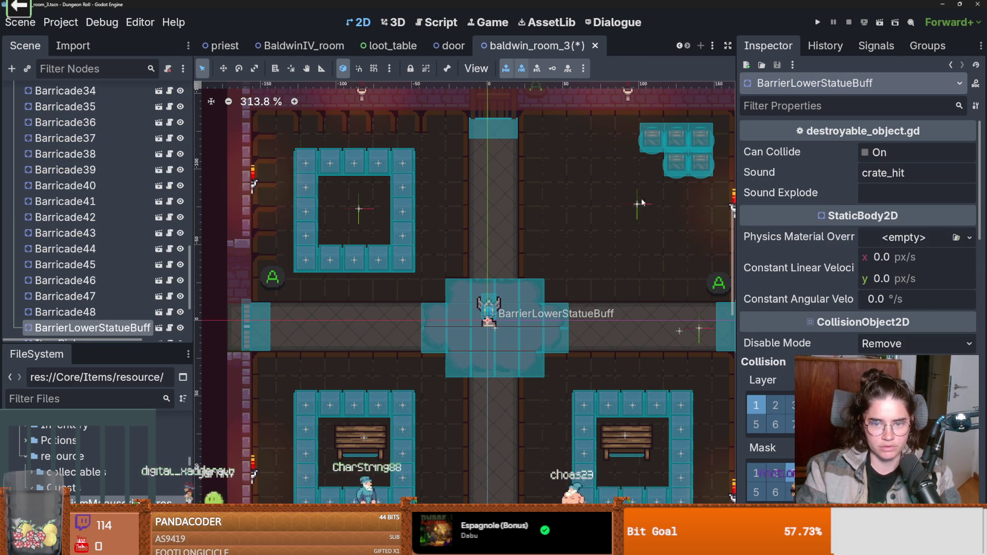
pyautogui.press('f')
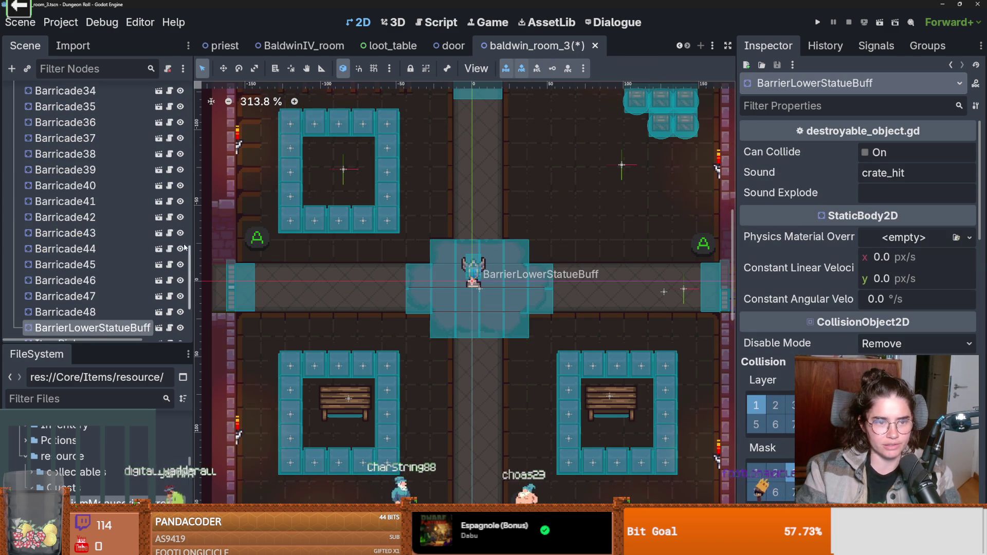
pyautogui.scroll(9, 124, 272)
pyautogui.moveTo(192, 198); pyautogui.dragTo(195, 138)
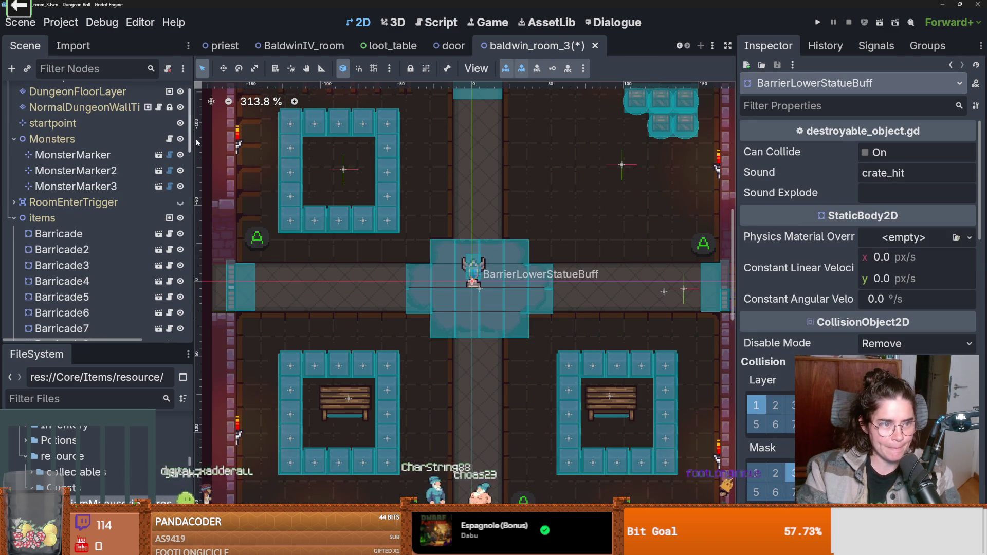
# - Set the first marker to Enemy Ranger, nudge the second up-left, and make it Bat
pyautogui.click(71, 154)
pyautogui.click(915, 152)
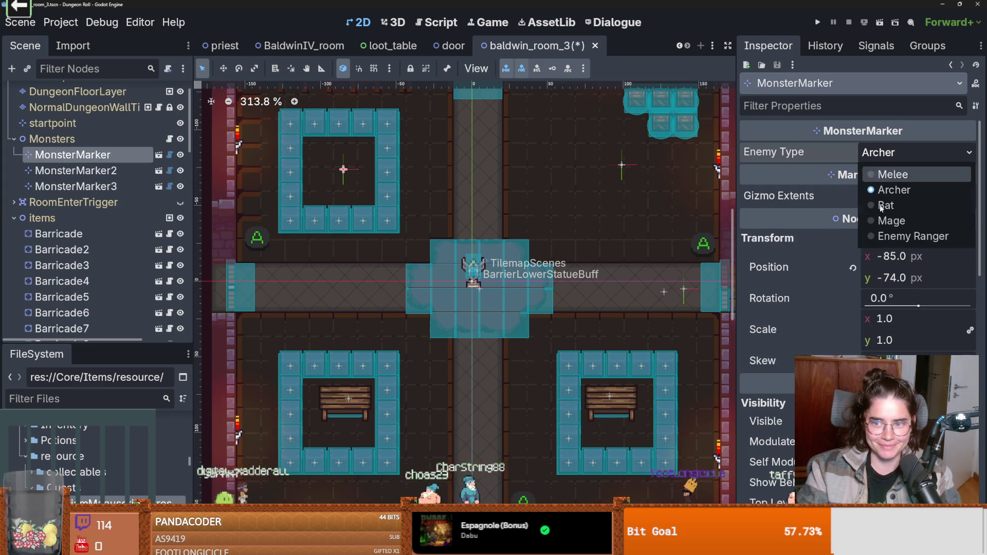
pyautogui.click(884, 239)
pyautogui.click(121, 171)
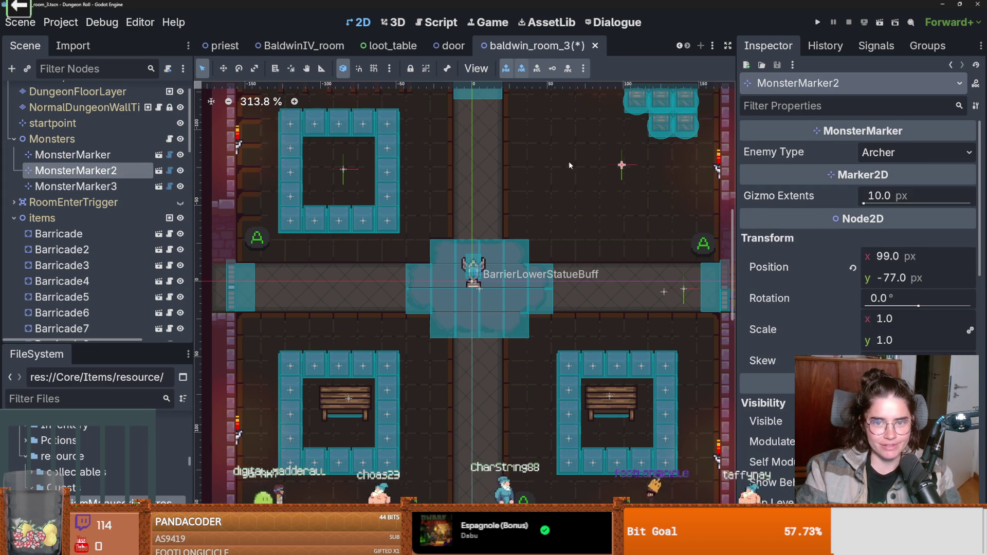
pyautogui.moveTo(624, 171); pyautogui.dragTo(601, 157)
pyautogui.click(915, 152)
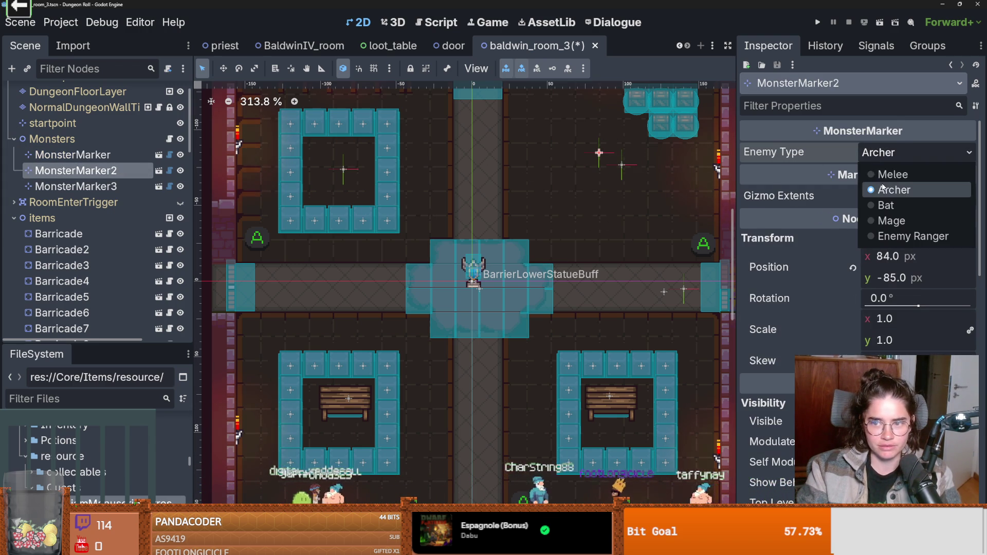
pyautogui.click(884, 205)
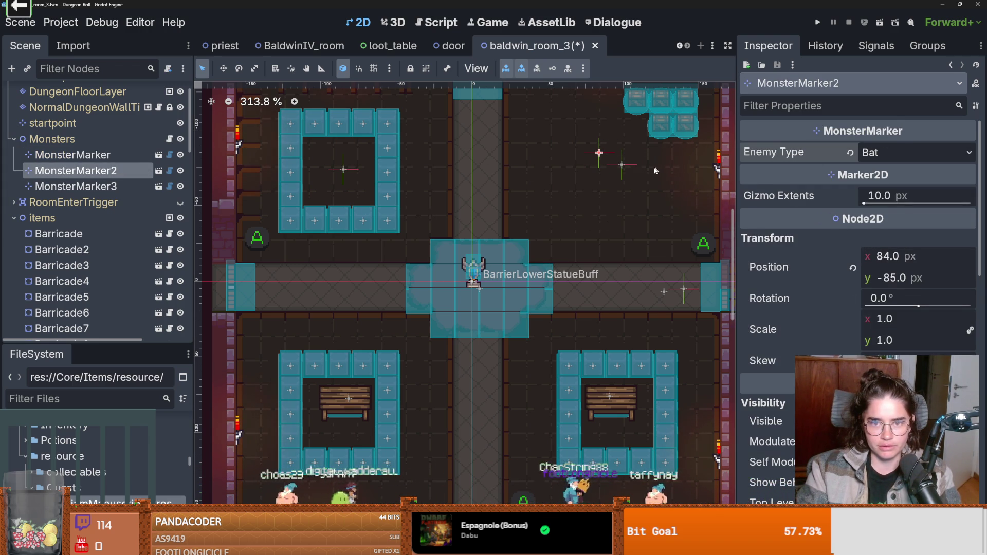
# - Move the third monster marker into the lower corridor and set its enemy type to Bat
pyautogui.click(619, 165)
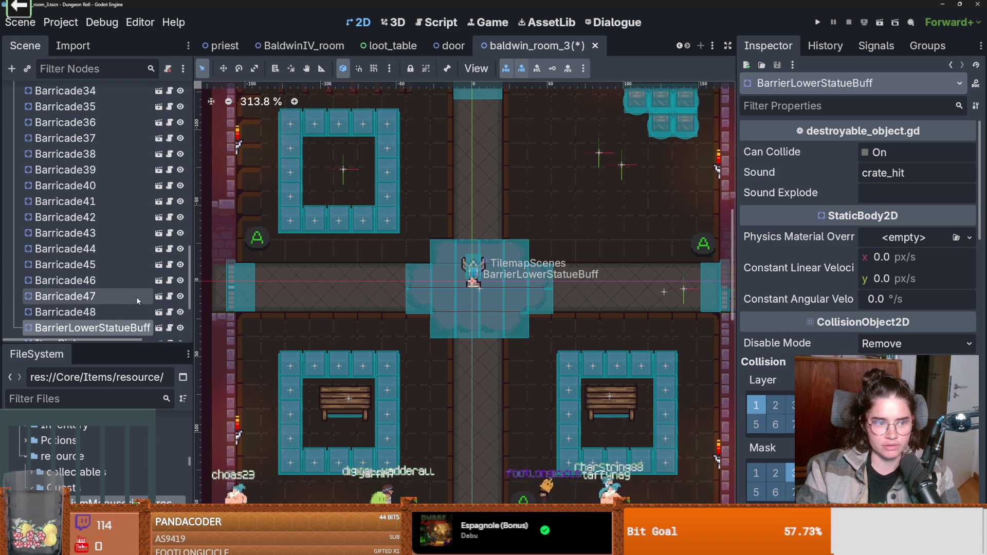
pyautogui.scroll(-3, 120, 303)
pyautogui.scroll(5, 189, 277)
pyautogui.scroll(10, 155, 216)
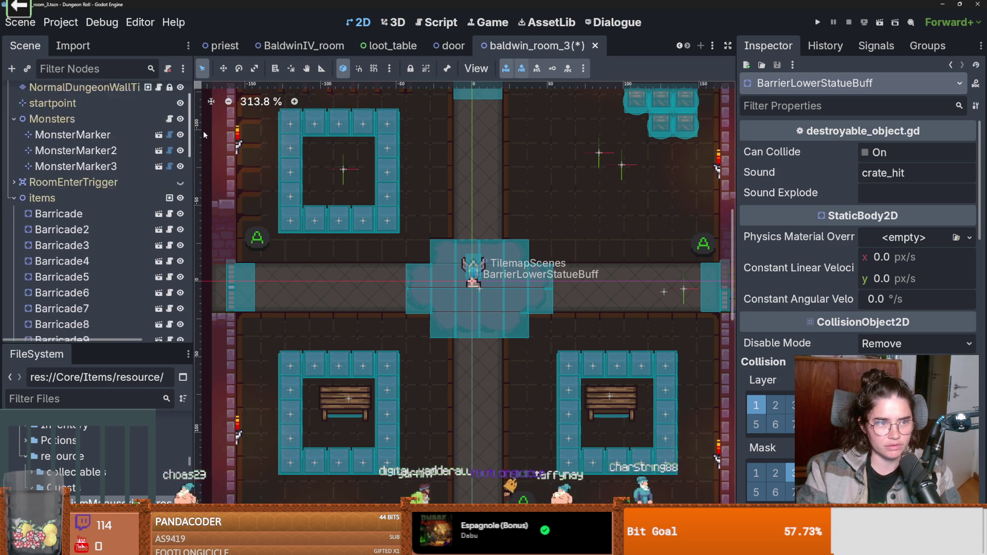
pyautogui.click(102, 178)
pyautogui.moveTo(616, 198); pyautogui.dragTo(494, 393)
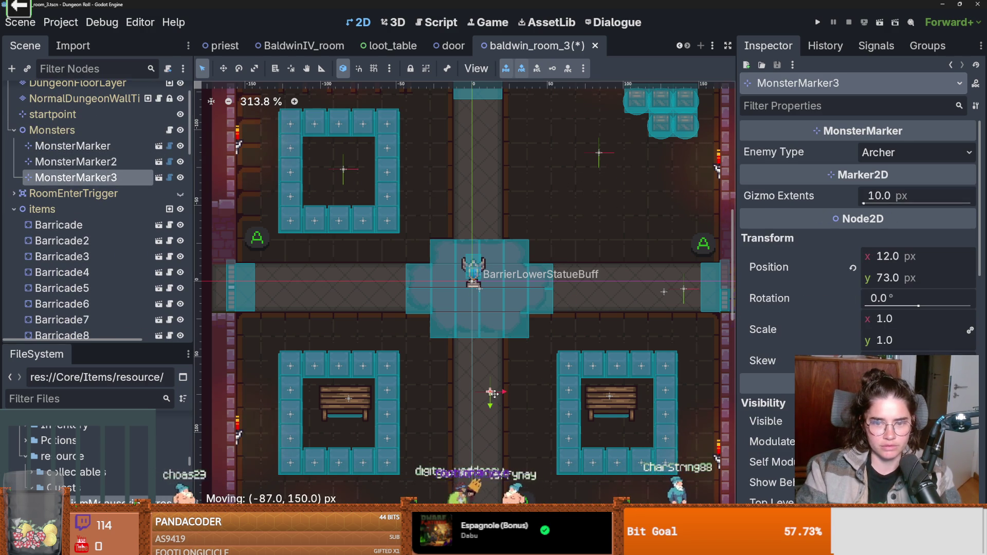
pyautogui.click(918, 147)
pyautogui.click(885, 204)
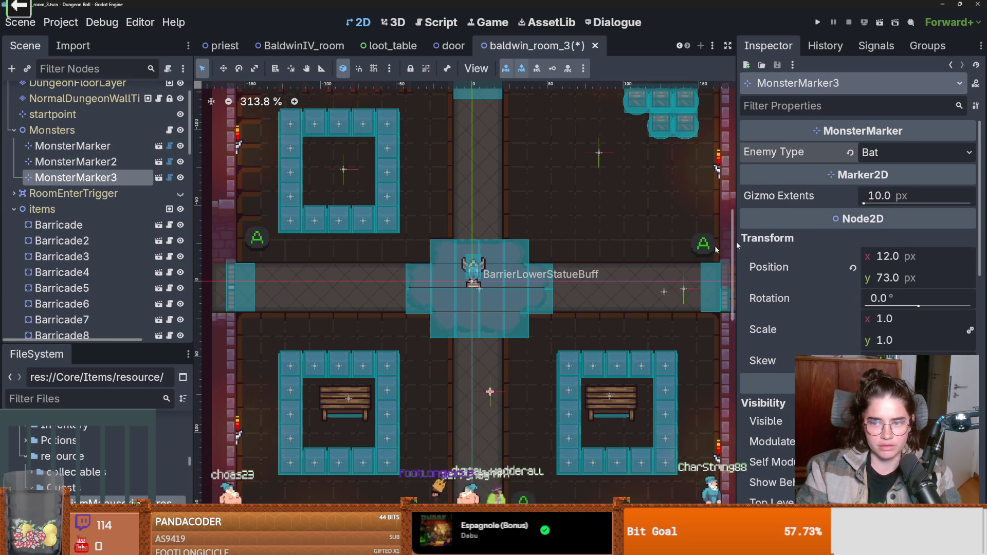
# - Save the baldwin_room_3 scene with the Monsters and items groups collapsed
pyautogui.hotkey('ctrl', 's')
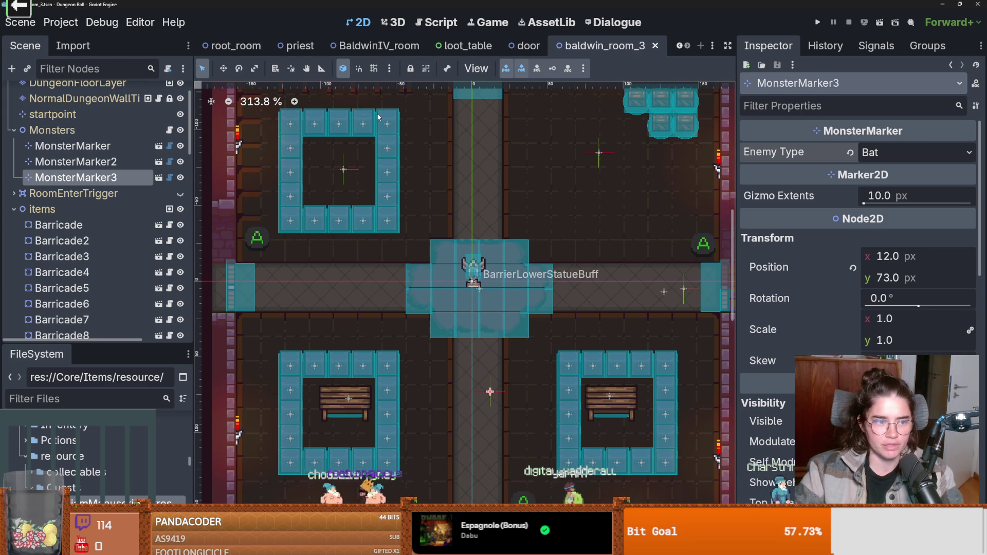
pyautogui.click(14, 130)
pyautogui.click(14, 161)
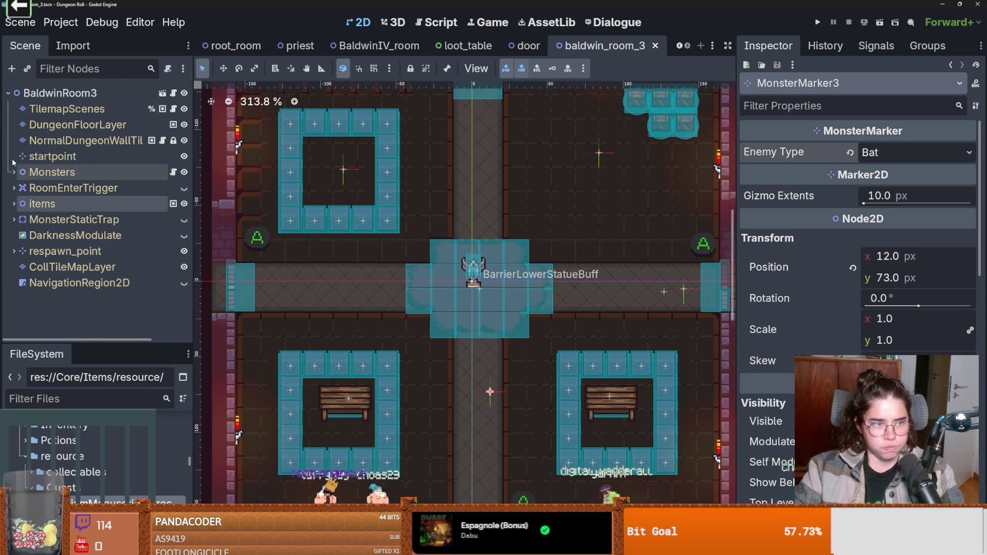
pyautogui.hotkey('ctrl', 's')
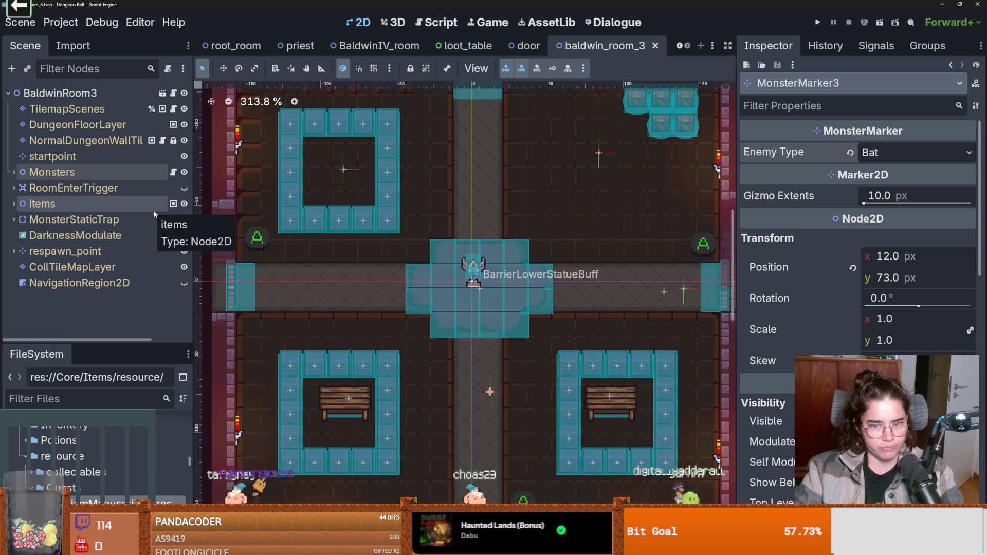
pyautogui.scroll(-2, 380, 282)
# - On the TilemapScenes layer, place a spear tile beside the central statue barrier
pyautogui.click(90, 109)
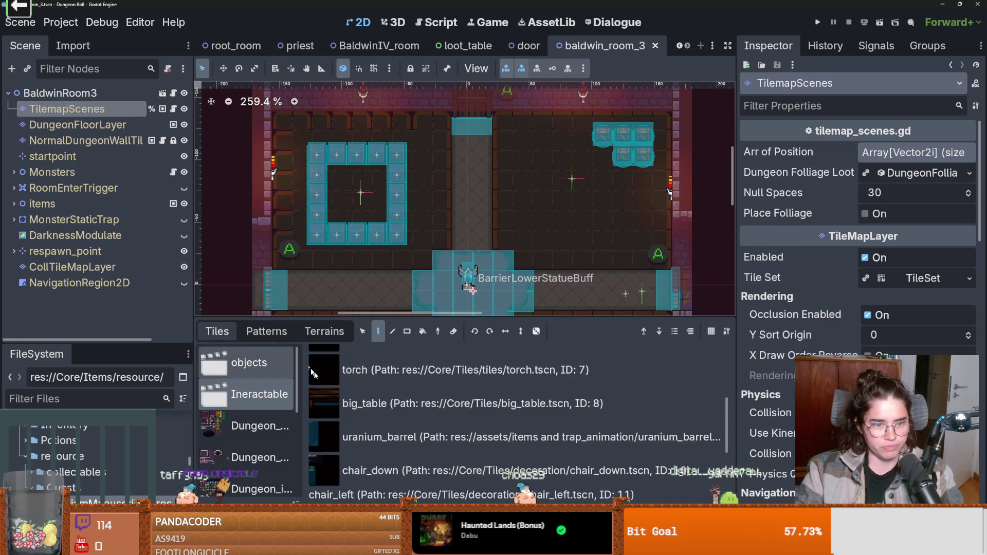
pyautogui.scroll(-2, 419, 428)
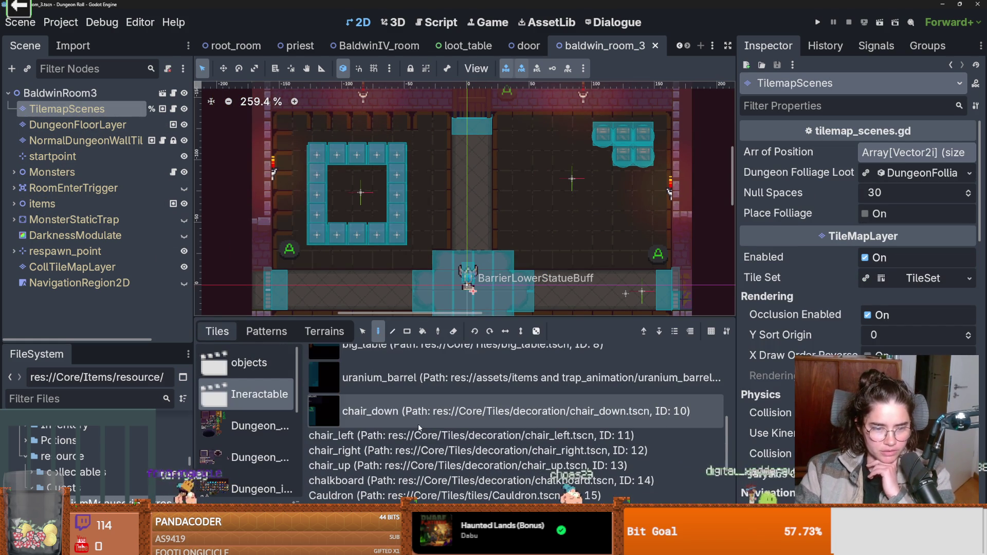
pyautogui.scroll(-3, 408, 418)
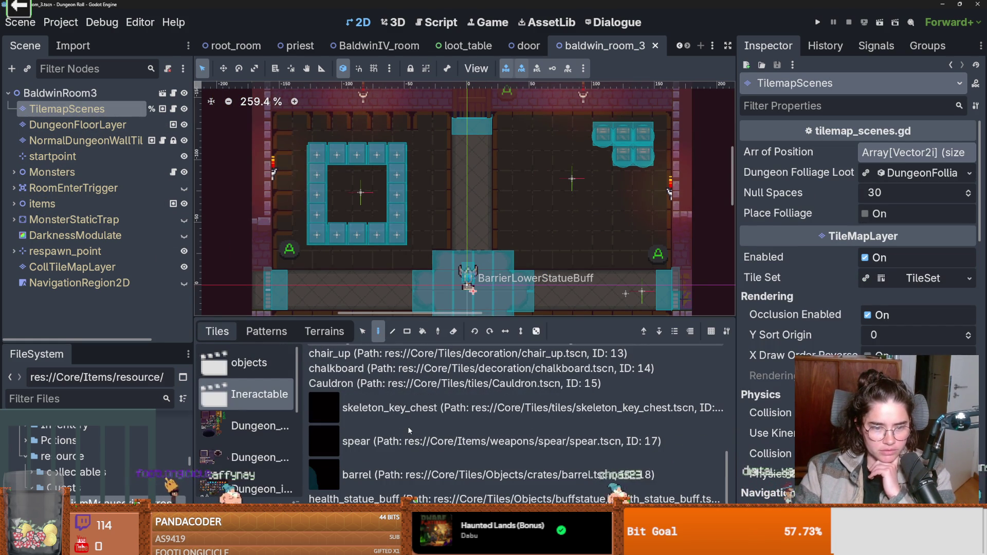
pyautogui.click(408, 427)
pyautogui.click(527, 243)
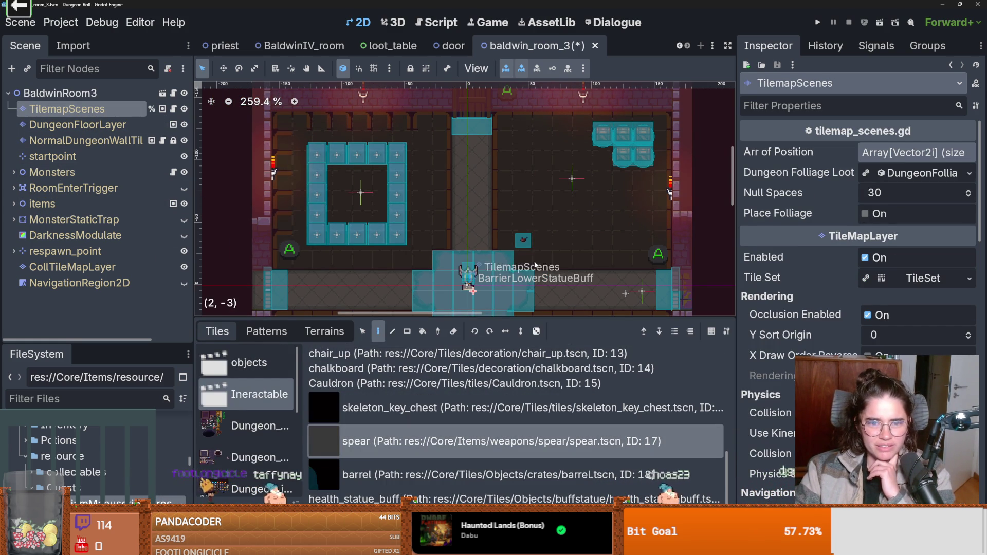
# - Browse the Inreactable tile set and pick the spikes tile for painting
pyautogui.click(410, 474)
pyautogui.scroll(-5, 687, 269)
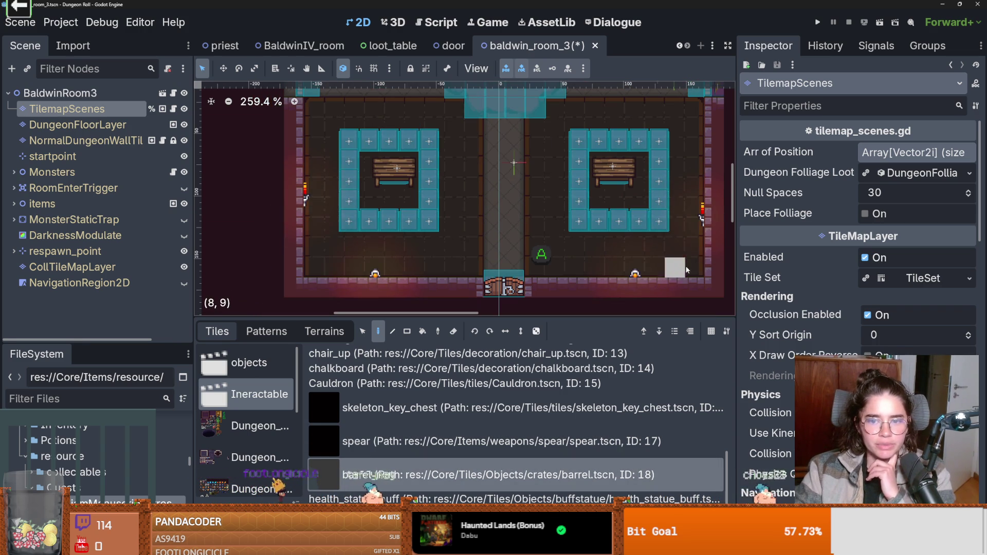
pyautogui.hscroll(-2, 531, 233)
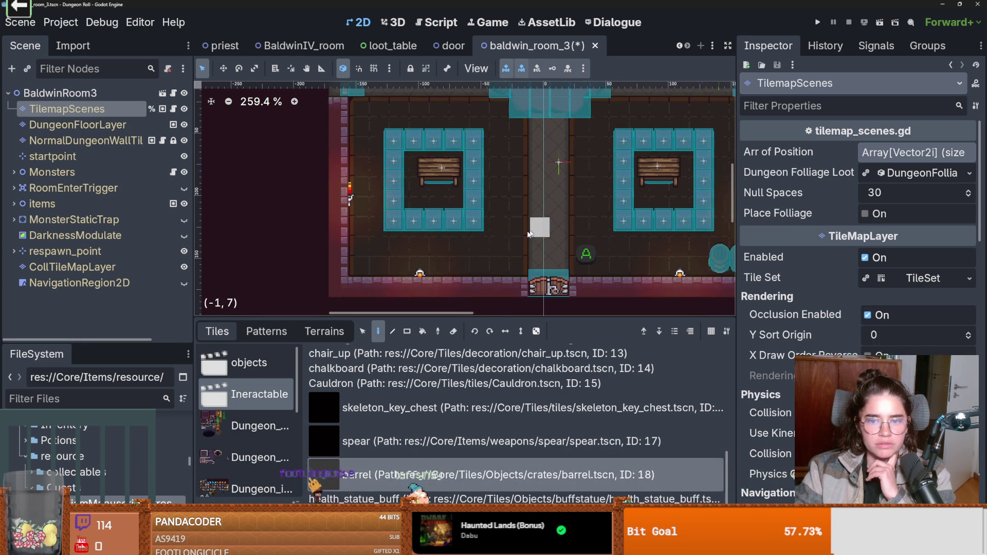
pyautogui.scroll(4, 421, 246)
pyautogui.hscroll(3, 421, 247)
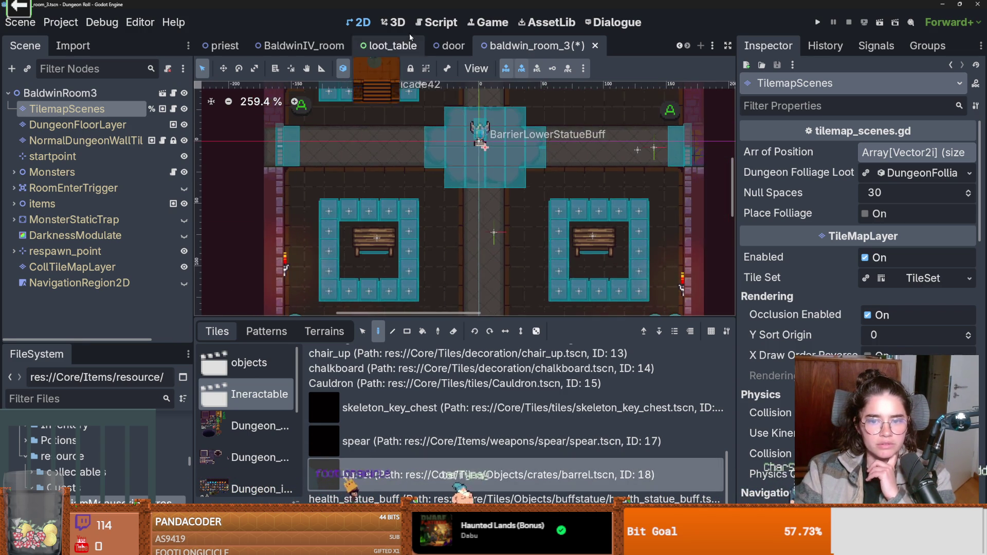
pyautogui.scroll(-4, 478, 237)
pyautogui.scroll(1, 483, 235)
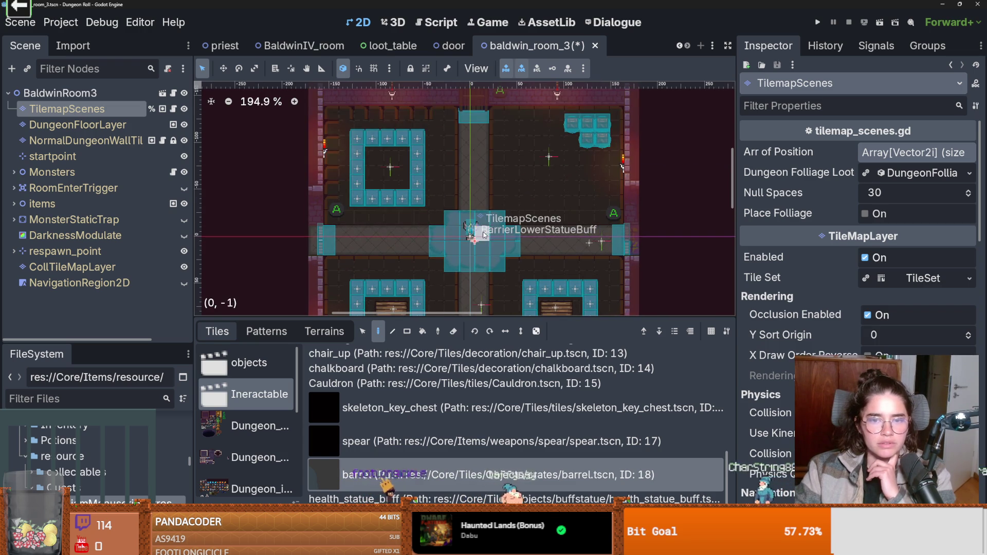
pyautogui.scroll(4, 396, 406)
pyautogui.scroll(4, 390, 430)
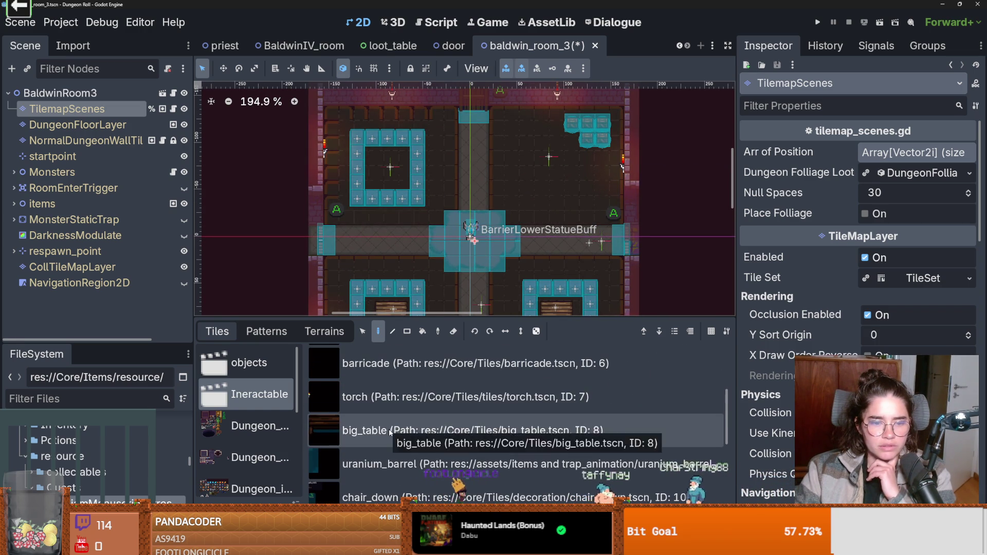
pyautogui.scroll(1, 390, 431)
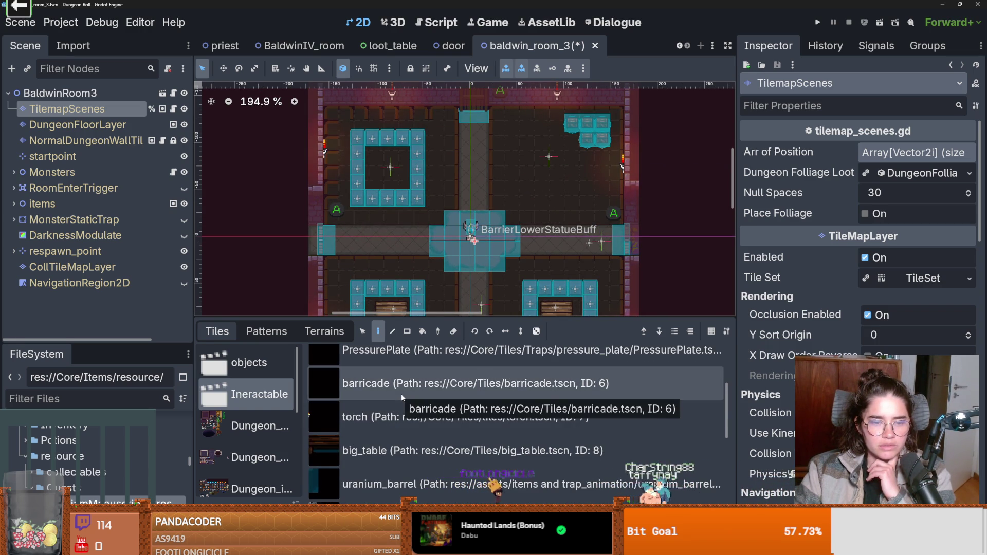
pyautogui.scroll(2, 400, 393)
pyautogui.scroll(1, 401, 393)
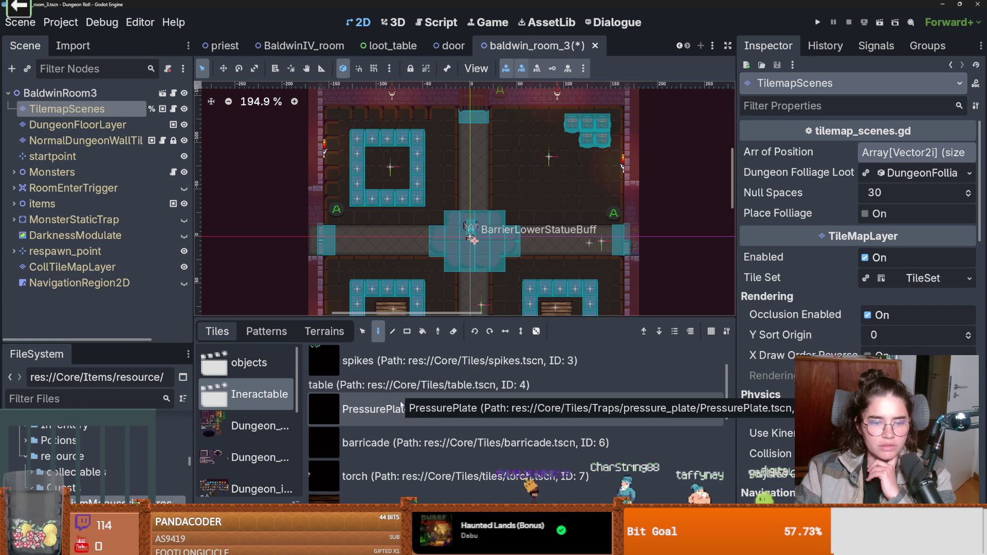
pyautogui.click(458, 368)
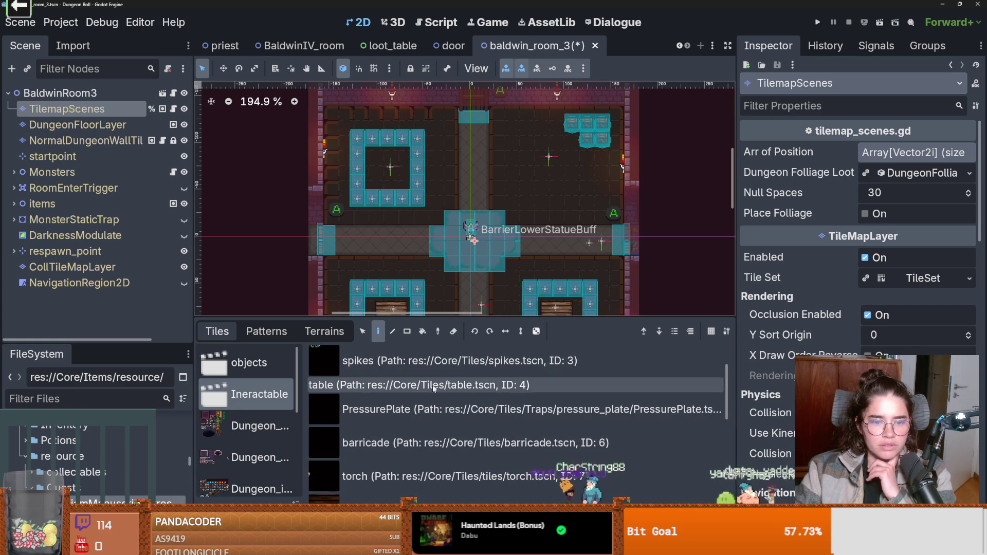
pyautogui.scroll(1, 357, 401)
pyautogui.scroll(2, 358, 401)
pyautogui.click(375, 412)
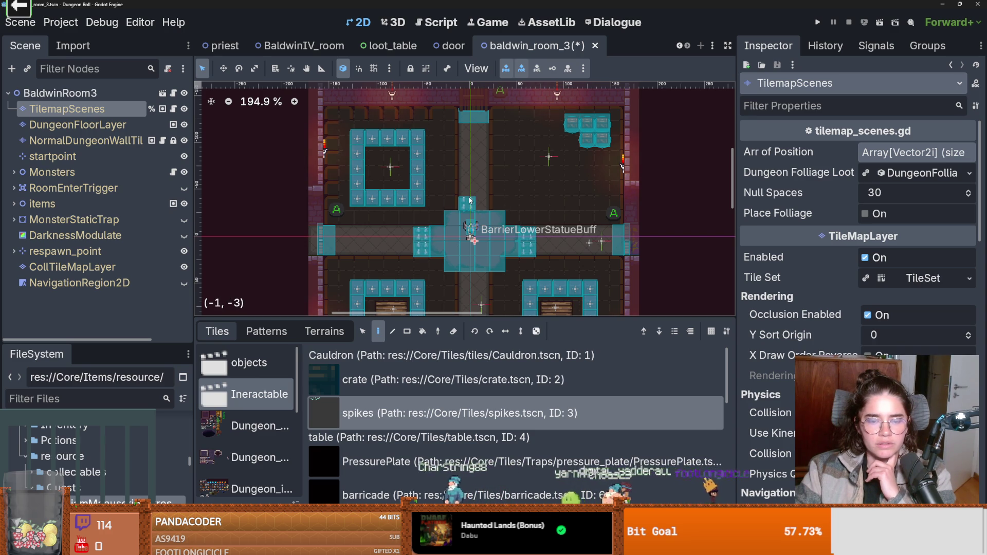
pyautogui.scroll(-1, 514, 247)
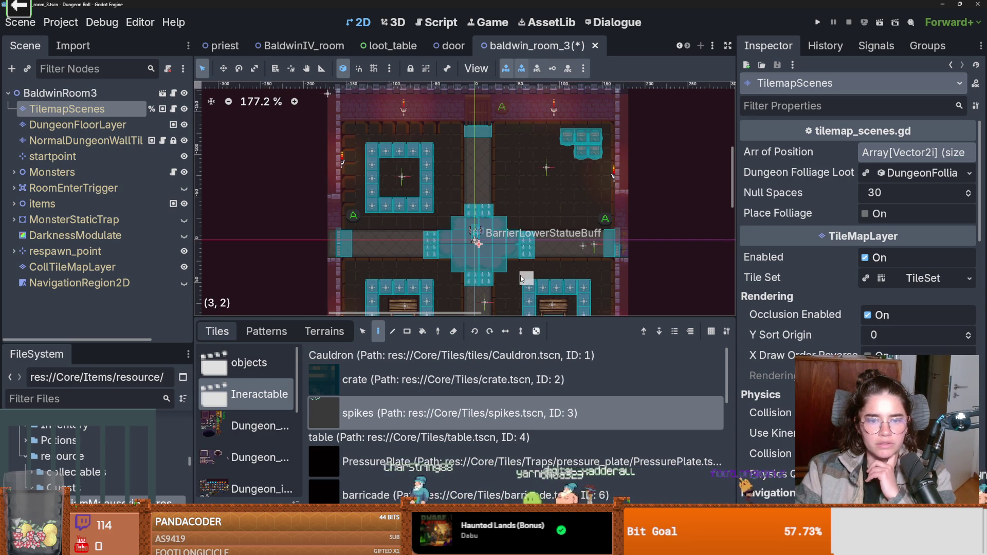
pyautogui.scroll(1, 544, 228)
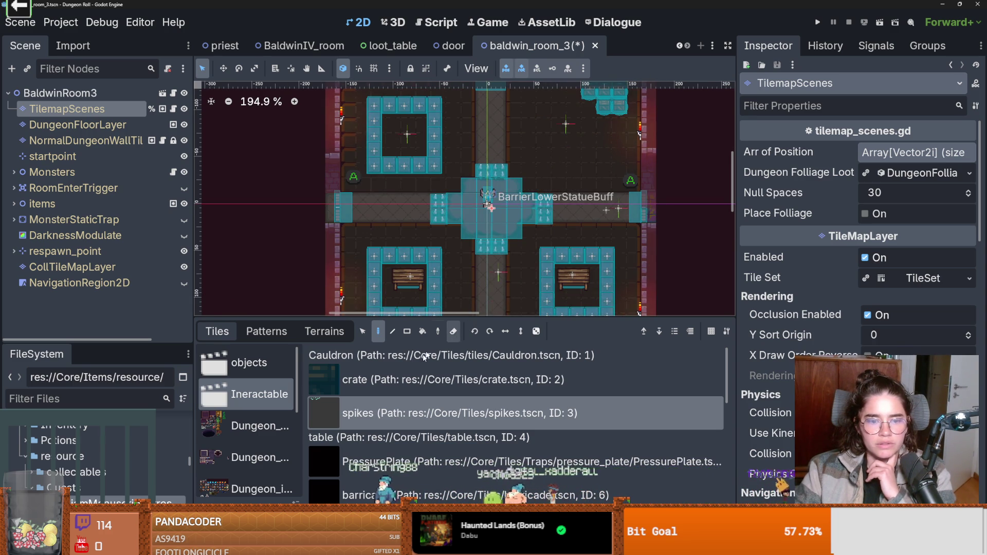
pyautogui.scroll(-1, 514, 436)
# - Paint a barricade tile next to the central barrier and save baldwin_room_3
pyautogui.click(545, 455)
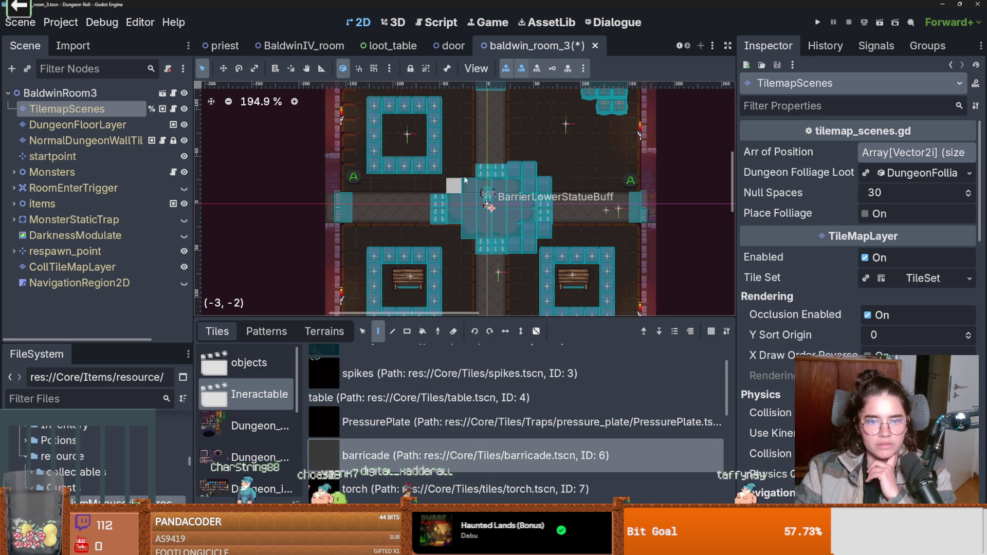
pyautogui.click(442, 218)
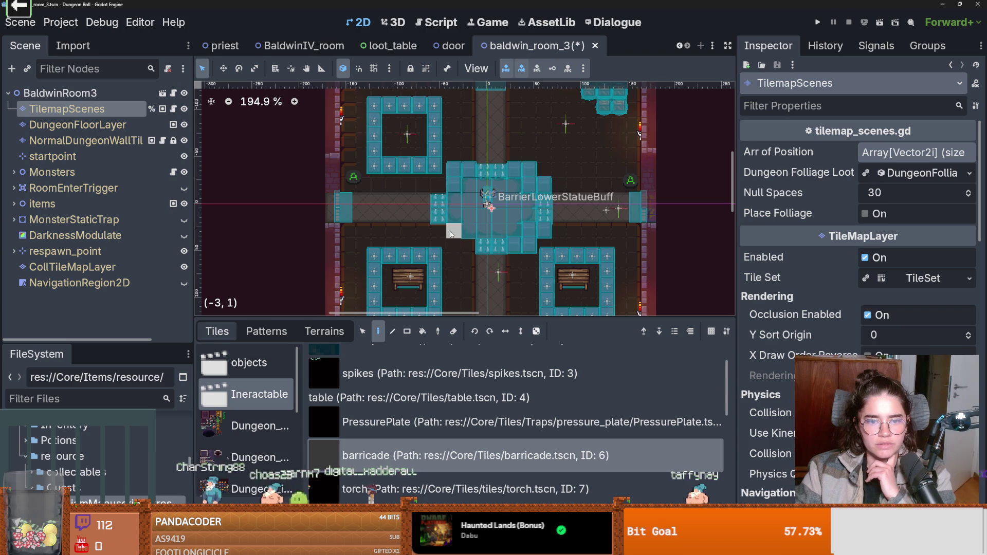
pyautogui.scroll(3, 508, 261)
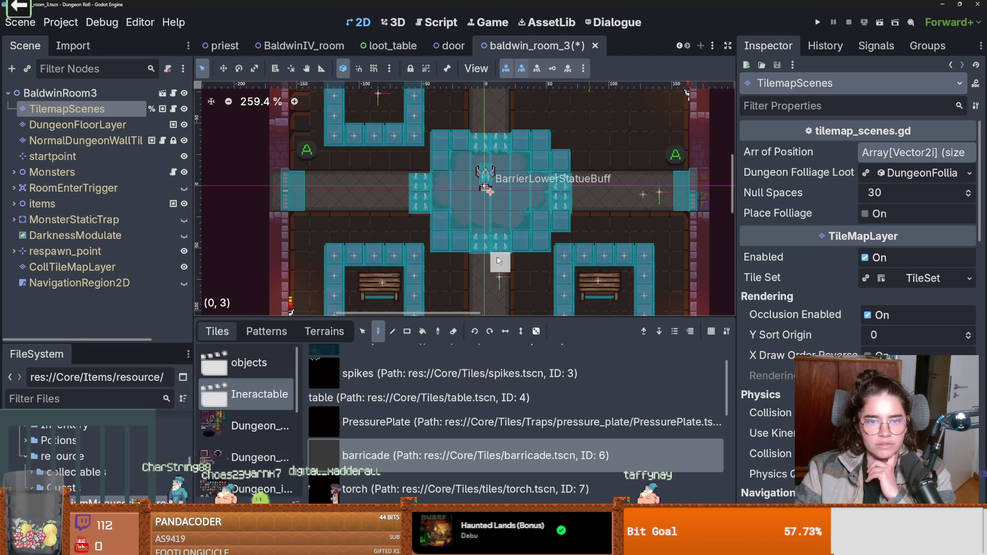
pyautogui.scroll(1, 483, 255)
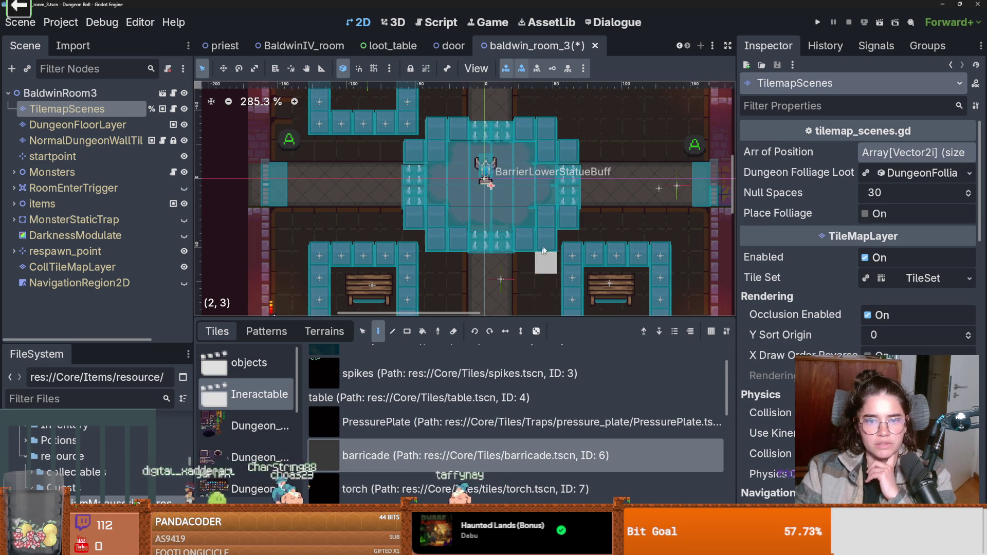
pyautogui.scroll(-7, 545, 169)
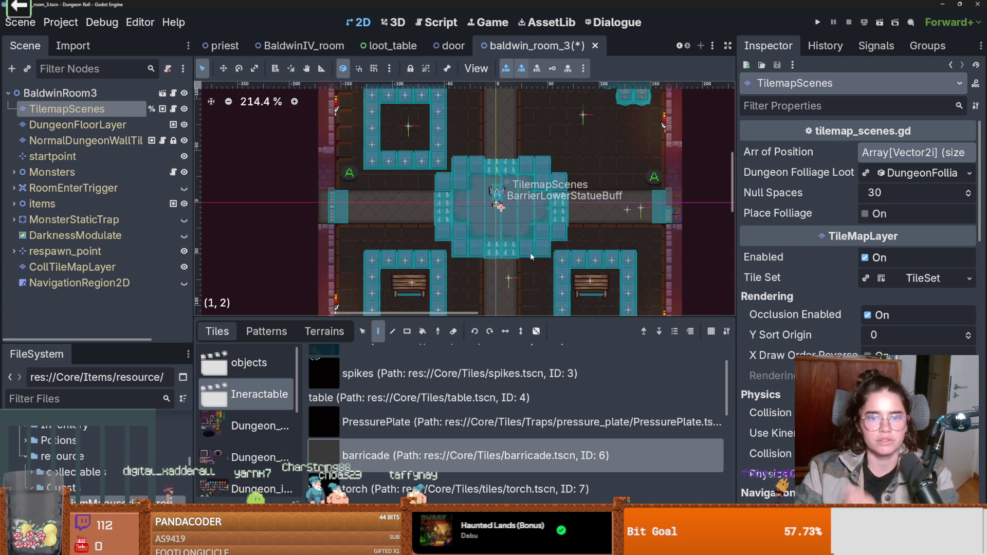
pyautogui.hotkey('ctrl', 's')
pyautogui.click(60, 93)
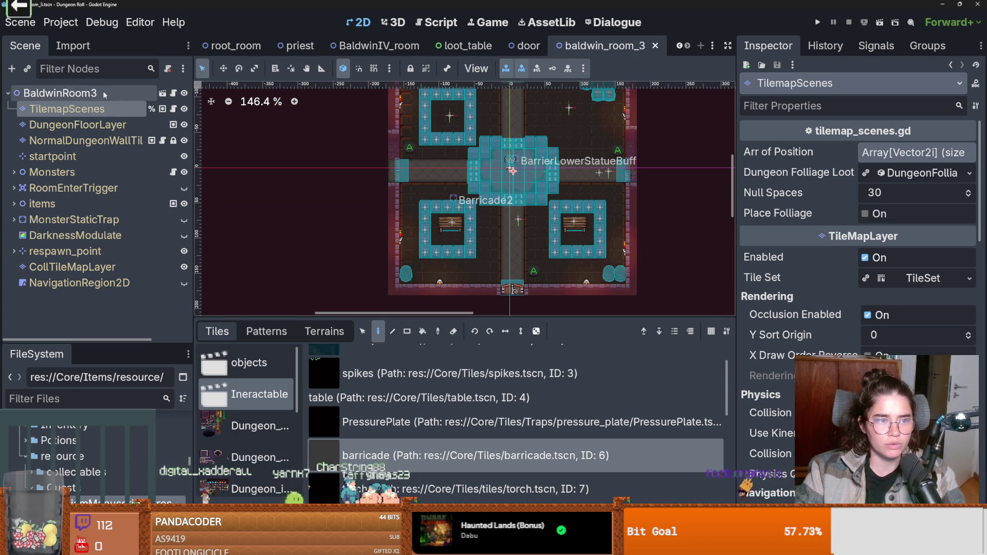
# - Give baldwin_room_3 a new Room Res: Type Quest, Version 2, Room Name 'Williams Manuscript', then save
pyautogui.click(969, 153)
pyautogui.click(905, 189)
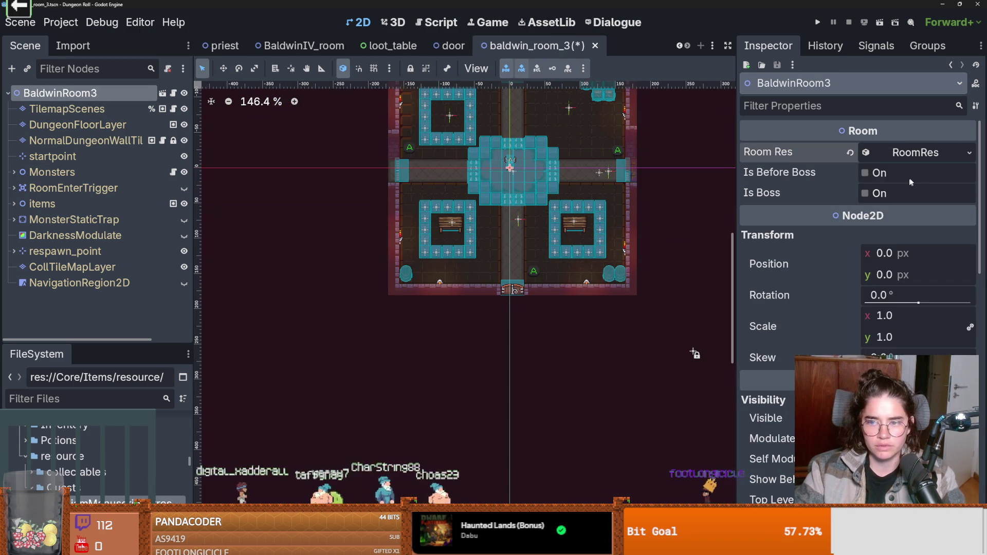
pyautogui.click(915, 174)
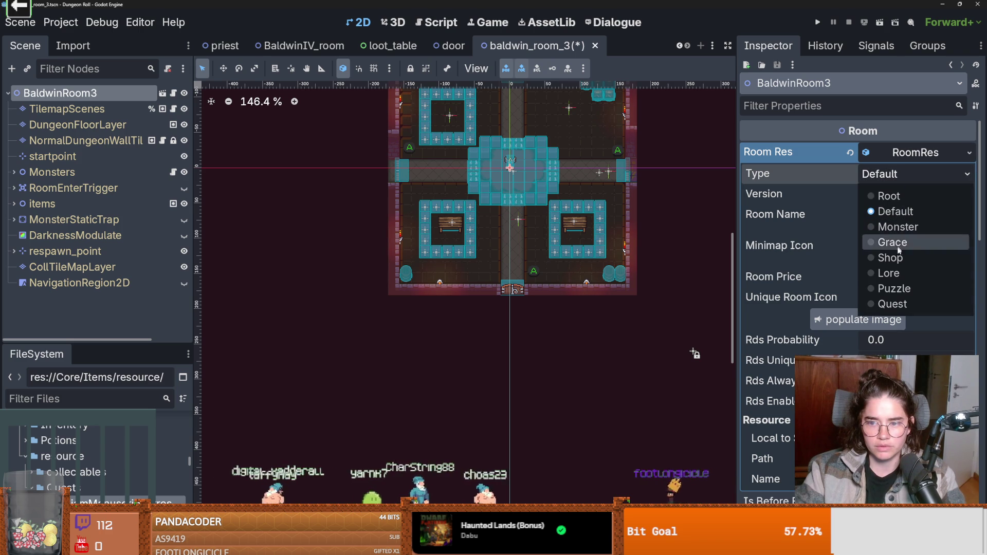
pyautogui.click(879, 304)
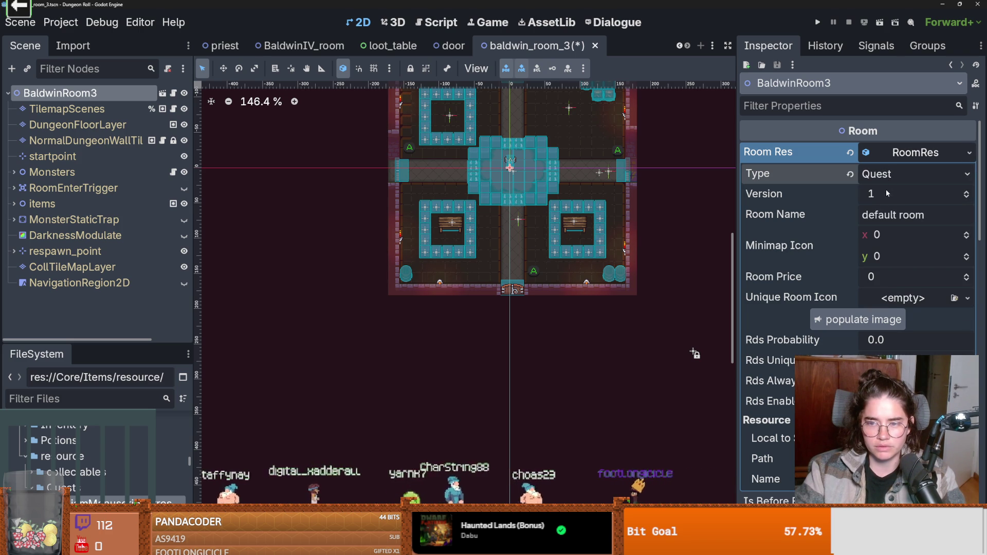
pyautogui.click(966, 192)
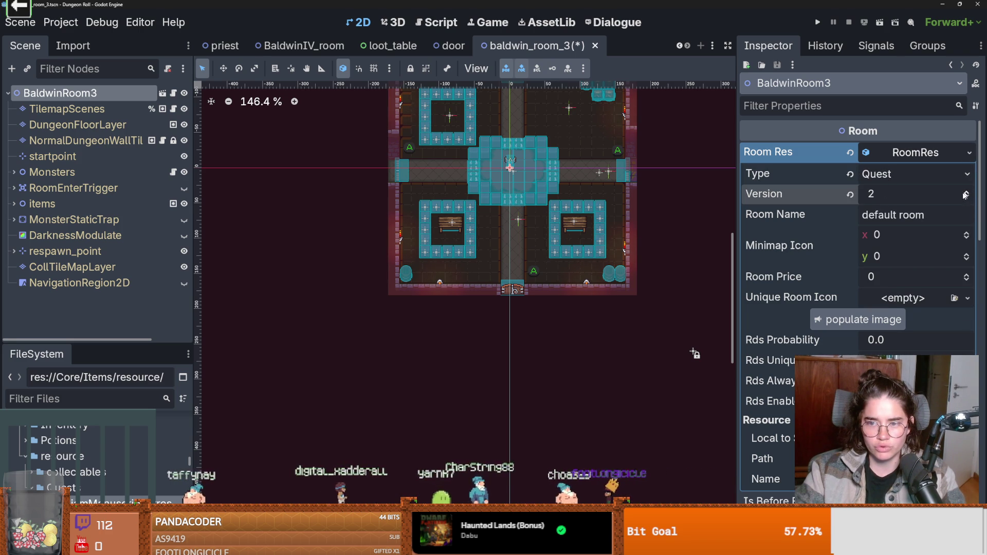
pyautogui.click(936, 213)
pyautogui.write('Williams Manuscript')
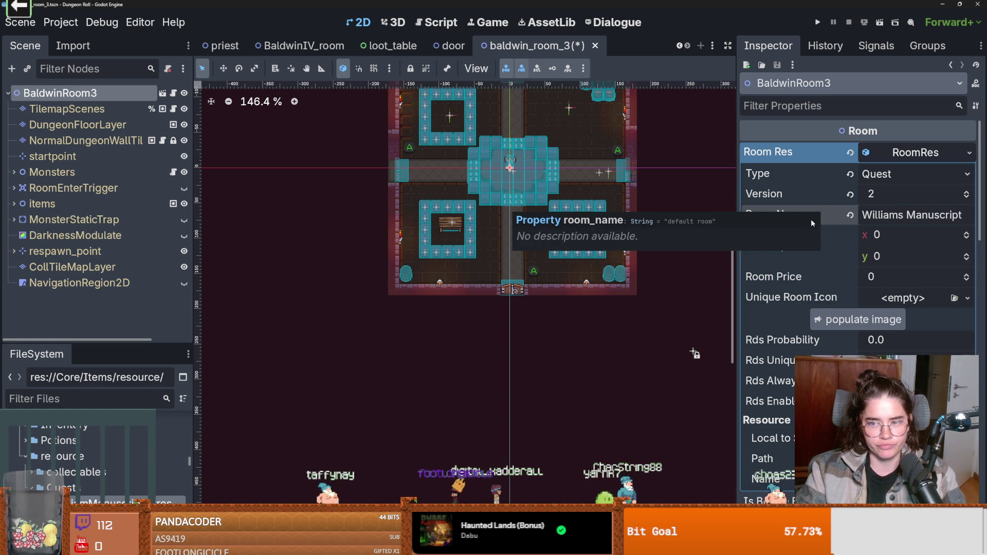
pyautogui.hotkey('ctrl', 's')
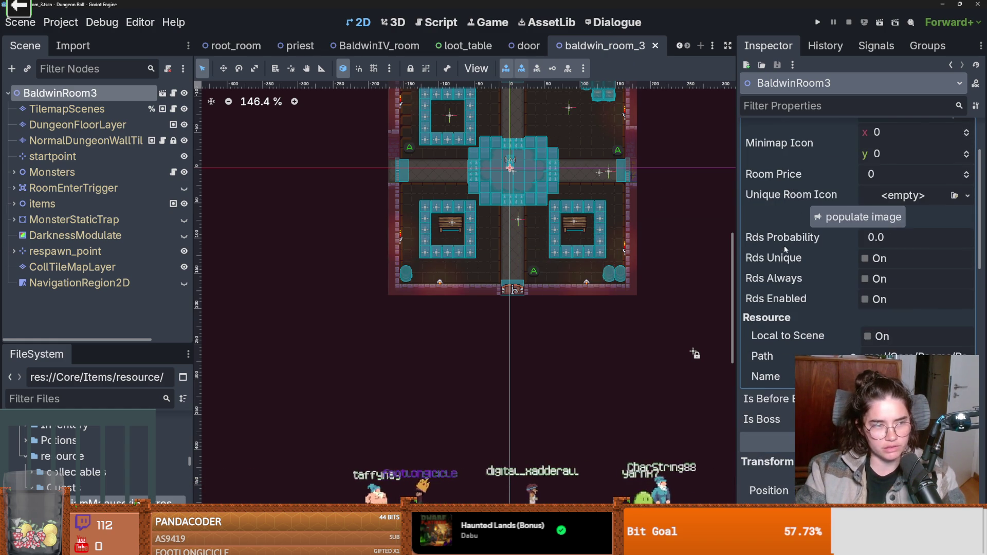
pyautogui.scroll(3, 866, 249)
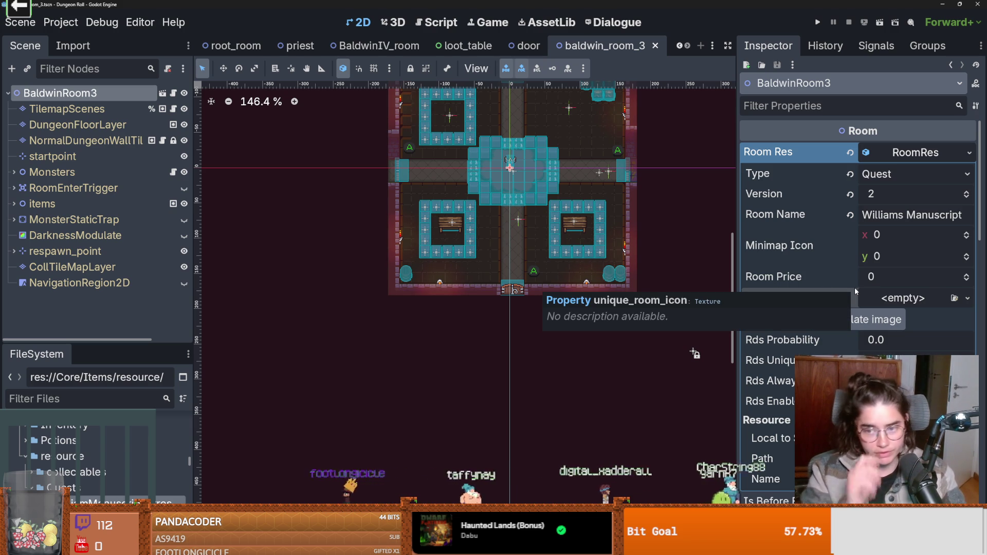
pyautogui.click(967, 298)
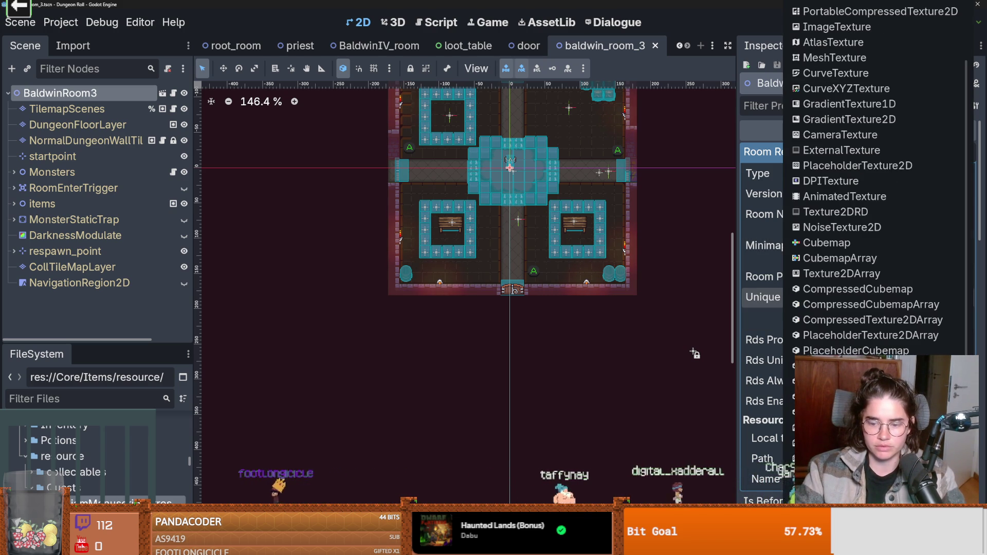
# - Set the Unique Room Icon to the red scroll PNG and save the scene
pyautogui.click(848, 11)
pyautogui.write('scrop')
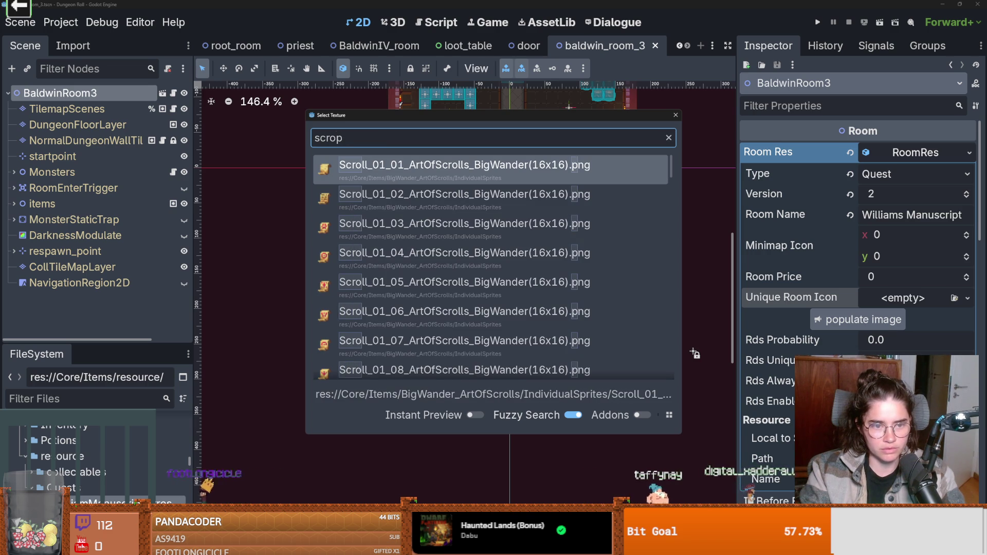
pyautogui.press('BackSpace')
pyautogui.write('l')
pyautogui.scroll(-10, 524, 347)
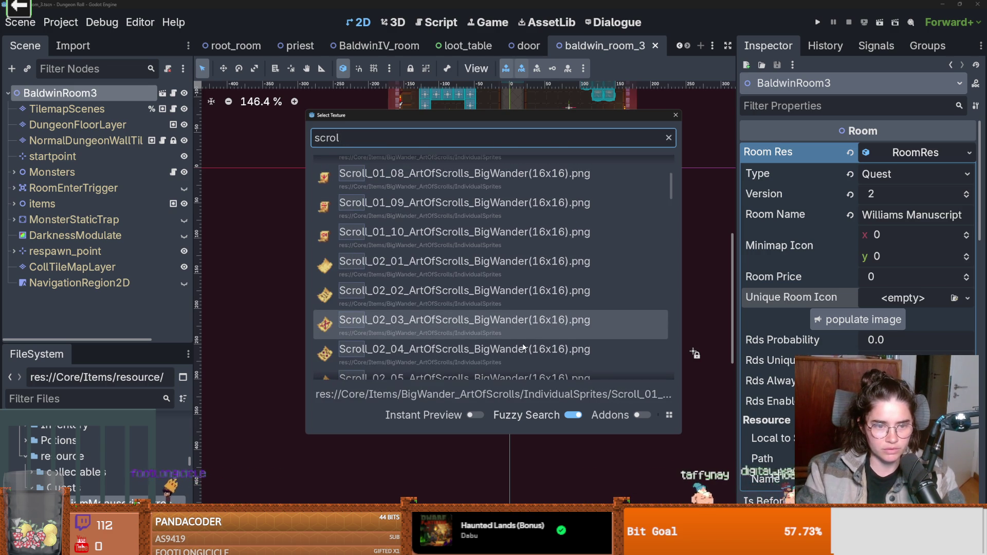
pyautogui.doubleClick(519, 269)
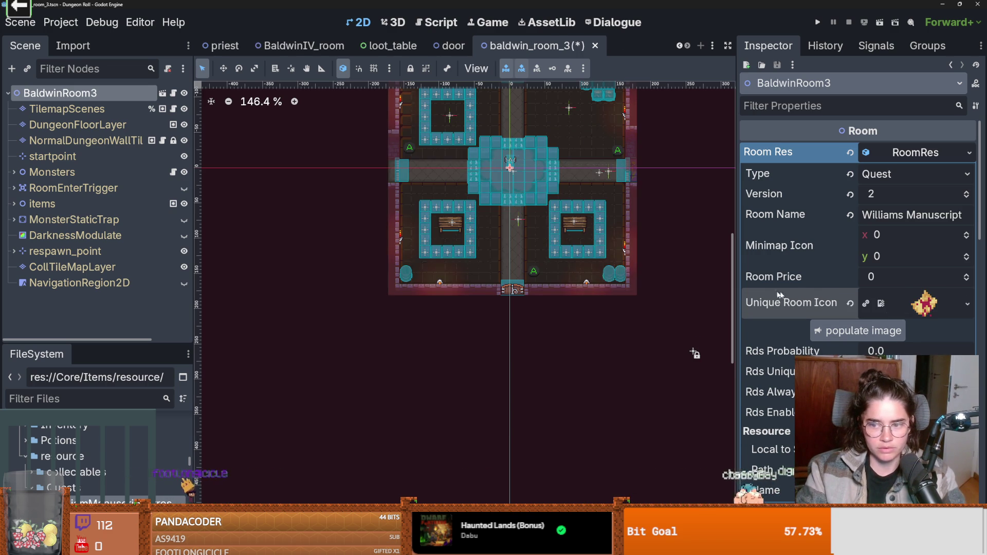
pyautogui.hotkey('ctrl', 's')
# - Set Rds Probability to 10.0 and save the scene
pyautogui.click(884, 351)
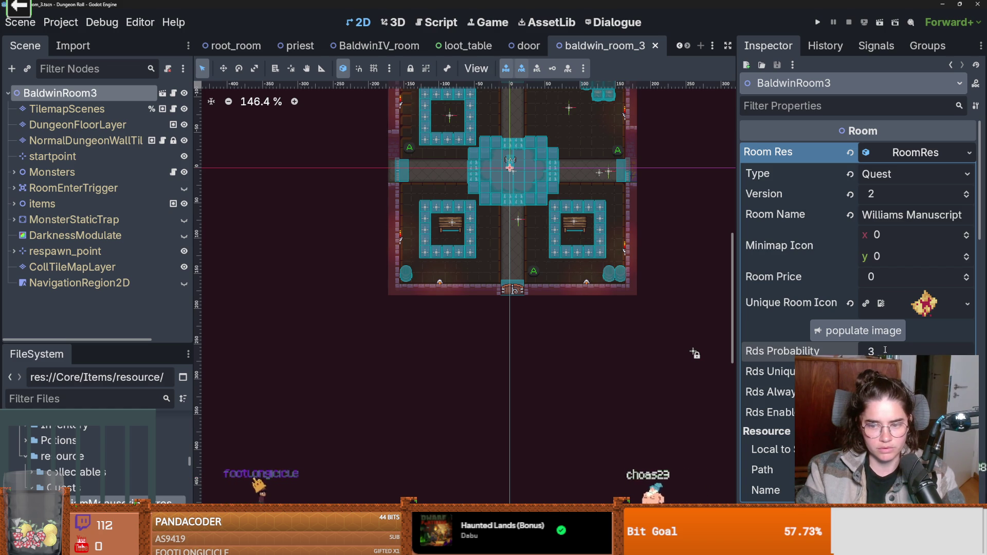
pyautogui.write('10')
pyautogui.press('Return')
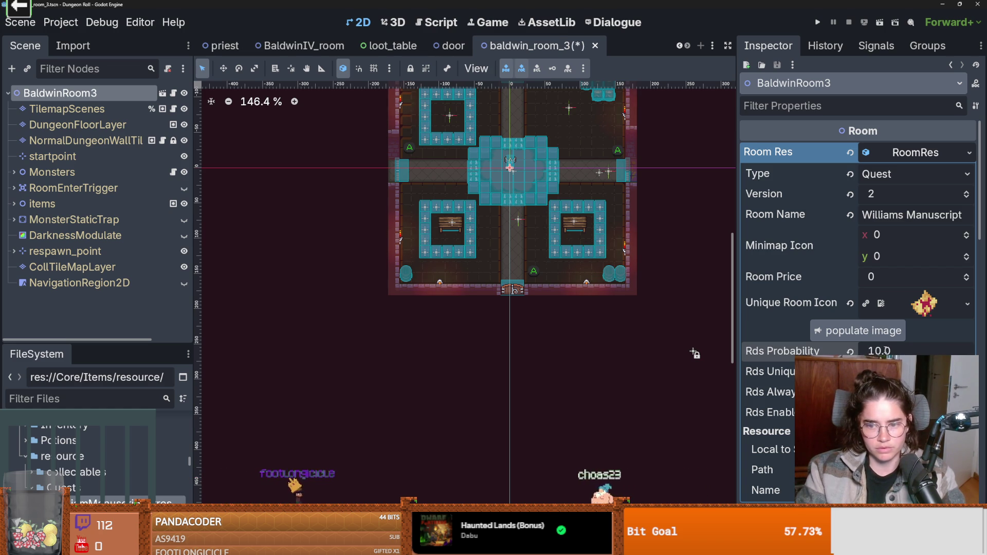
pyautogui.hotkey('ctrl', 's')
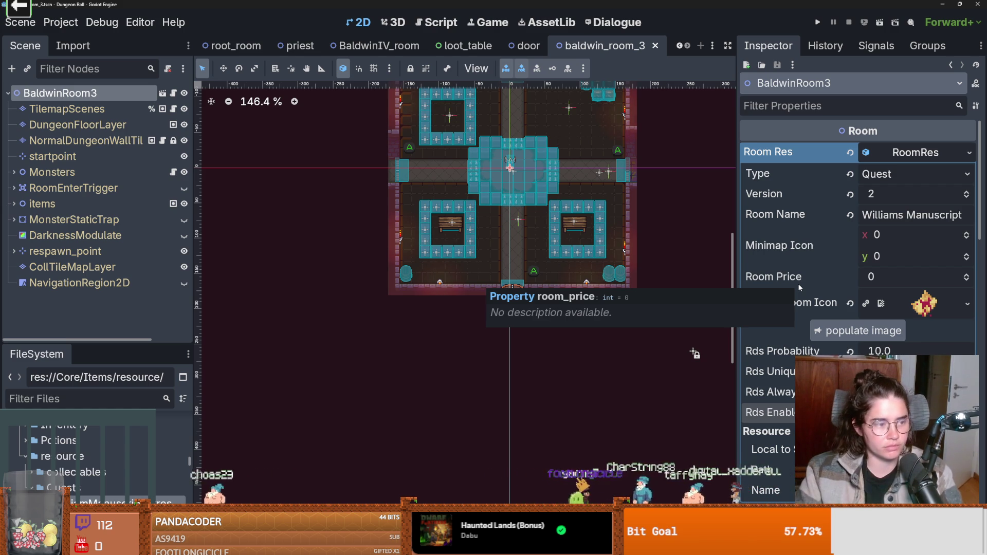
pyautogui.hotkey('ctrl', 's')
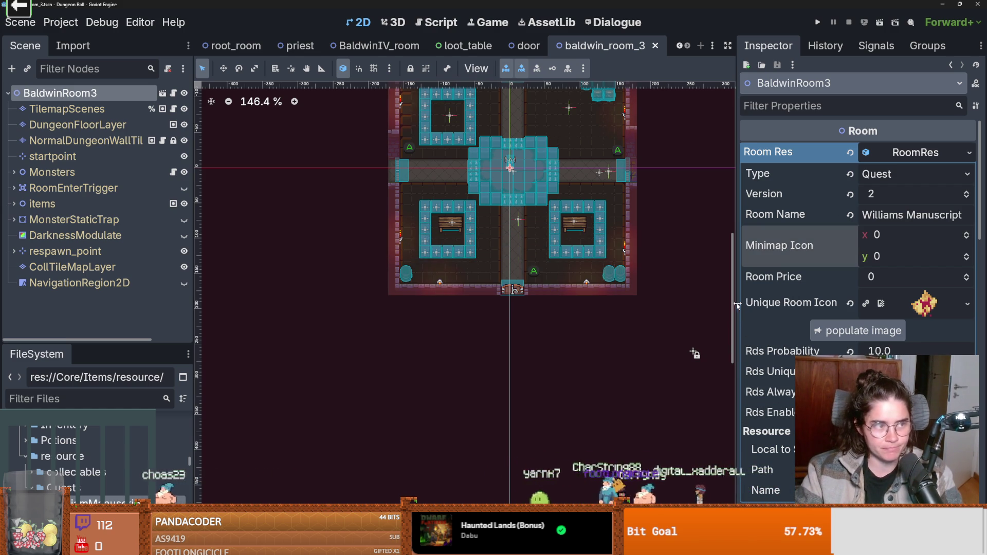
pyautogui.hotkey('ctrl', 's')
pyautogui.moveTo(140, 342); pyautogui.dragTo(140, 262)
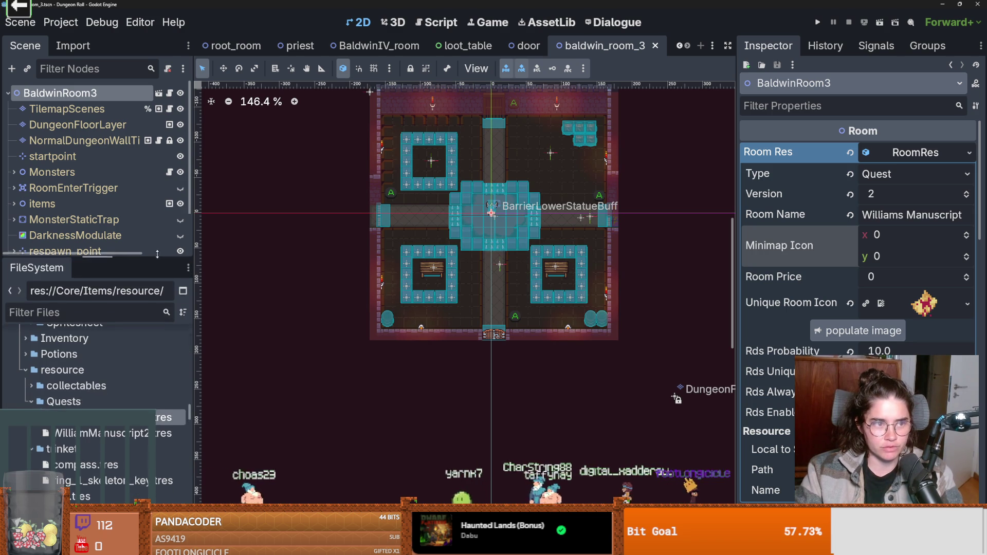
pyautogui.scroll(10, 682, 48)
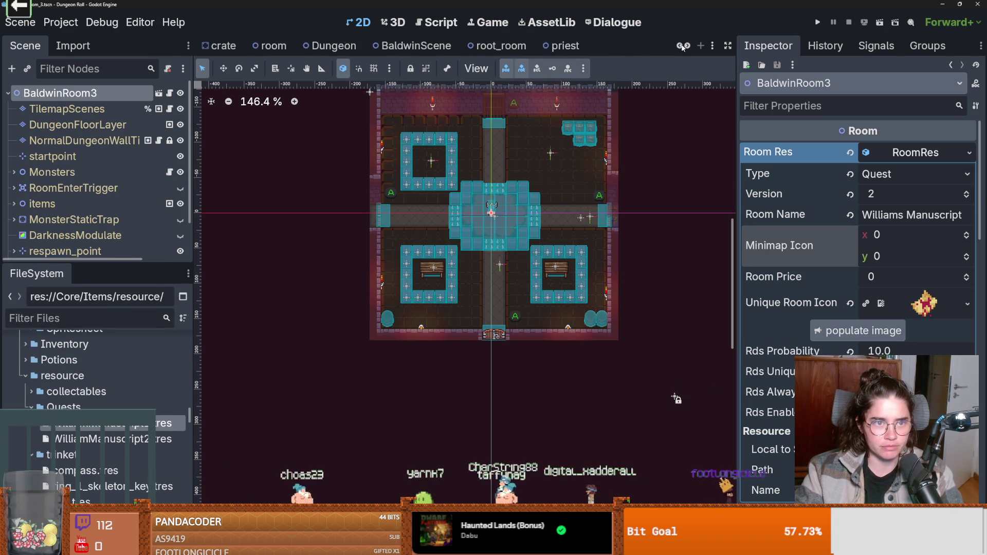
# - In the BaldwinRoom2 scene, collapse the Monsters node and save the scene
pyautogui.scroll(5, 682, 47)
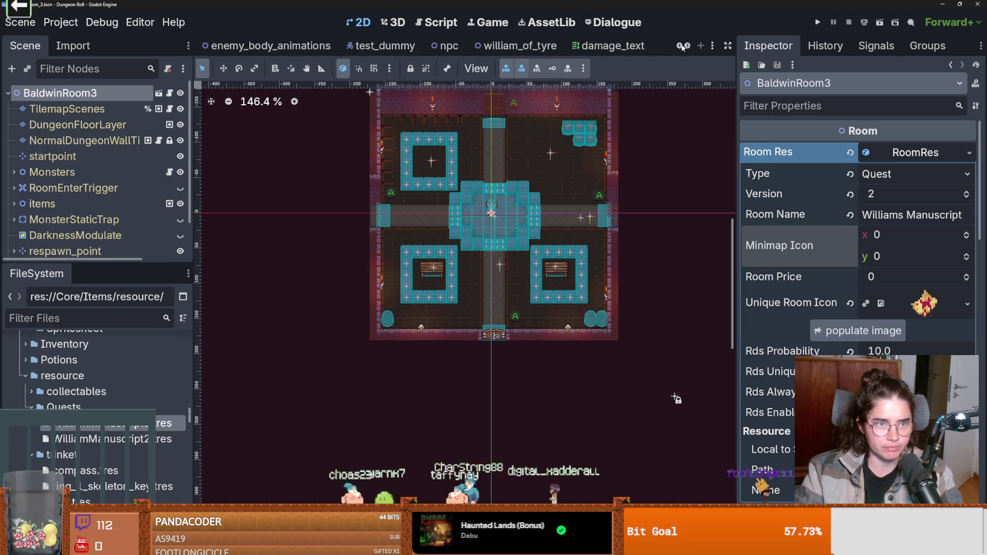
pyautogui.click(246, 46)
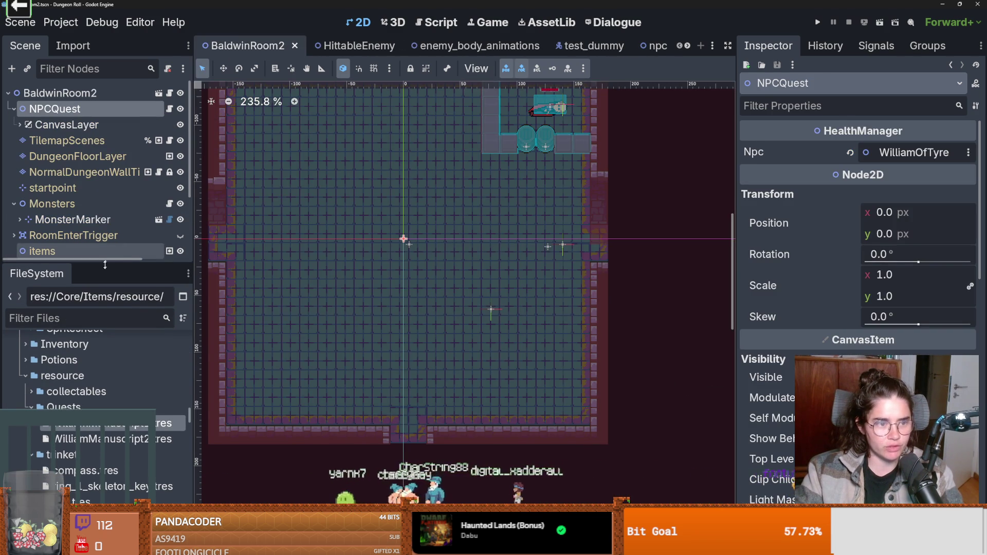
pyautogui.moveTo(97, 263); pyautogui.dragTo(97, 322)
pyautogui.scroll(-1, 37, 232)
pyautogui.scroll(2, 38, 232)
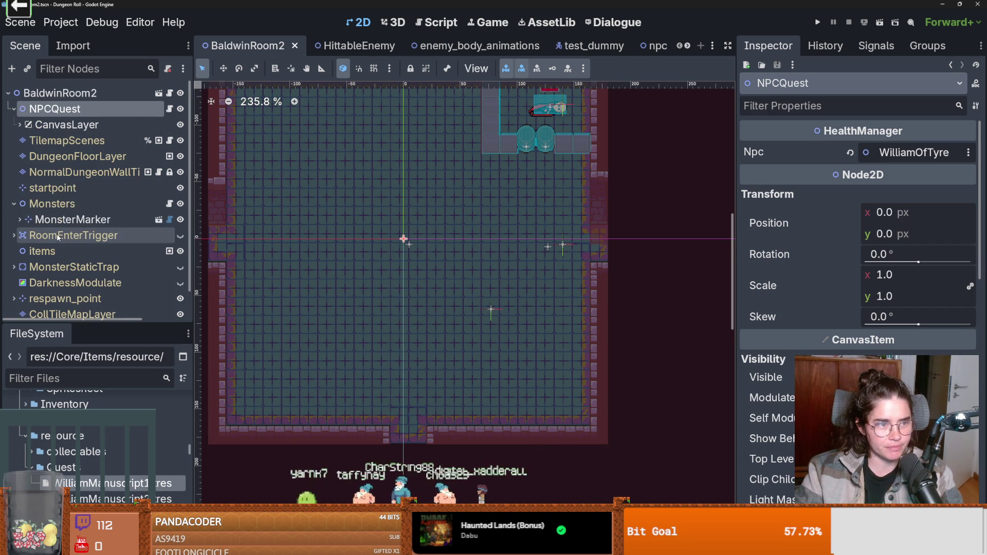
pyautogui.doubleClick(142, 206)
pyautogui.hotkey('ctrl', 's')
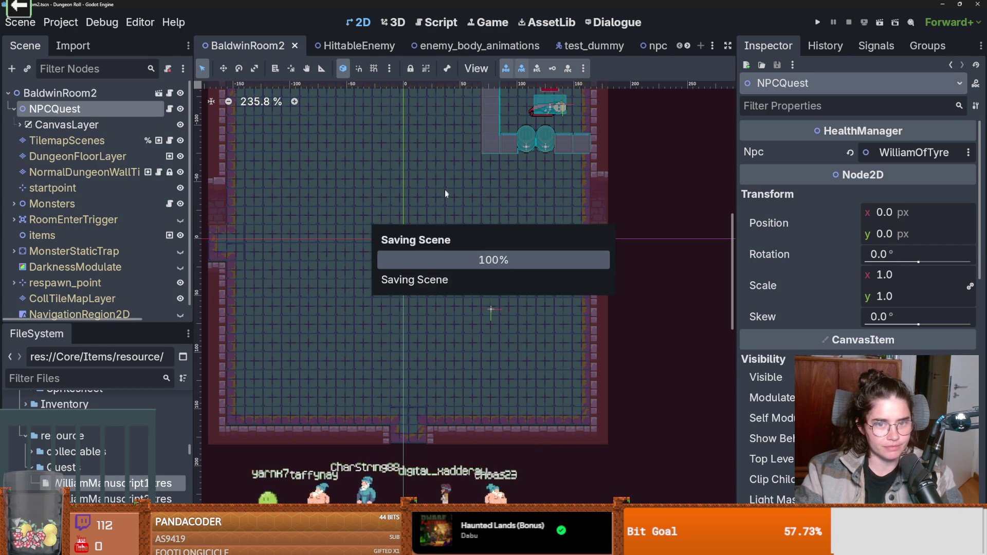
# - Switch to the BaldwinIV_room scene tab
pyautogui.scroll(-2, 444, 187)
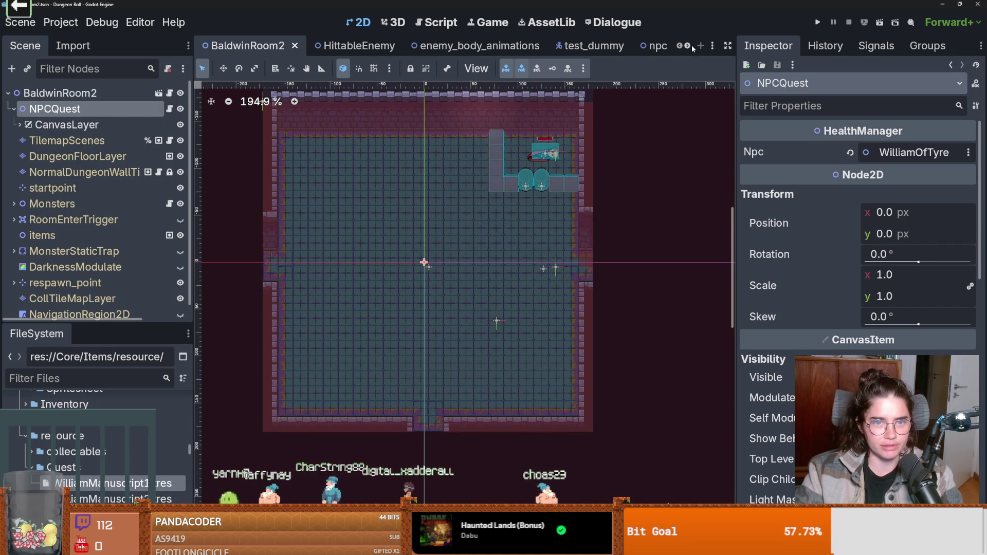
pyautogui.scroll(-10, 691, 47)
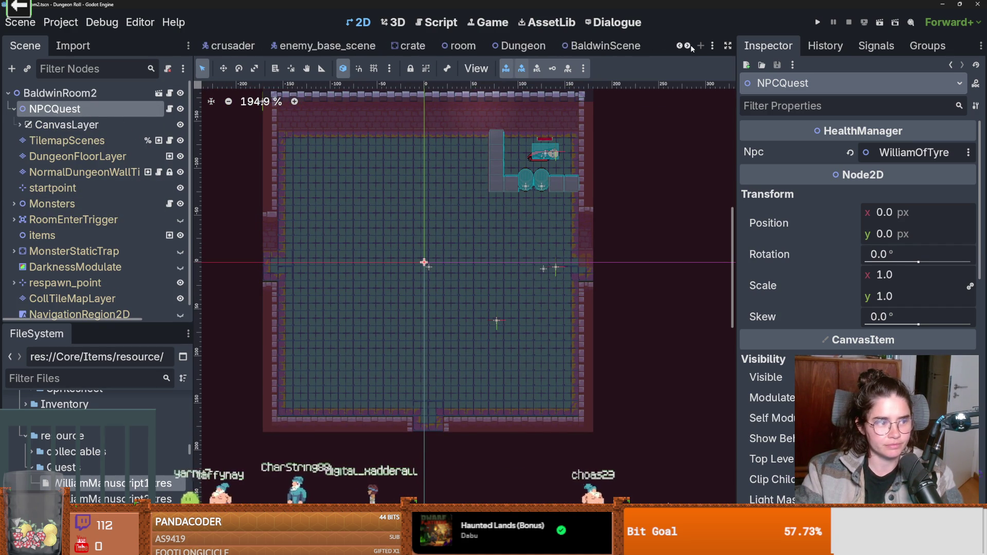
pyautogui.scroll(-4, 692, 47)
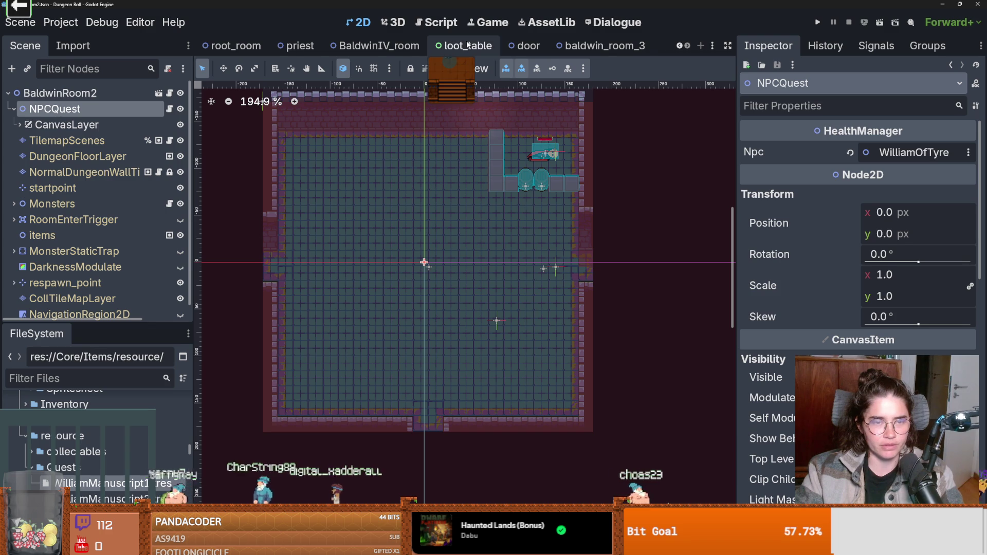
pyautogui.click(383, 47)
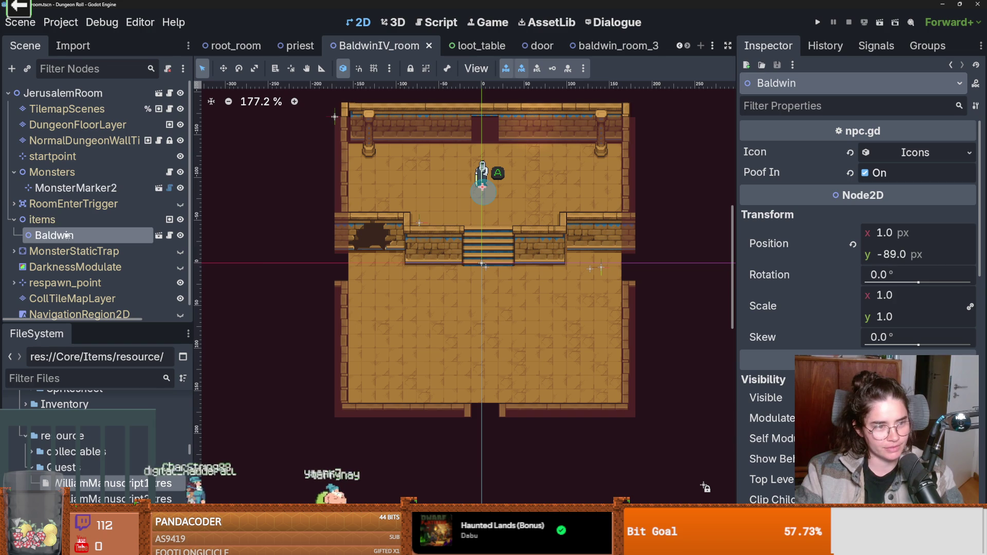
# - Check the Baldwin NPC's script and scene, then open FigureUpgrades.gd
pyautogui.click(170, 236)
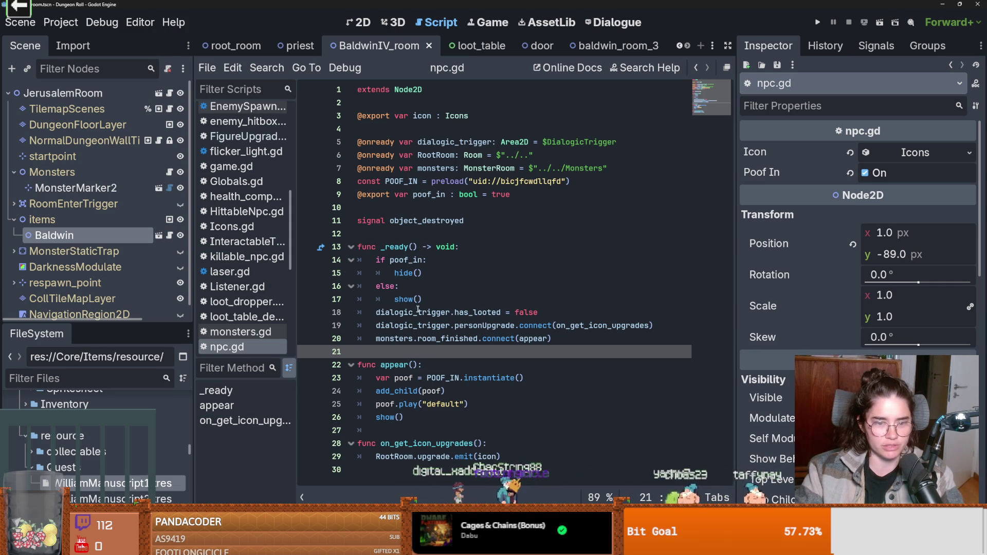
pyautogui.click(159, 235)
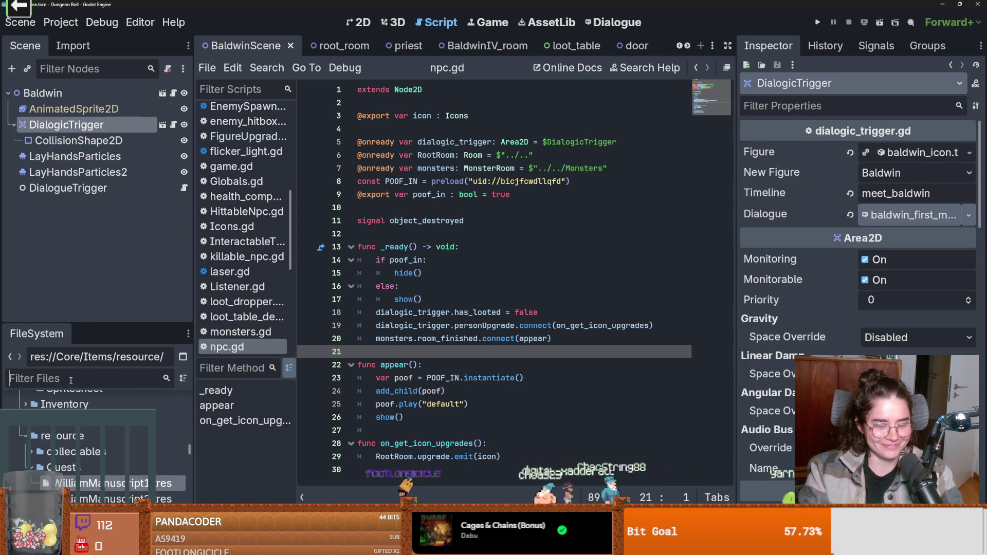
pyautogui.write('Figure')
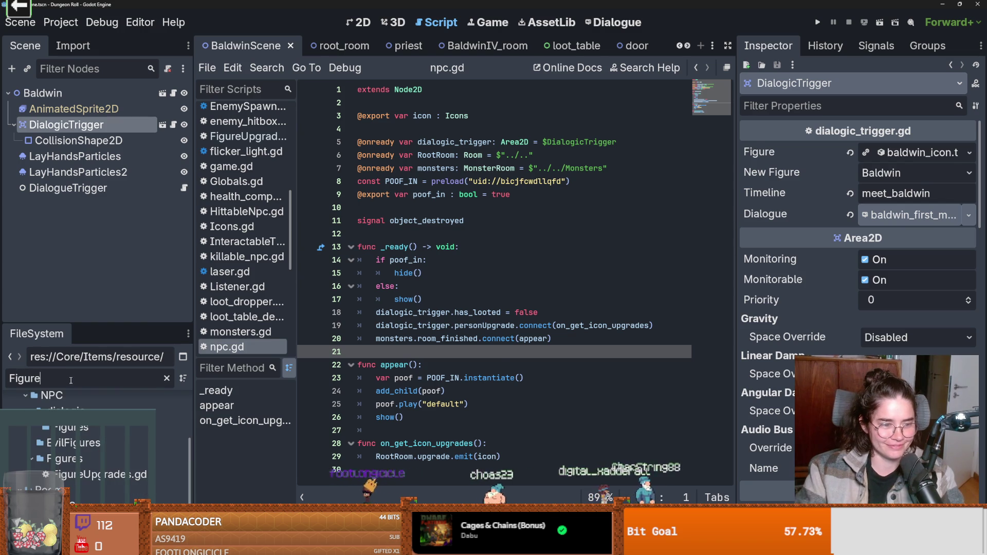
pyautogui.doubleClick(103, 474)
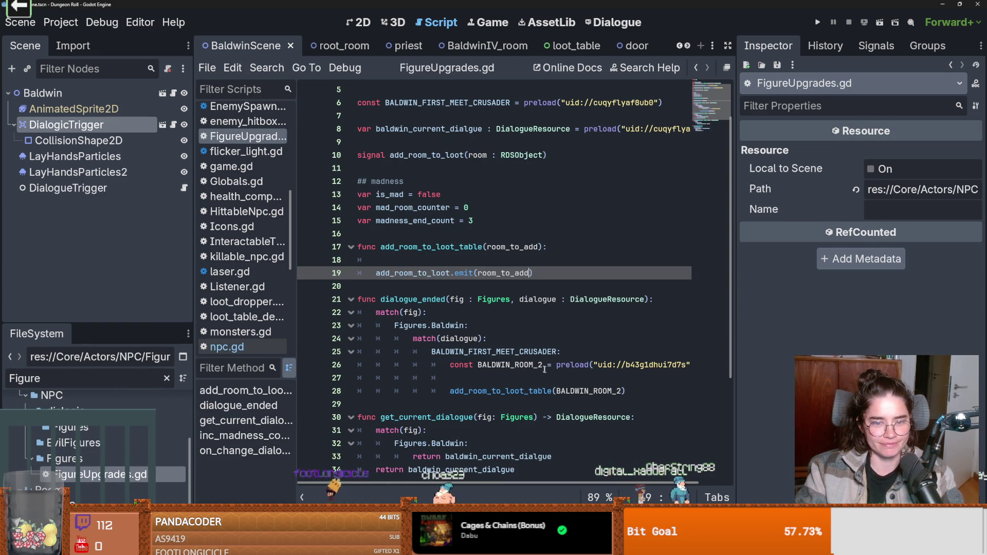
# - Extend the Figures enum to {Baldwin, William} and save FigureUpgrades.gd
pyautogui.click(636, 390)
pyautogui.press('Return')
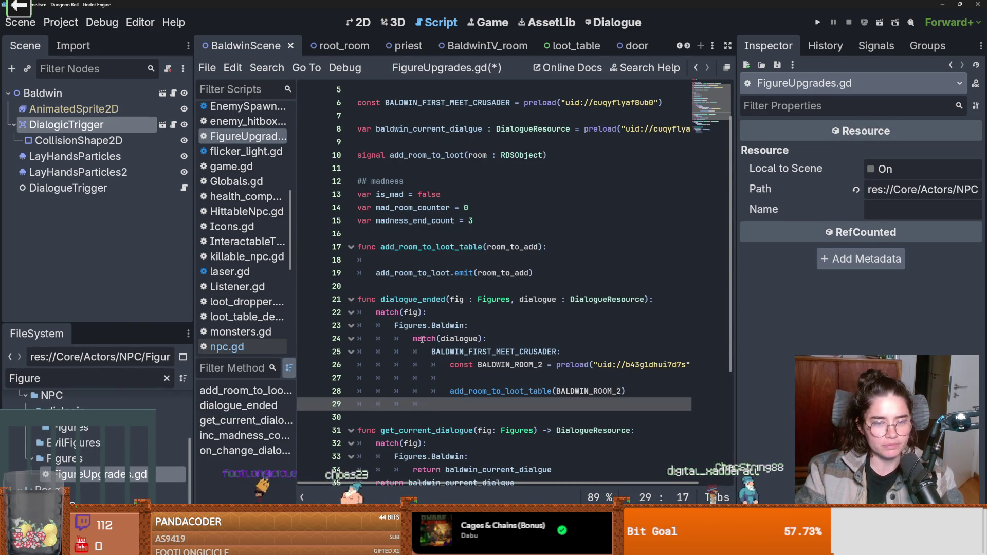
pyautogui.doubleClick(504, 391)
pyautogui.click(489, 401)
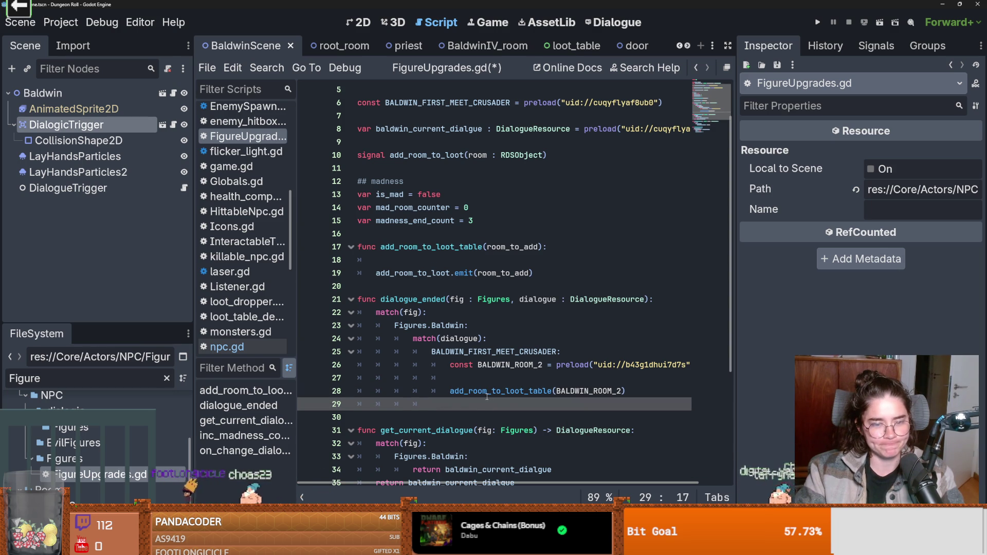
pyautogui.scroll(2, 476, 308)
pyautogui.click(456, 116)
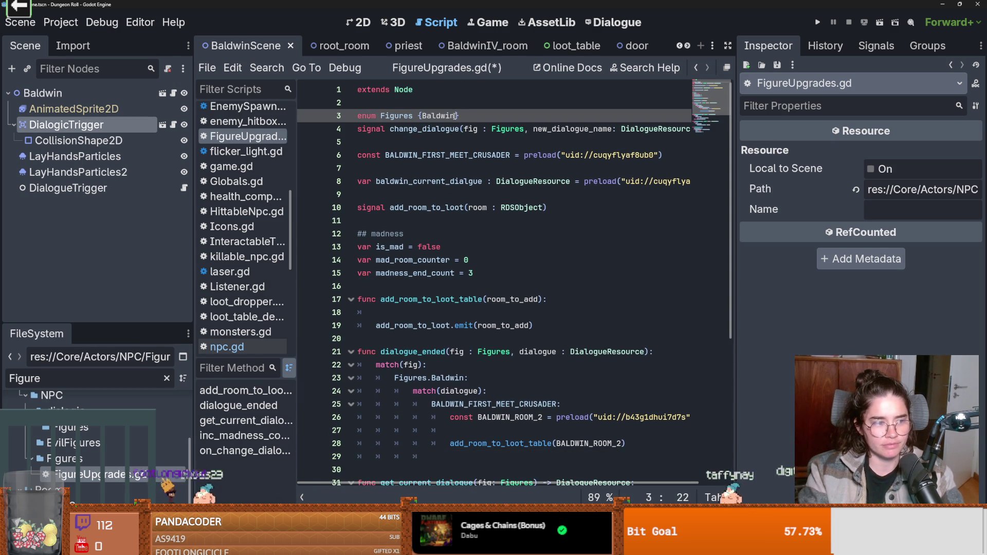
pyautogui.write(', William')
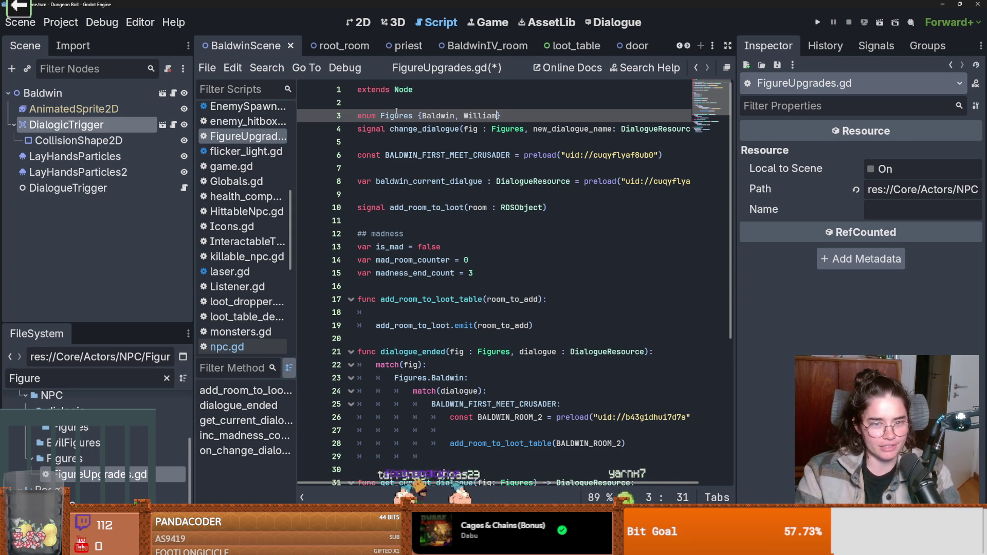
pyautogui.hotkey('ctrl', 's')
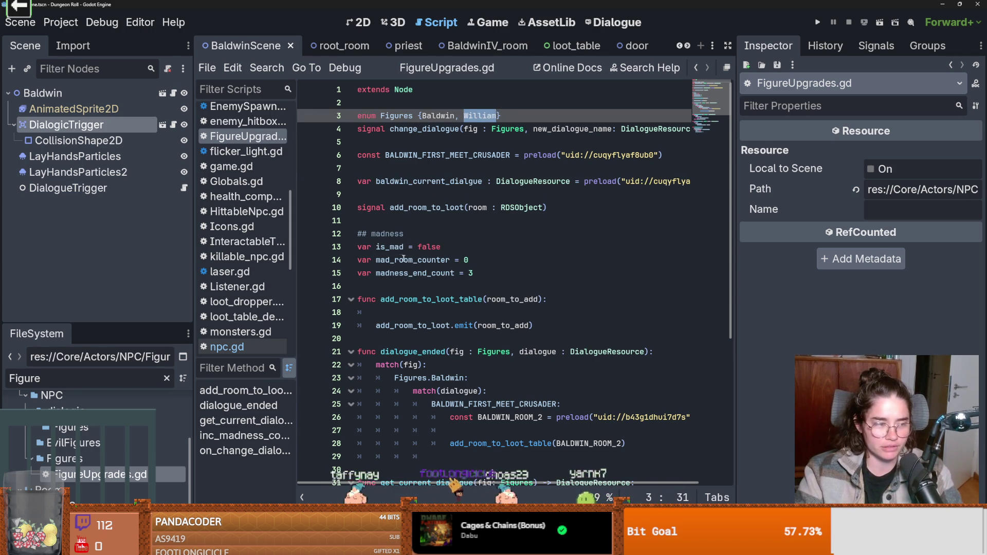
pyautogui.moveTo(739, 192); pyautogui.dragTo(919, 188)
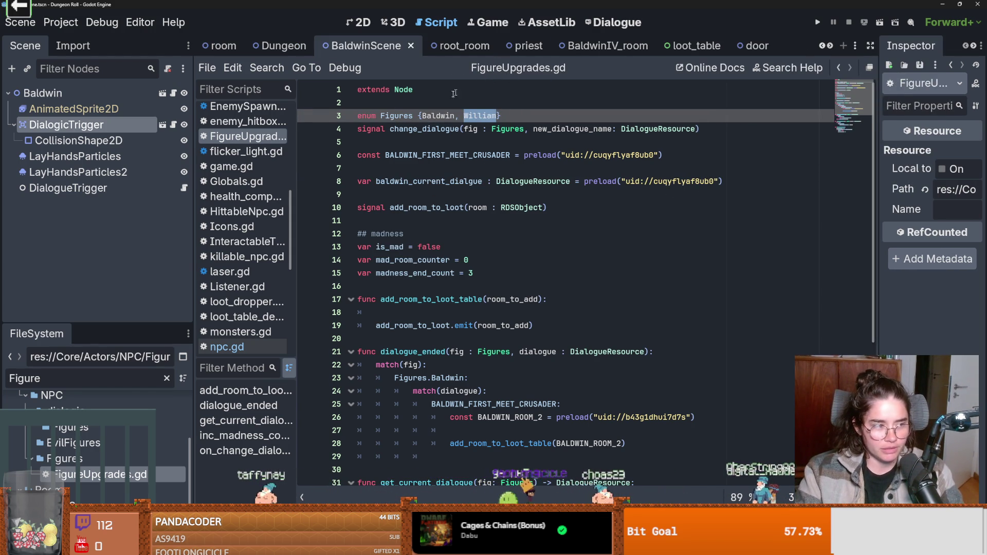
# - Reopen baldwin_room_3 in the 2D view and scroll scene tabs back to BaldwinRoom2
pyautogui.click(604, 45)
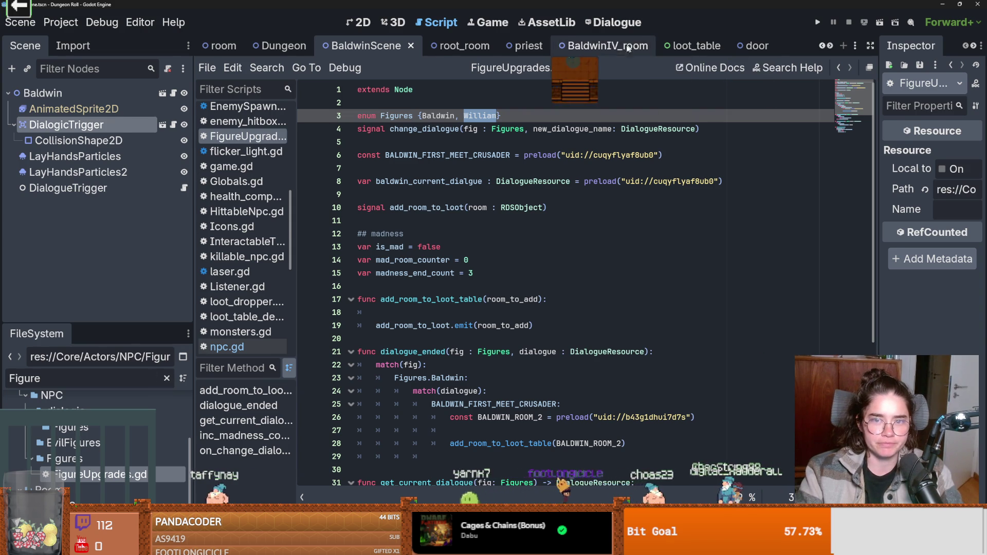
pyautogui.hotkey('ctrl', 'shift', 't')
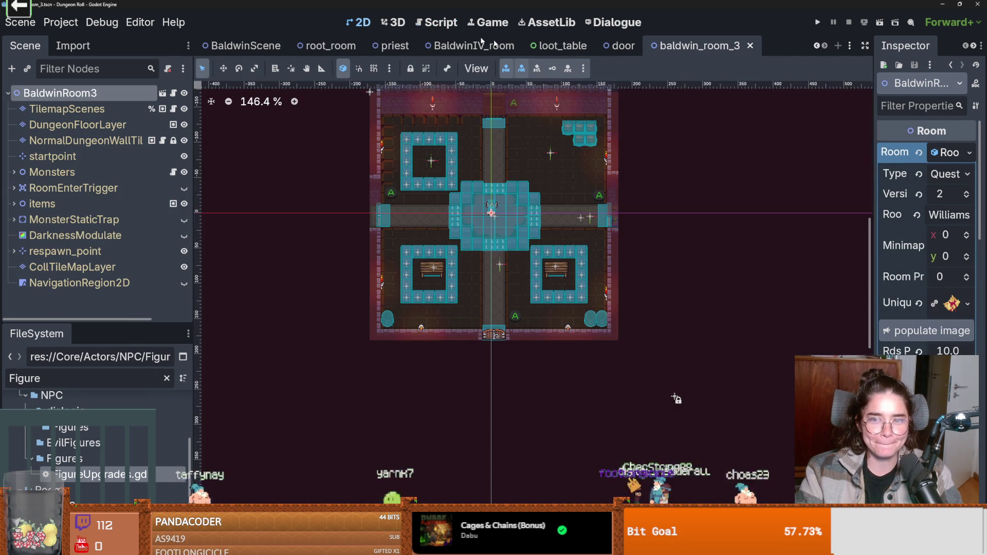
pyautogui.hotkey('ctrl', 'F1')
pyautogui.click(817, 46)
pyautogui.click(817, 45)
pyautogui.click(817, 46)
pyautogui.click(818, 46)
pyautogui.click(817, 45)
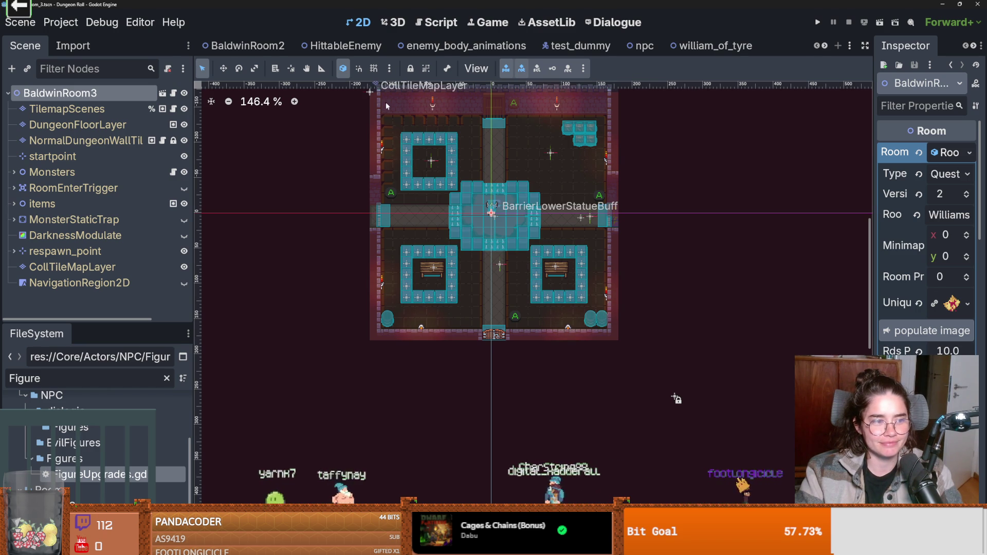
# - Switch to the BaldwinRoom2 scene and zoom and pan the 2D room view
pyautogui.click(274, 55)
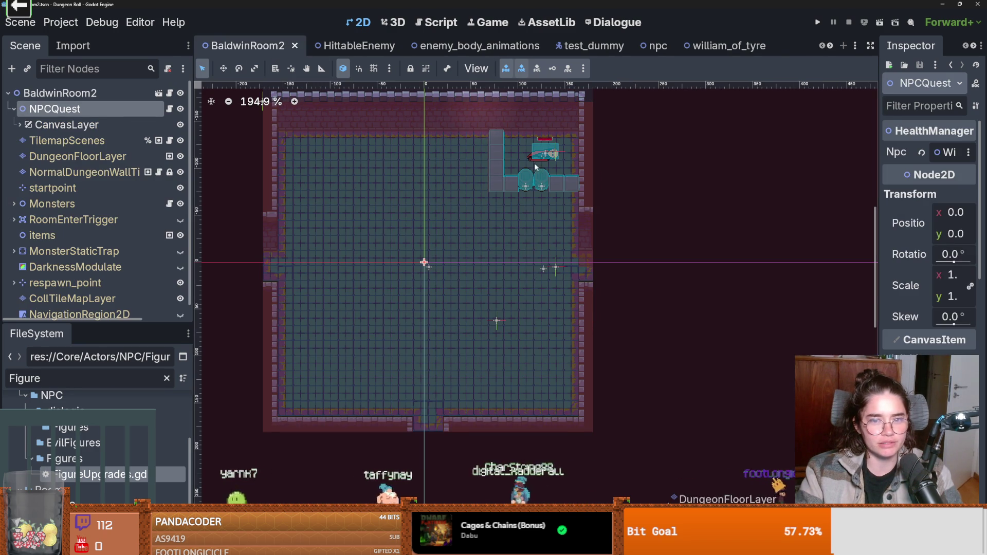
pyautogui.scroll(3, 540, 177)
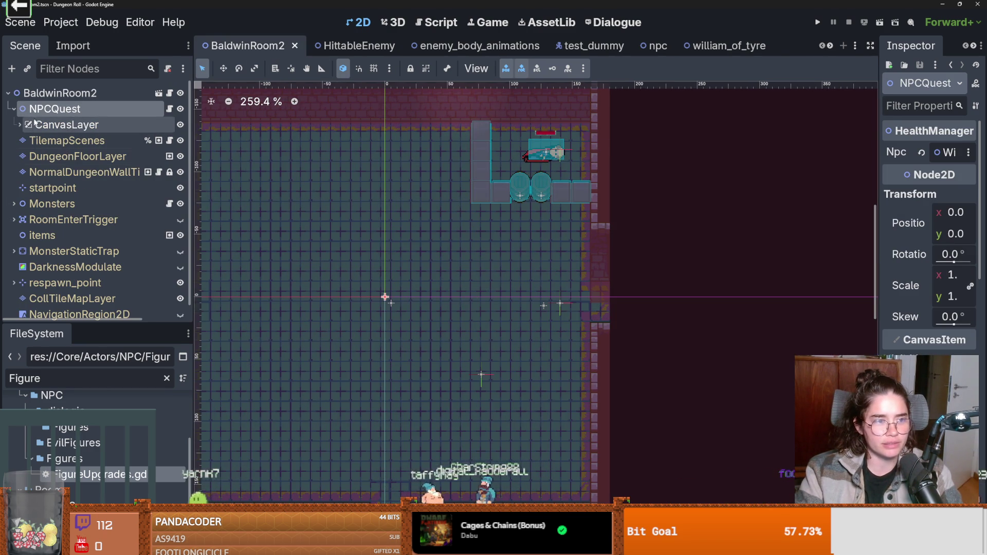
pyautogui.scroll(-1, 50, 216)
pyautogui.scroll(1, 50, 211)
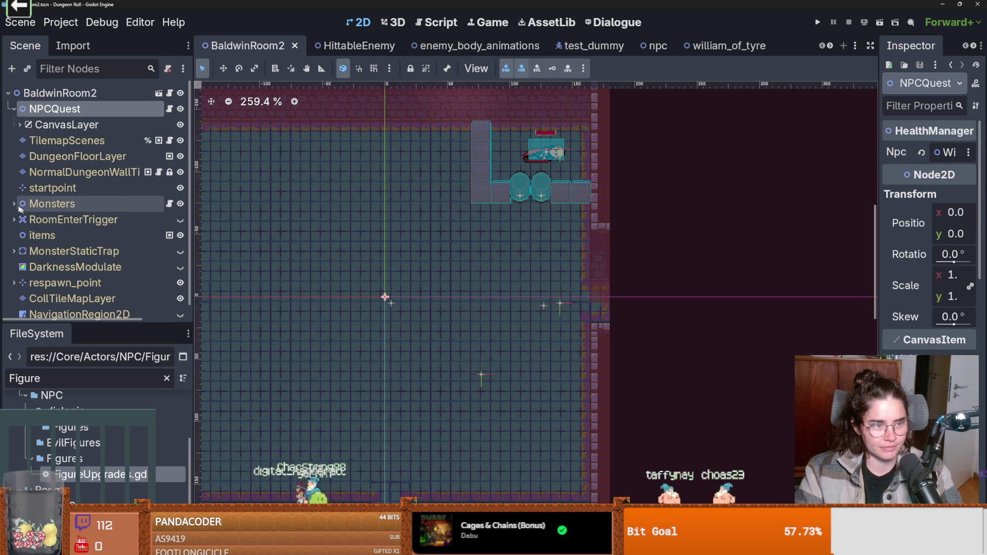
pyautogui.hscroll(-5, 534, 293)
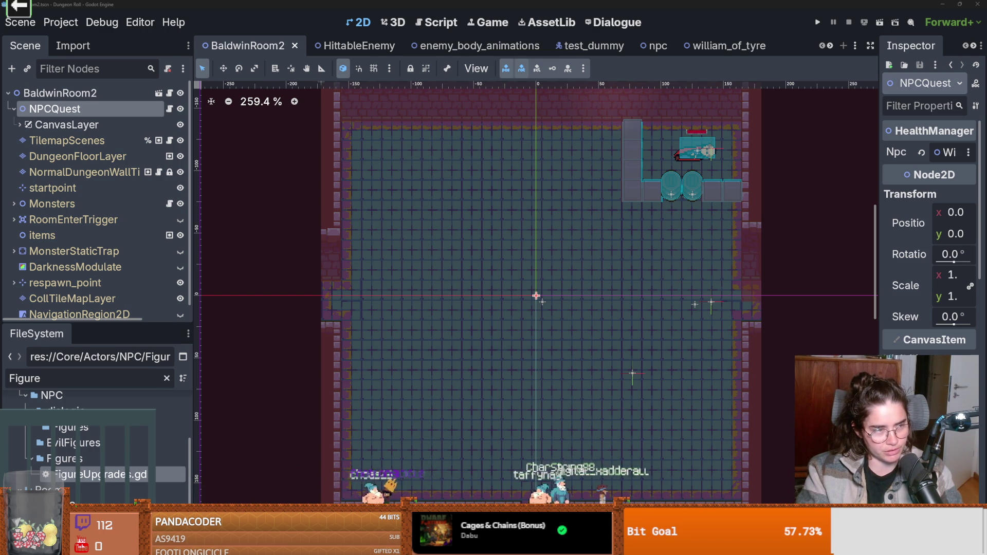
pyautogui.scroll(2, 489, 289)
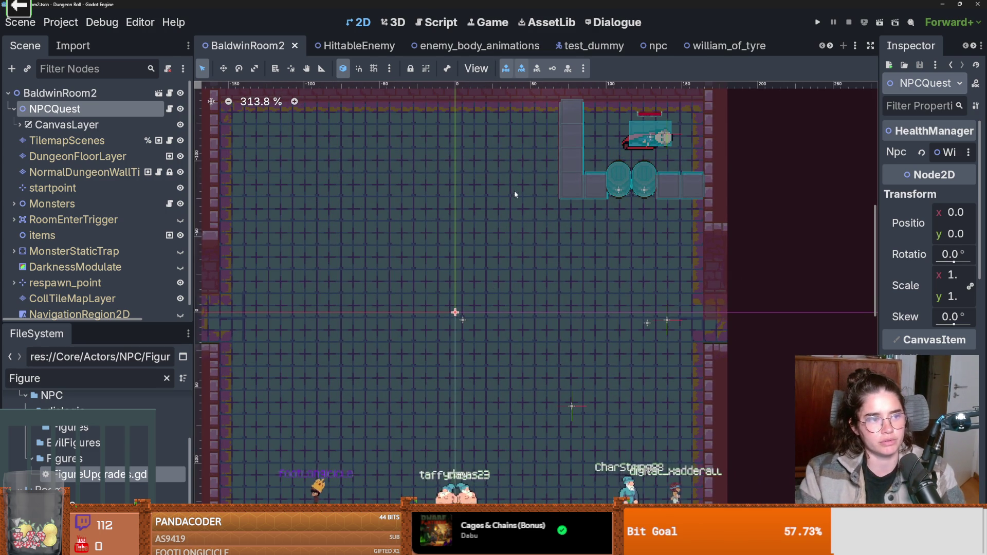
pyautogui.moveTo(577, 219); pyautogui.dragTo(563, 228)
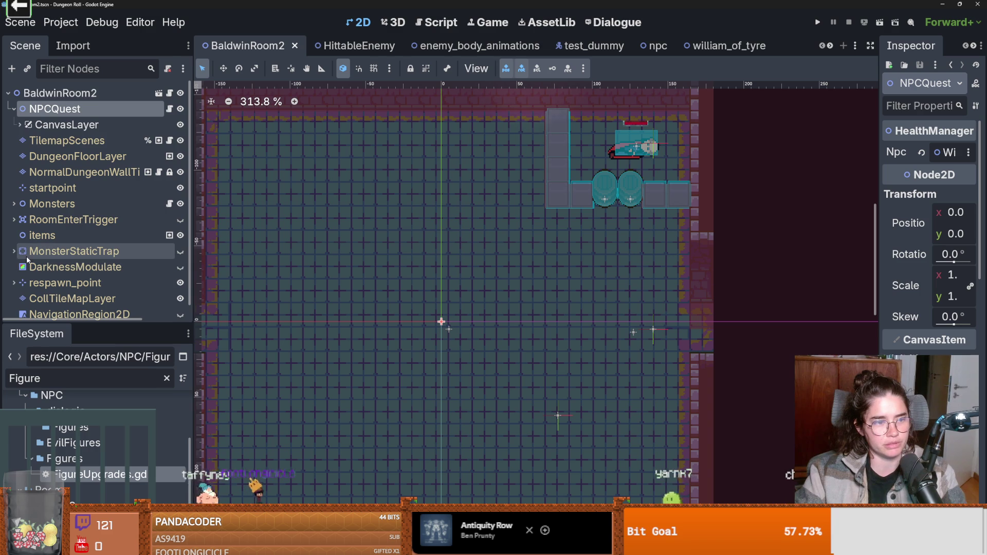
pyautogui.scroll(-1, 46, 267)
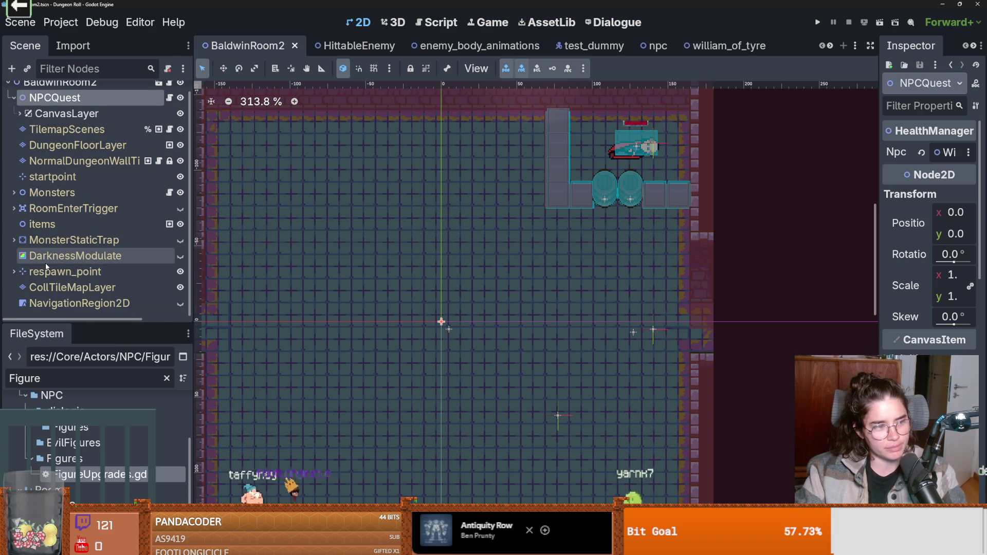
pyautogui.scroll(1, 46, 267)
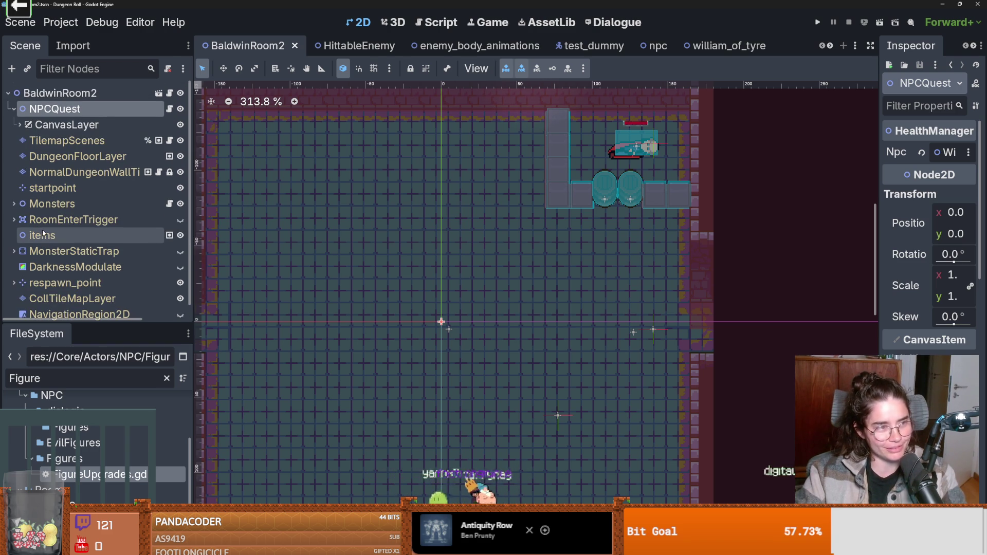
# - Expand Monsters and MonsterMarker to reveal the WilliamOfTyre node
pyautogui.click(14, 204)
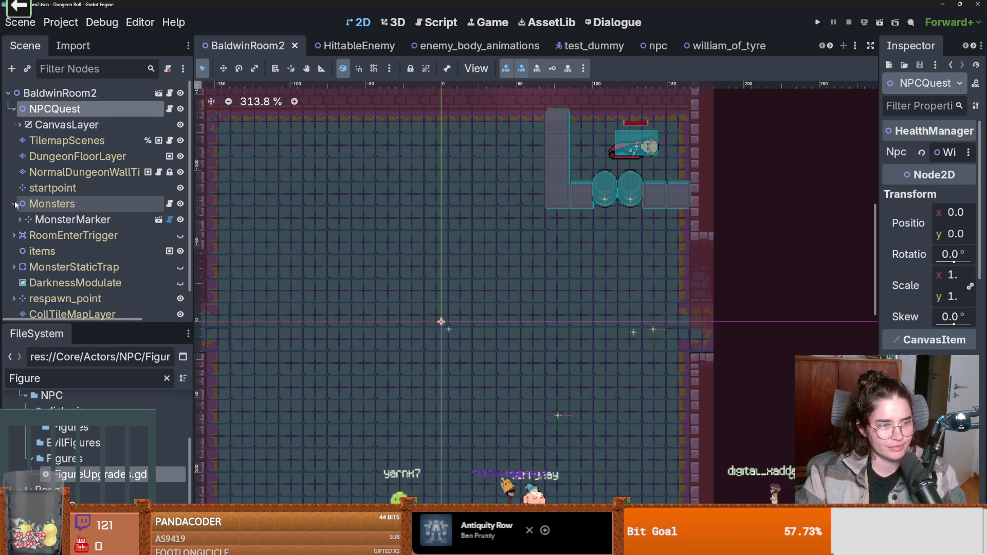
pyautogui.click(14, 204)
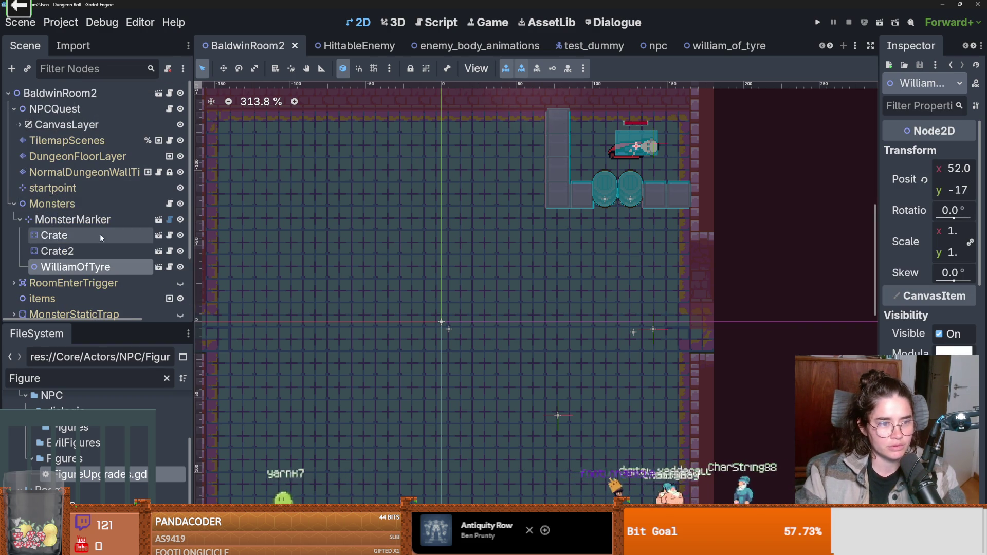
pyautogui.scroll(-1, 77, 237)
# - Instance dialogic_trigger.tscn as a child scene under WilliamOfTyre
pyautogui.click(27, 68)
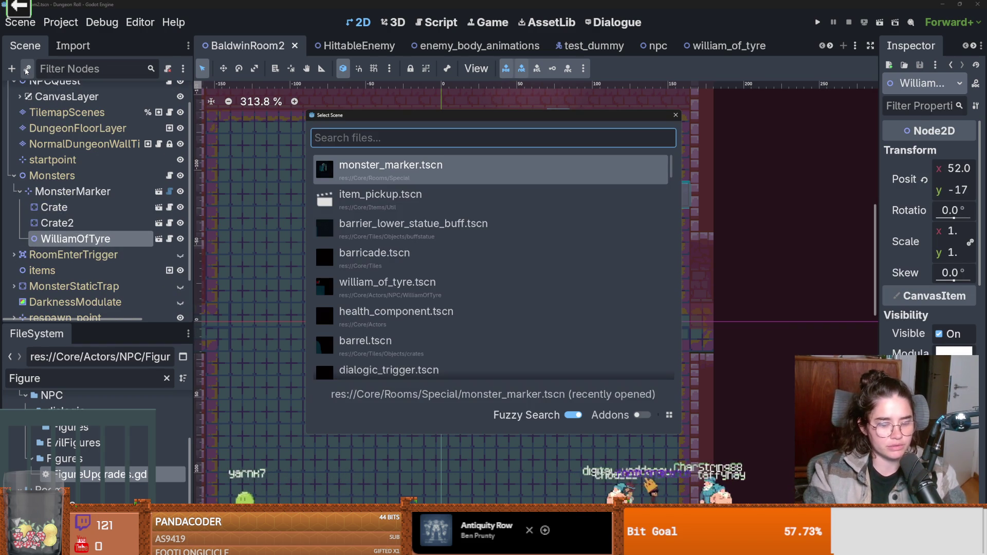
pyautogui.write('dialo')
pyautogui.write('gic')
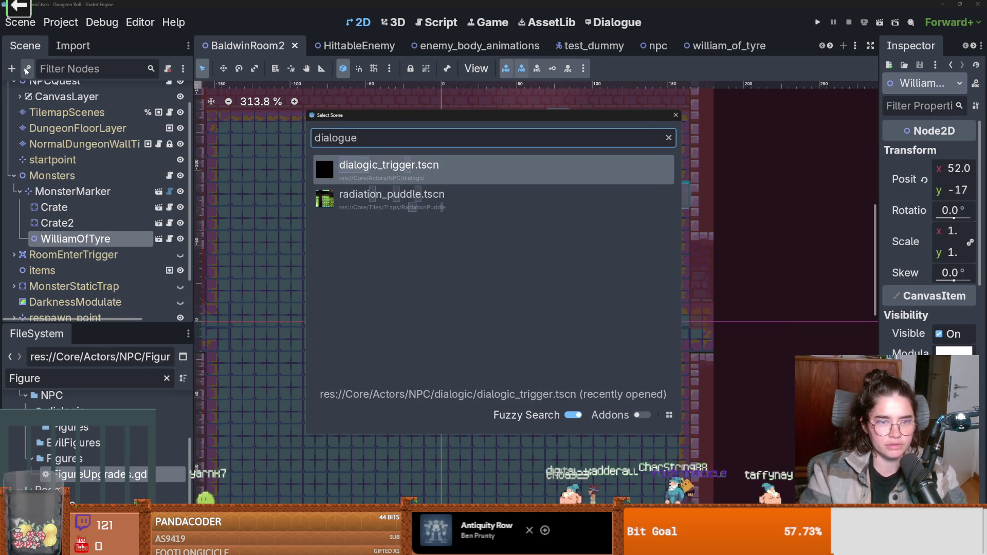
pyautogui.press('Return')
# - Add a CollisionShape2D with a new CircleShape2D over William at (-1, 9), then save
pyautogui.rightClick(93, 250)
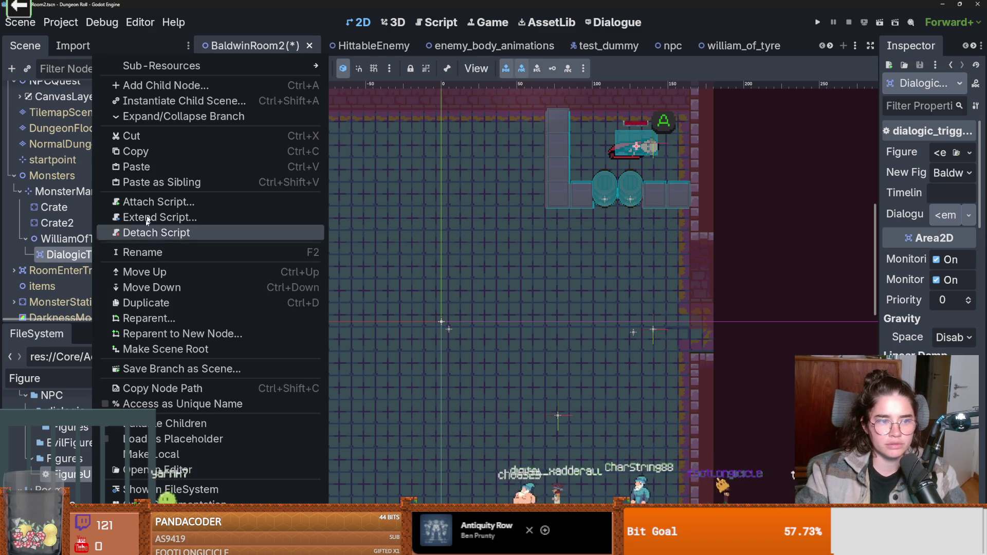
pyautogui.click(165, 90)
pyautogui.write('collision')
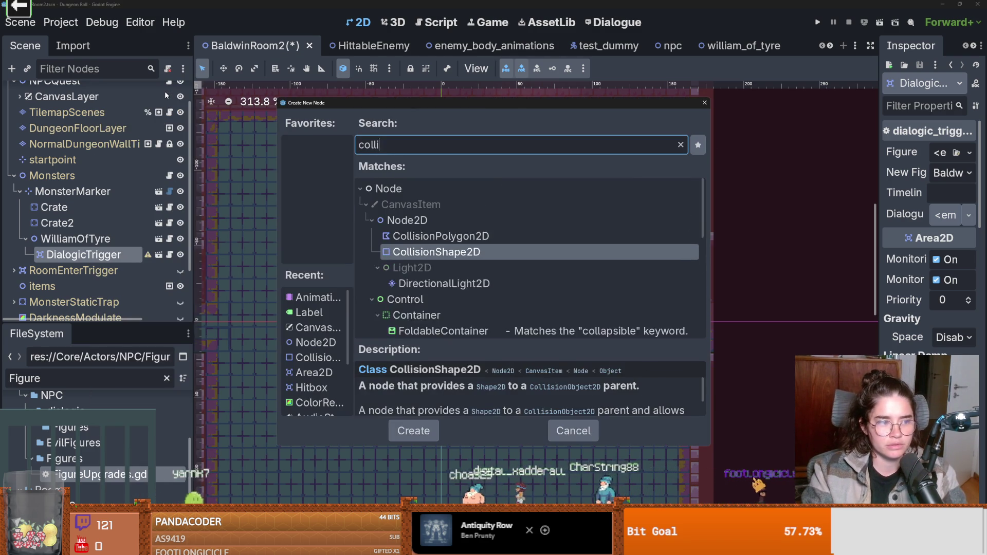
pyautogui.press('Return')
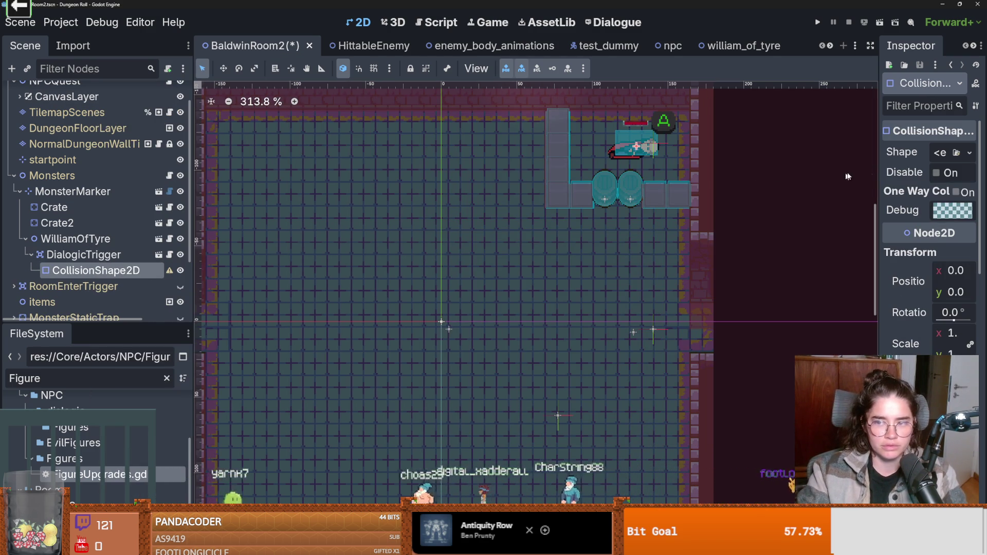
pyautogui.click(969, 153)
pyautogui.click(853, 235)
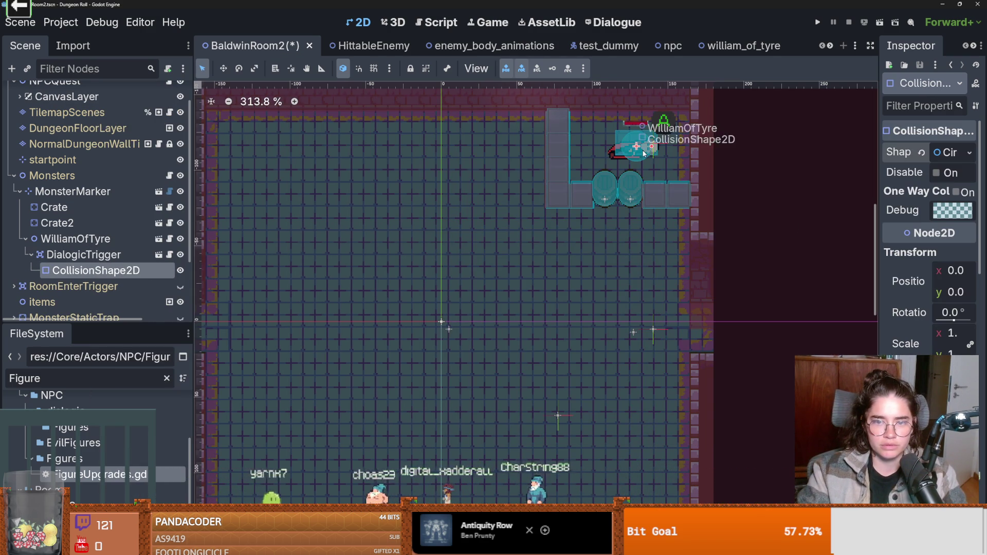
pyautogui.moveTo(658, 148); pyautogui.dragTo(653, 163)
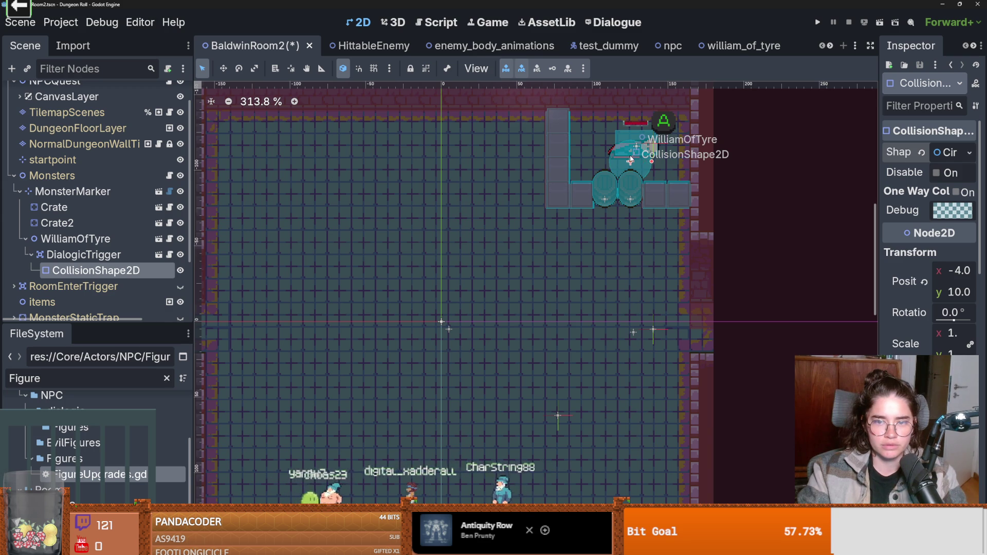
pyautogui.moveTo(637, 157); pyautogui.dragTo(641, 156)
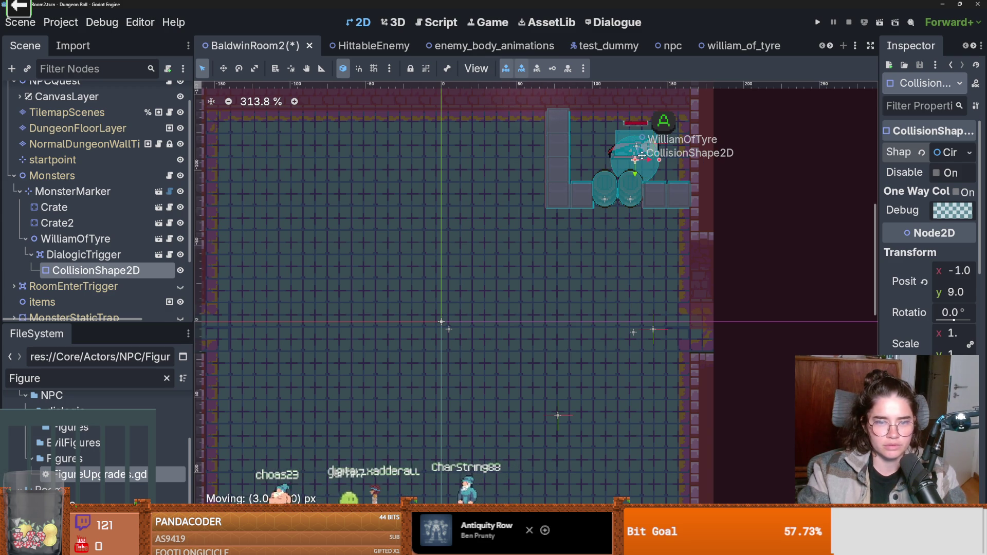
pyautogui.hotkey('ctrl', 's')
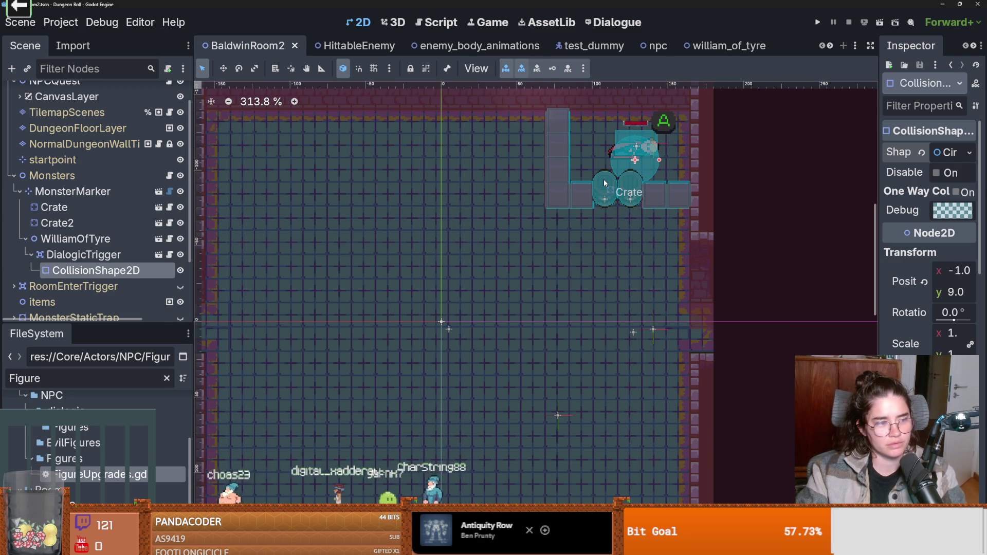
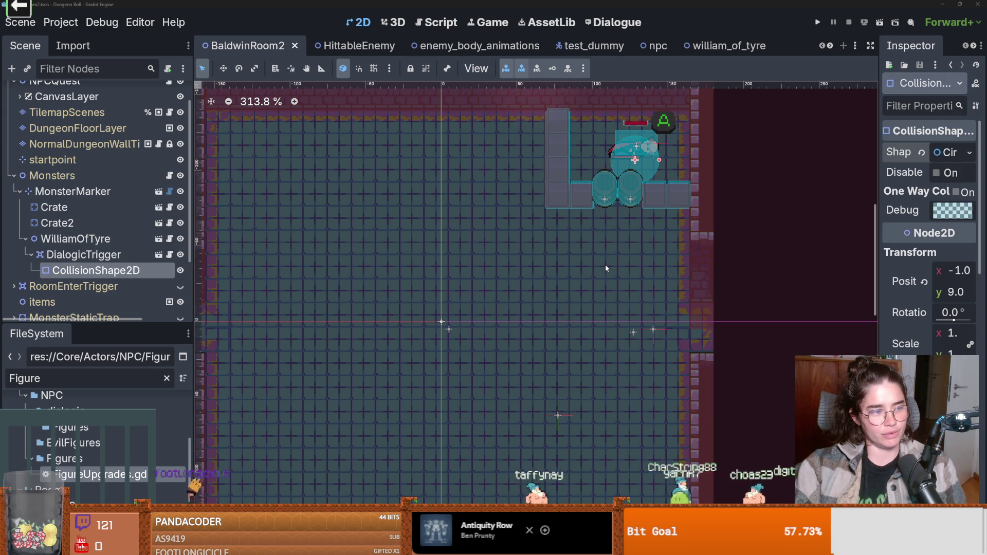
# - Zoom into the room, save BaldwinRoom2, and select WilliamOfTyre's DialogicTrigger node
pyautogui.scroll(3, 603, 266)
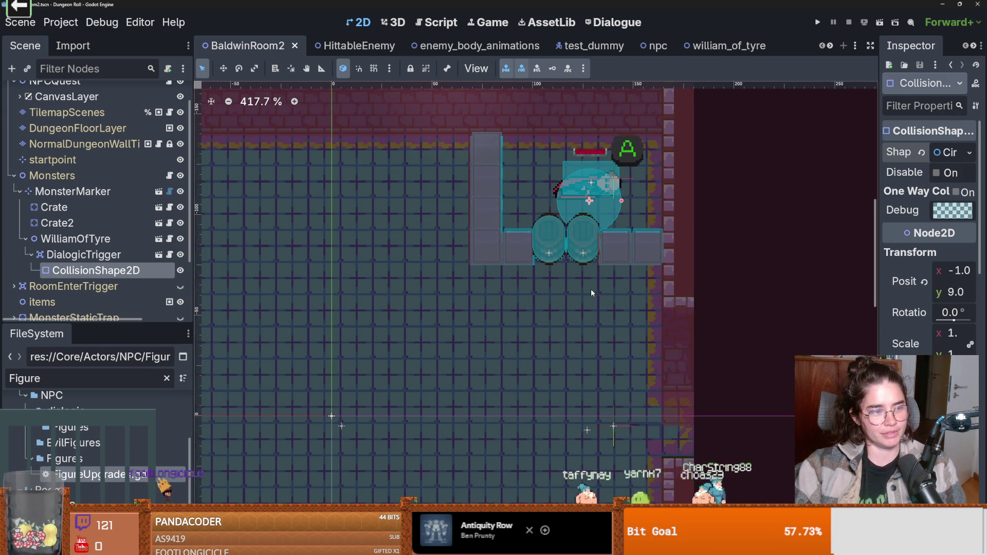
pyautogui.scroll(2, 590, 289)
pyautogui.scroll(-1, 590, 289)
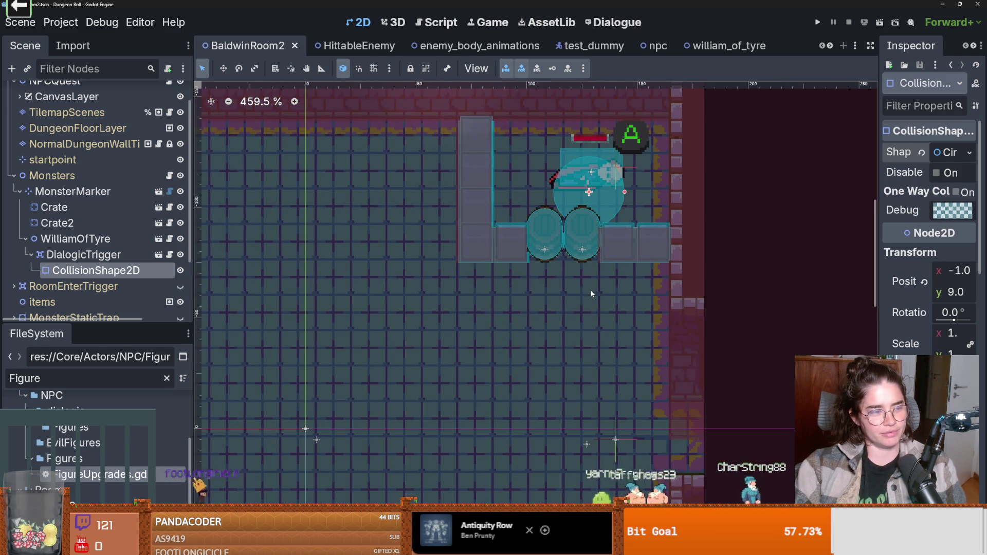
pyautogui.scroll(1, 545, 323)
pyautogui.scroll(1, 509, 331)
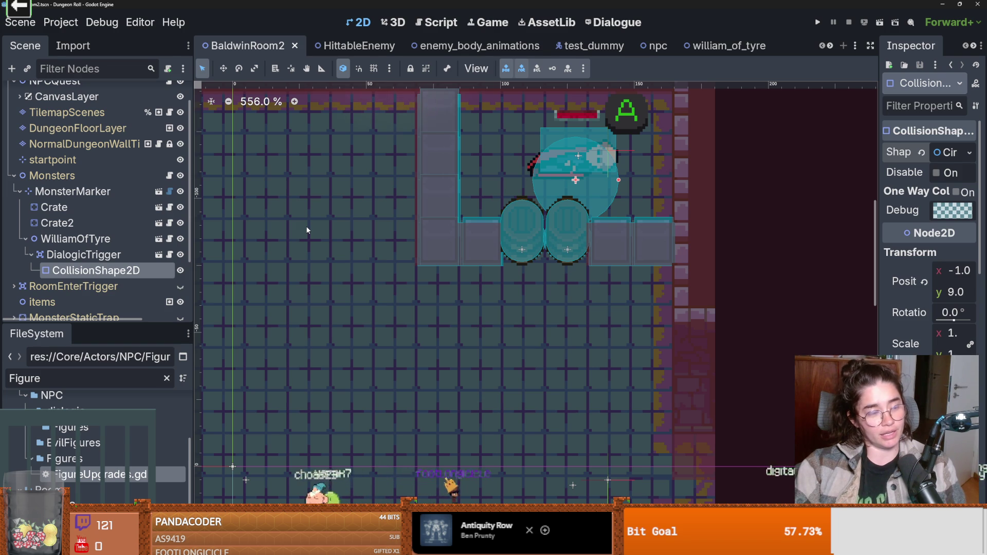
pyautogui.scroll(1, 282, 248)
pyautogui.scroll(-3, 282, 248)
pyautogui.hotkey('ctrl', 's')
pyautogui.click(82, 255)
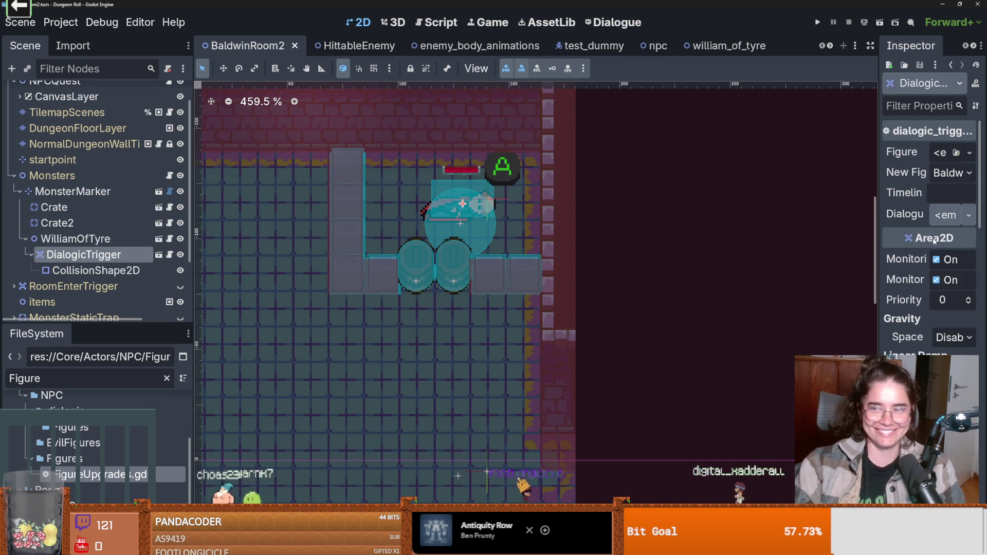
# - Widen the Inspector and look through the trigger's Figure choices without picking one
pyautogui.moveTo(877, 235); pyautogui.dragTo(695, 236)
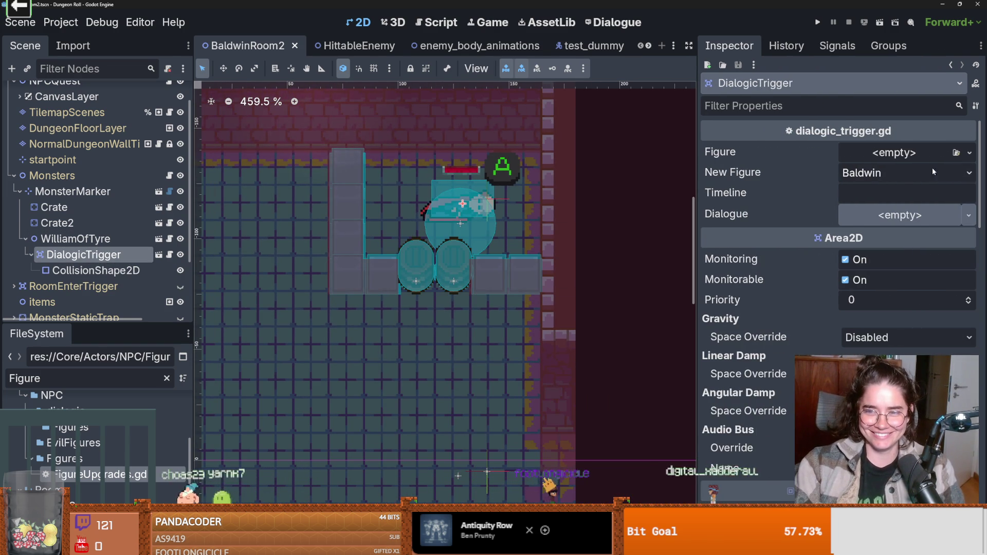
pyautogui.click(969, 153)
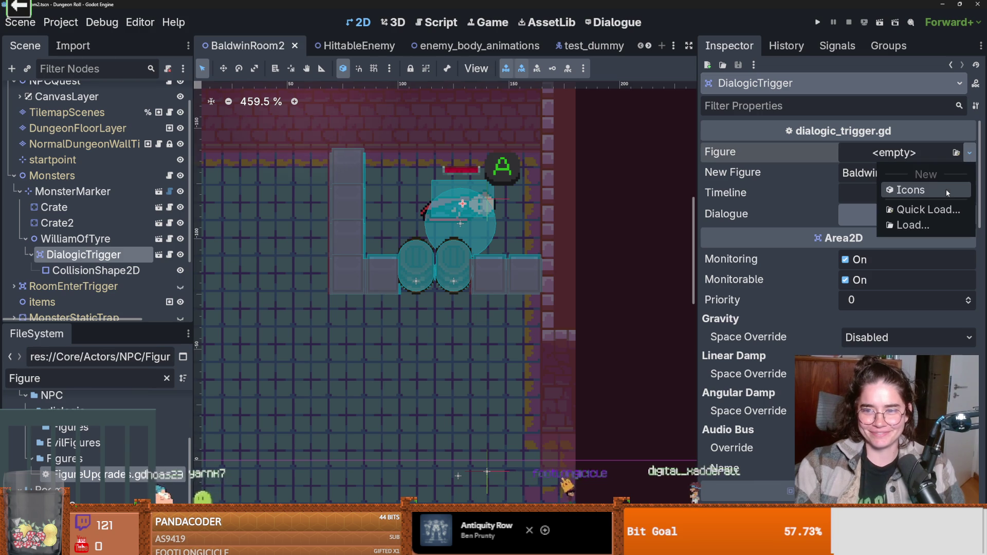
pyautogui.click(860, 158)
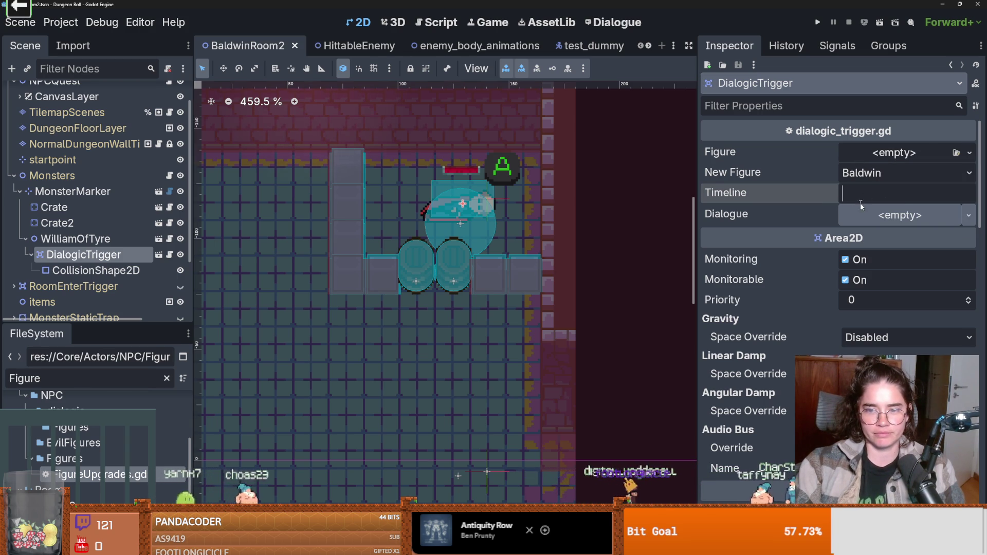
# - Abandon a new dialogue started from the trigger's Dialogue field and start a new file in the Dialogue workspace
pyautogui.click(898, 216)
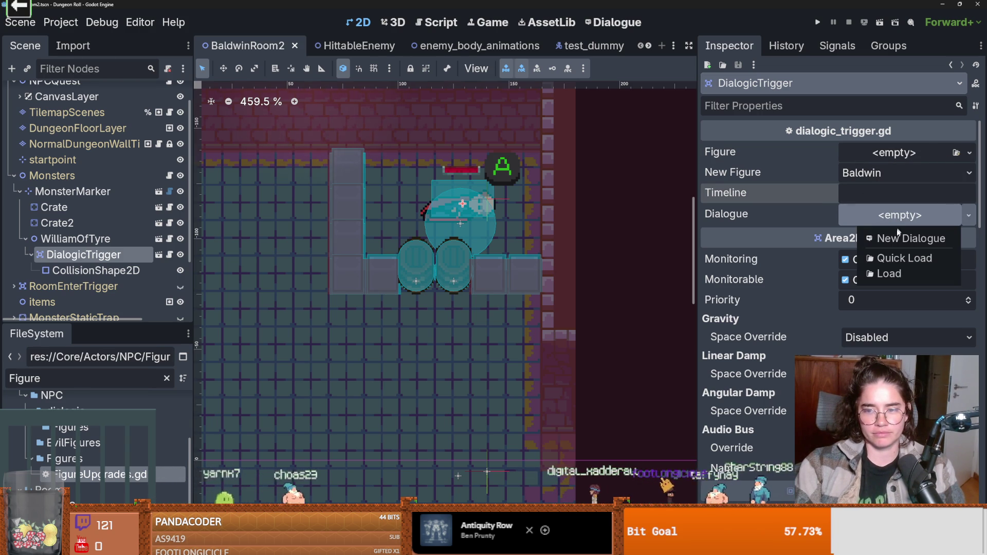
pyautogui.click(897, 238)
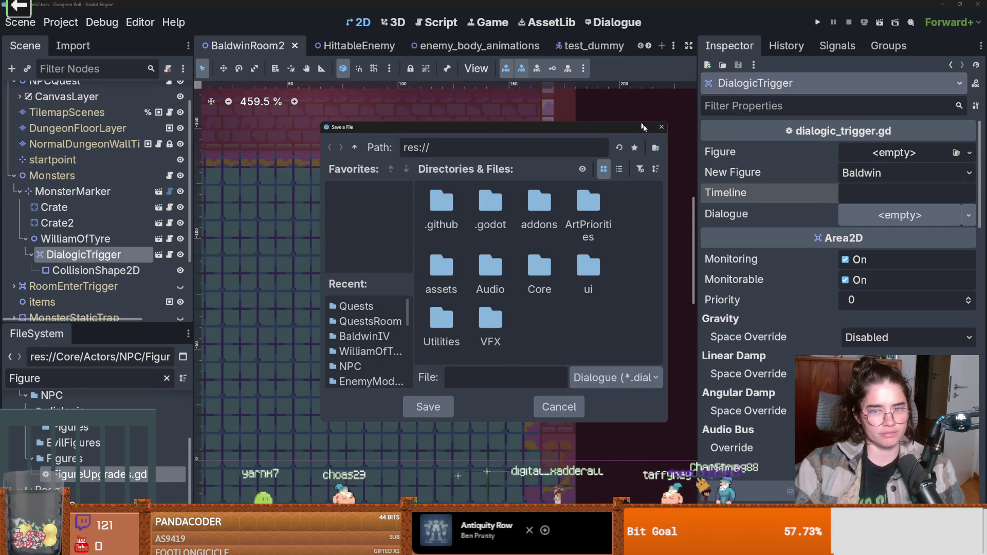
pyautogui.click(661, 128)
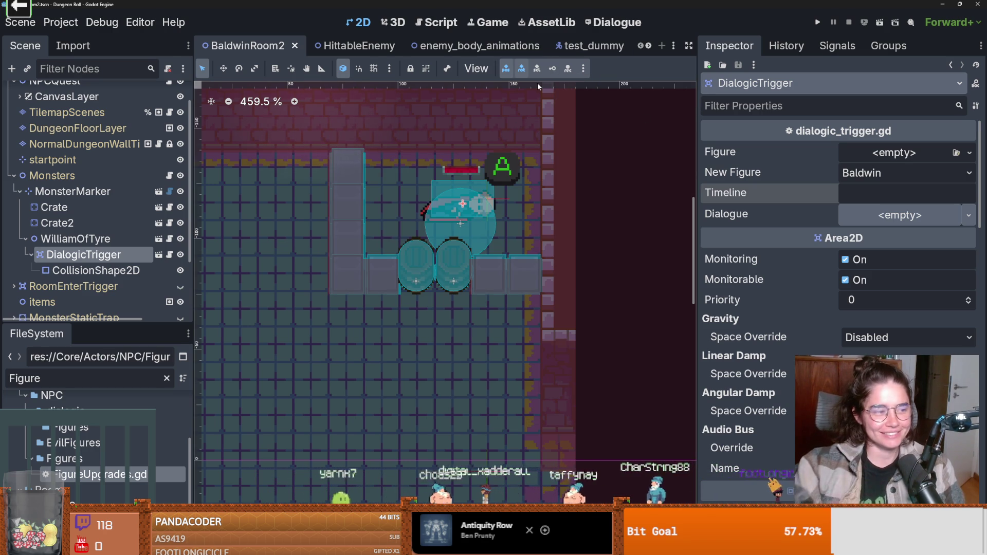
pyautogui.click(621, 29)
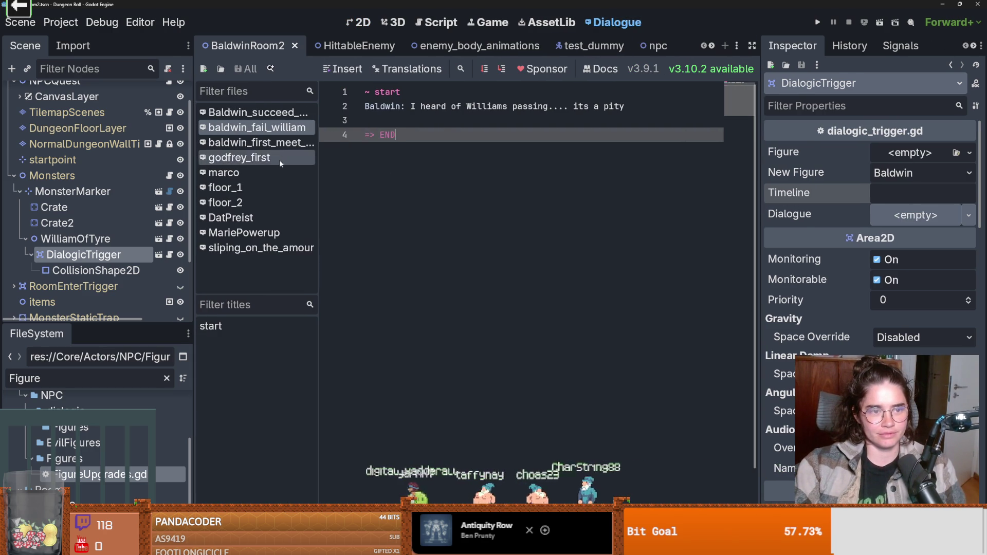
pyautogui.click(205, 68)
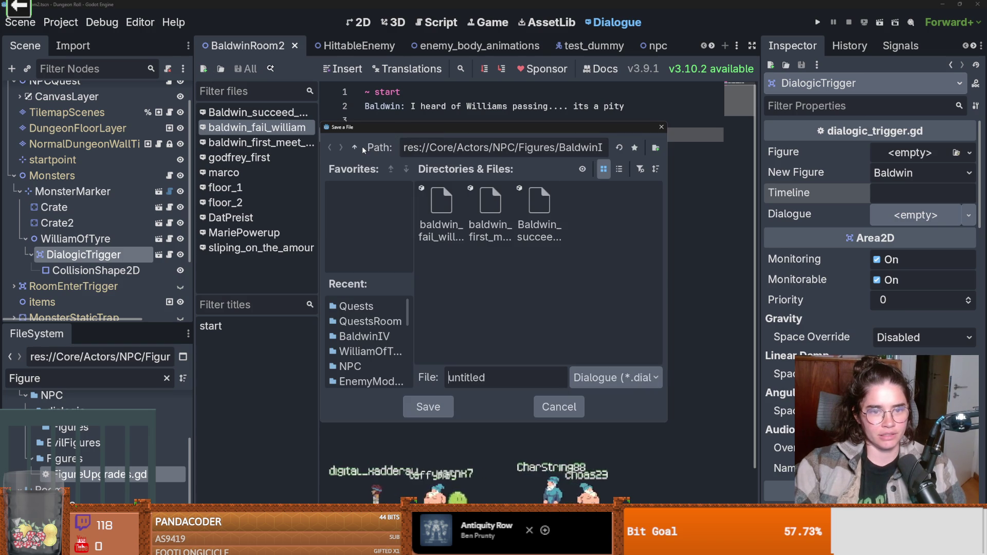
# - Save the new dialogue file as saved_him in the NPC/WilliamOfTyre folder
pyautogui.click(353, 148)
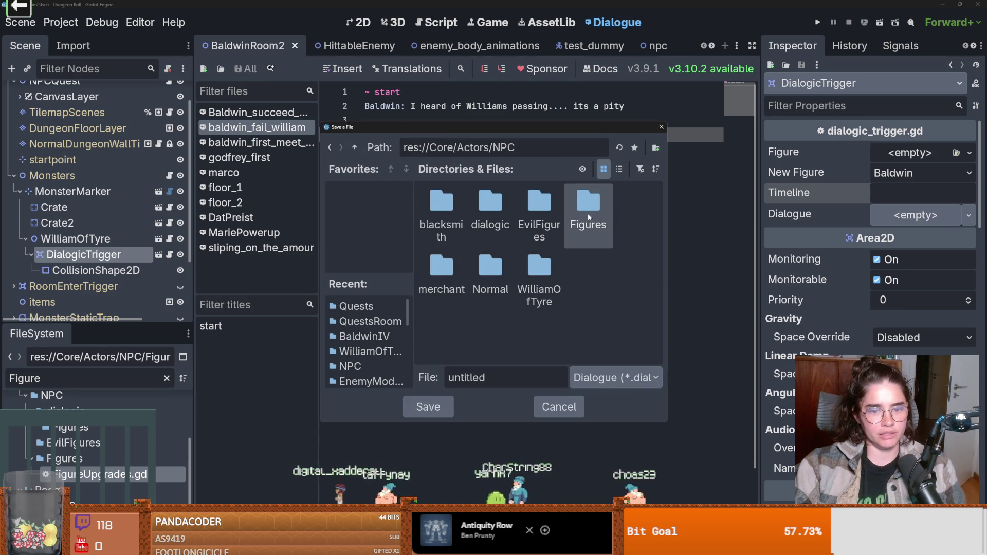
pyautogui.doubleClick(545, 264)
pyautogui.hotkey('ctrl', 'a')
pyautogui.write('saved')
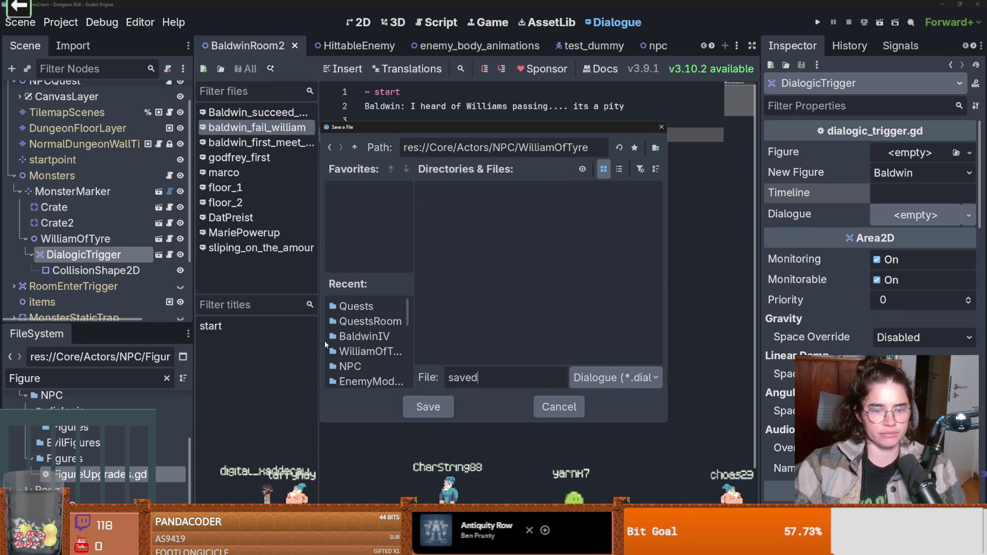
pyautogui.write('_him')
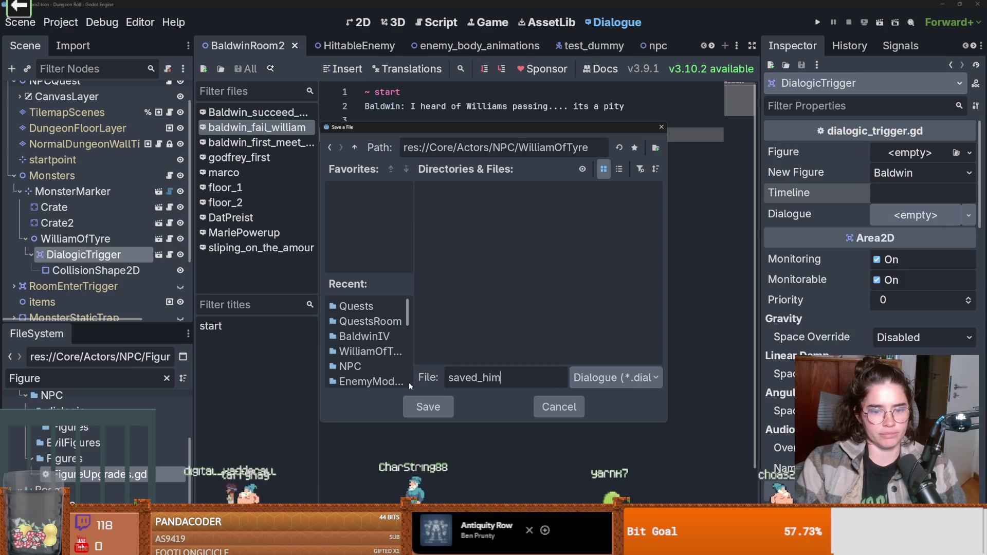
pyautogui.click(419, 406)
# - Delete the template's sample text, keeping only the speaker line
pyautogui.click(541, 193)
pyautogui.moveTo(660, 221)
pyautogui.mouseDown()
pyautogui.moveTo(366, 121)
pyautogui.moveTo(400, 107)
pyautogui.mouseUp()
pyautogui.press('BackSpace')
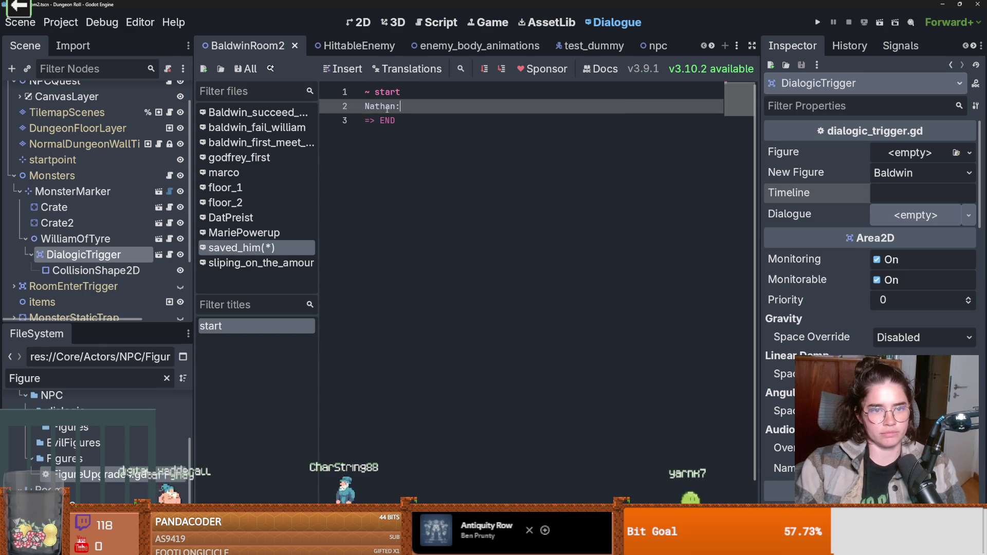
# - Change line 2's speaker from Nathan to William of Tyre
pyautogui.doubleClick(383, 106)
pyautogui.write('William of Tyre:')
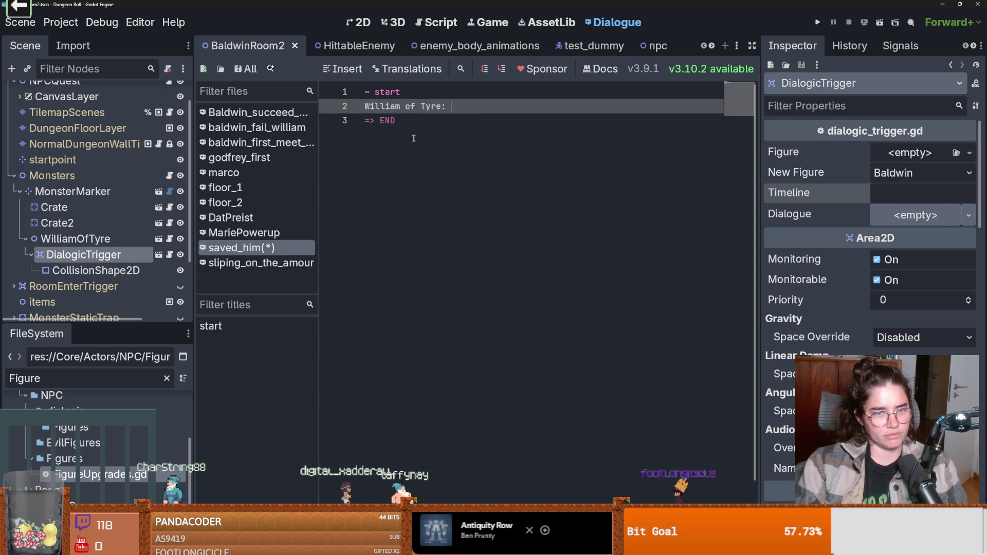
pyautogui.press('Return')
pyautogui.press('Up')
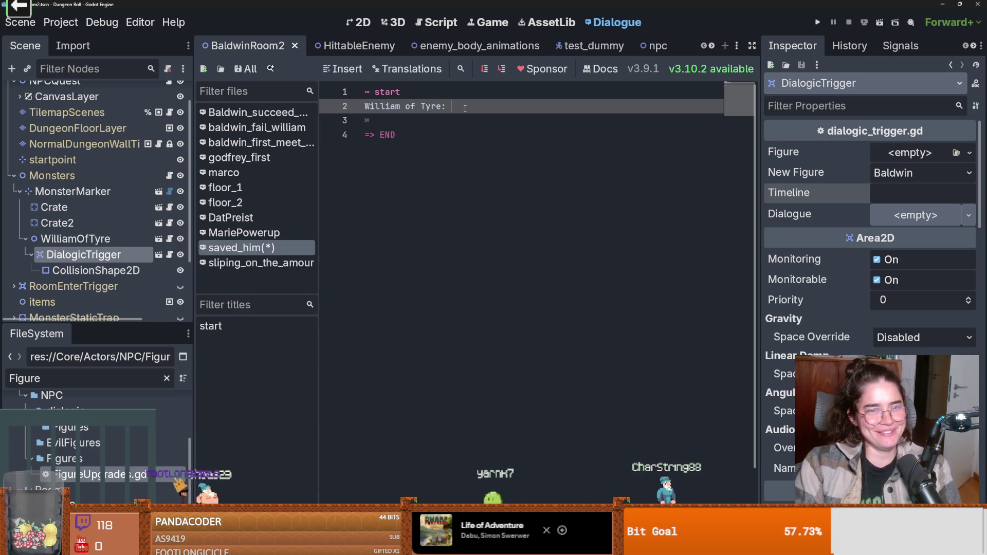
# - Write 'Oh I thought I was a cooked french fry,' on line 2, dropping the trailing 'thank you'
pyautogui.write('Oh I thought')
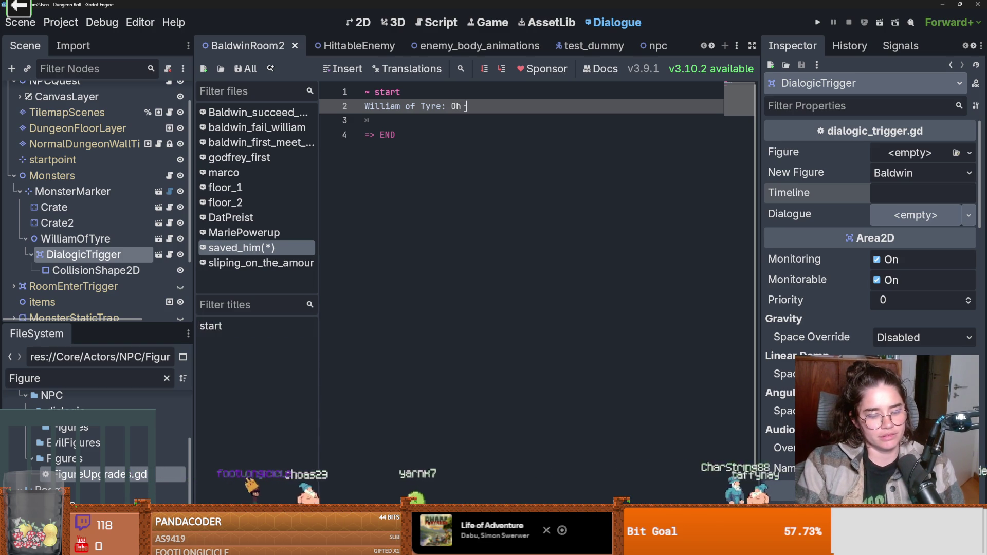
pyautogui.write(' I was a ')
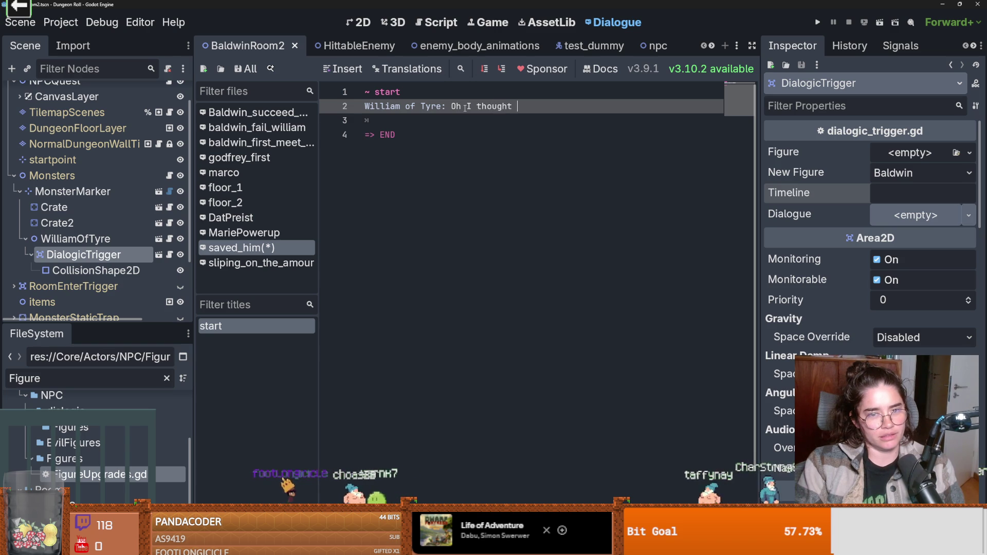
pyautogui.write('vook')
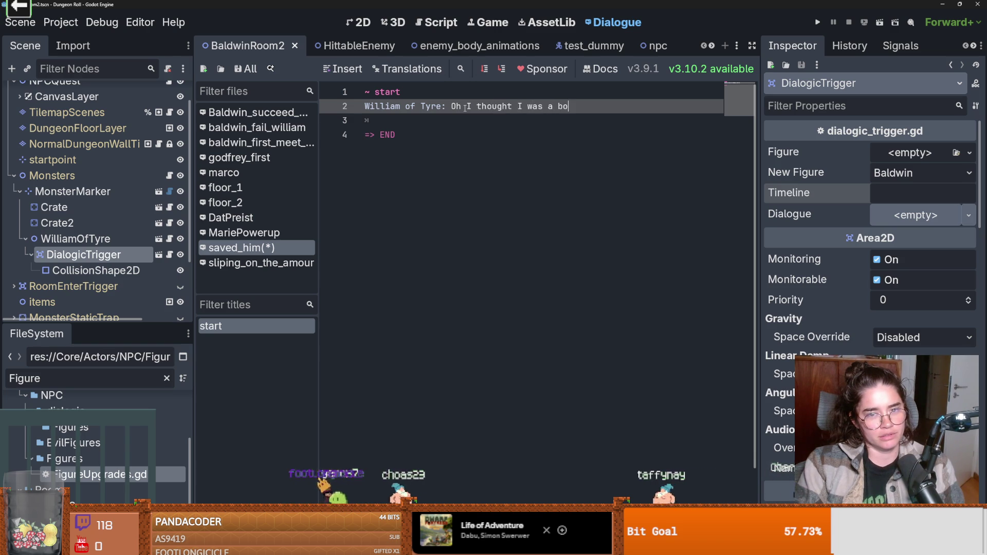
pyautogui.press('BackSpace')
pyautogui.press('BackSpace')
pyautogui.press('BackSpace')
pyautogui.write('cooked french ')
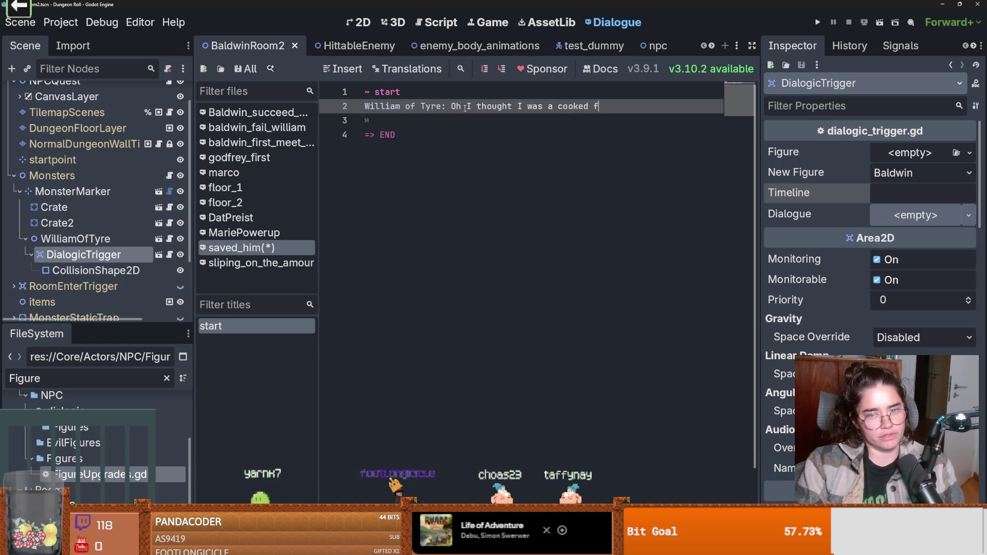
pyautogui.write('fry, thank ')
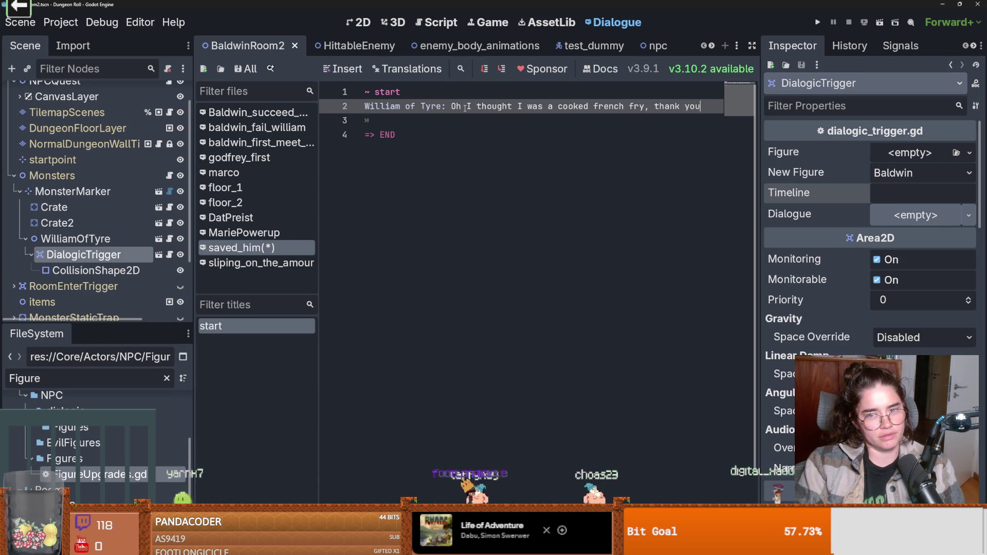
pyautogui.write('you')
pyautogui.hotkey('shift', 'Home')
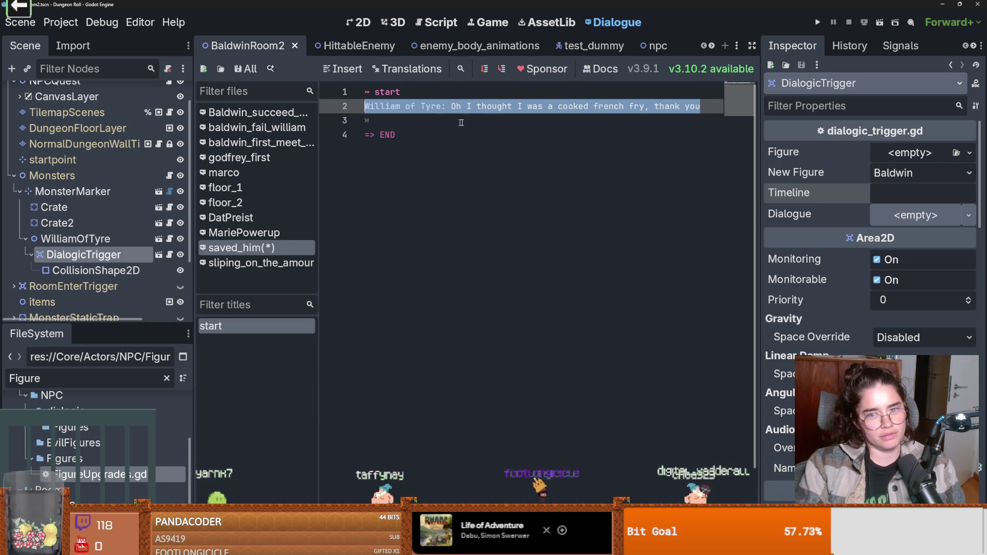
pyautogui.press('End')
pyautogui.hotkey('ctrl', 'shift', 'Left')
pyautogui.hotkey('ctrl', 'shift', 'Left')
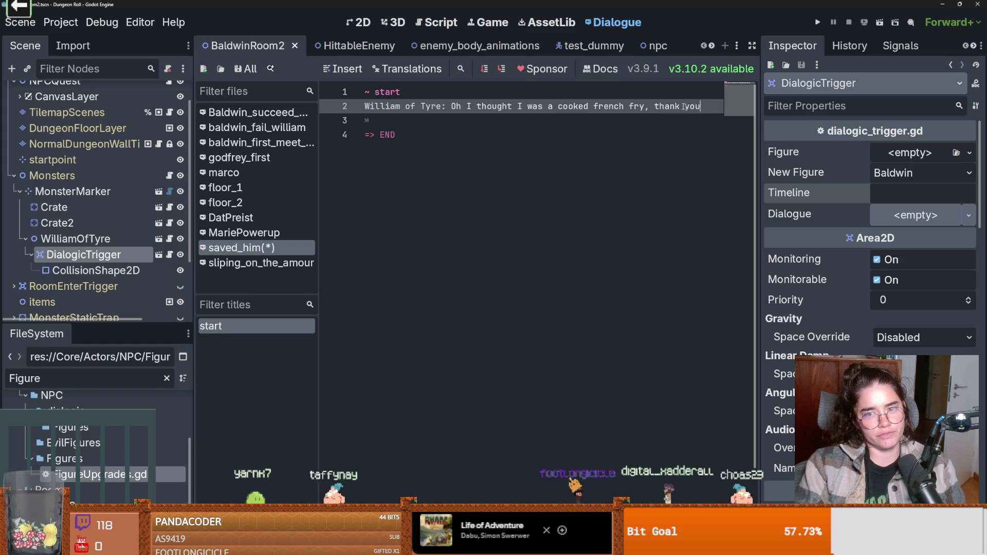
pyautogui.hotkey('ctrl', 'shift', 'd')
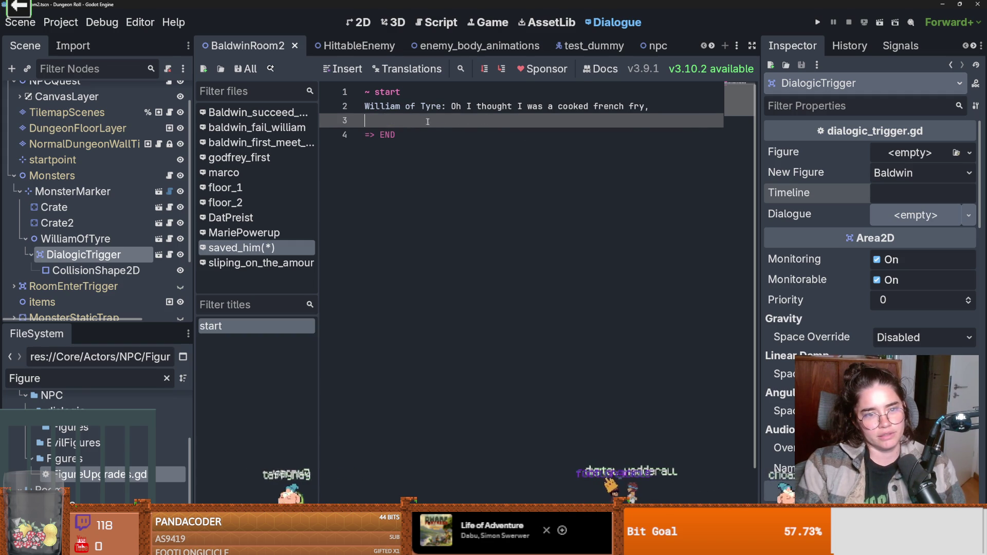
# - Replace line 3 with 'But then i realized were not in Greece' and add a plea to rescue his manuscripts
pyautogui.moveTo(451, 120); pyautogui.dragTo(719, 124)
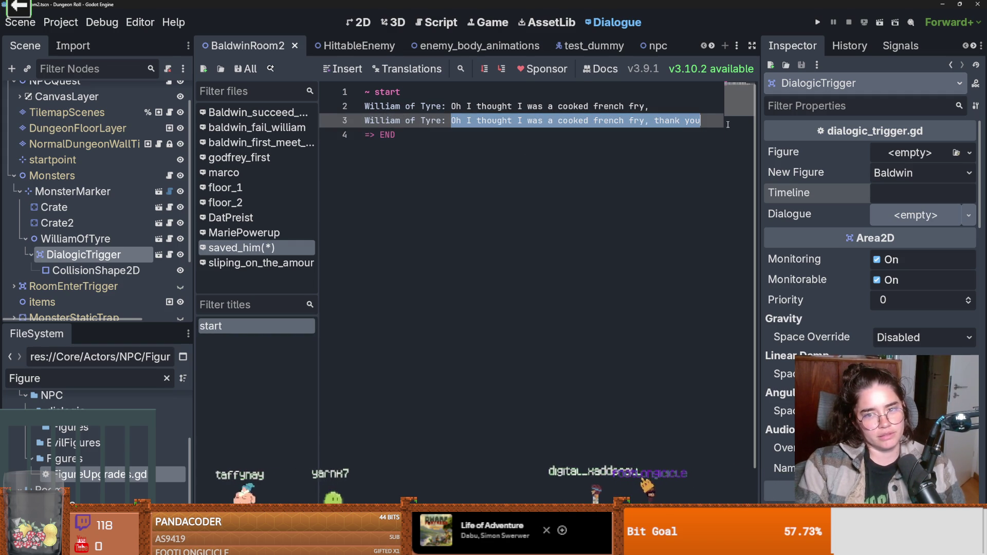
pyautogui.write('But then i ')
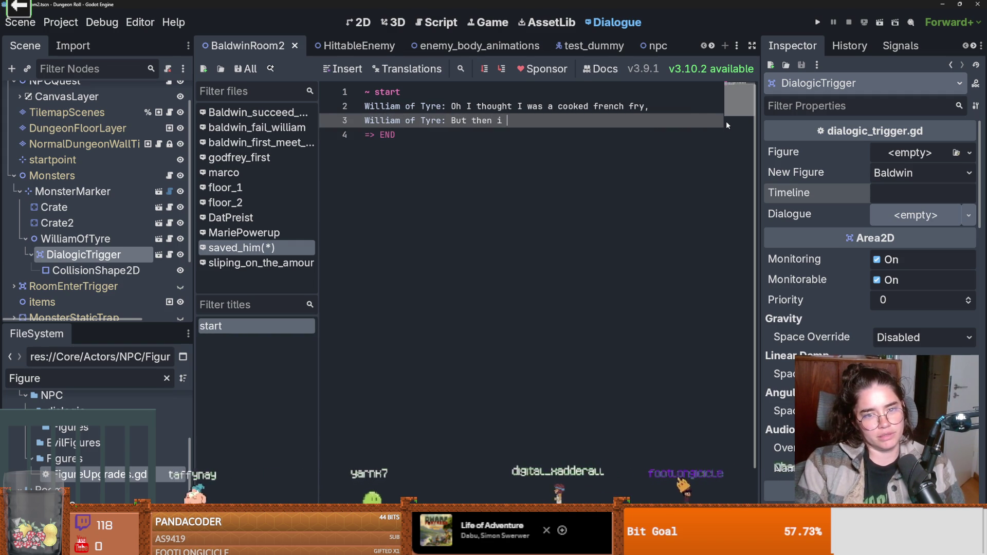
pyautogui.write('realized were n')
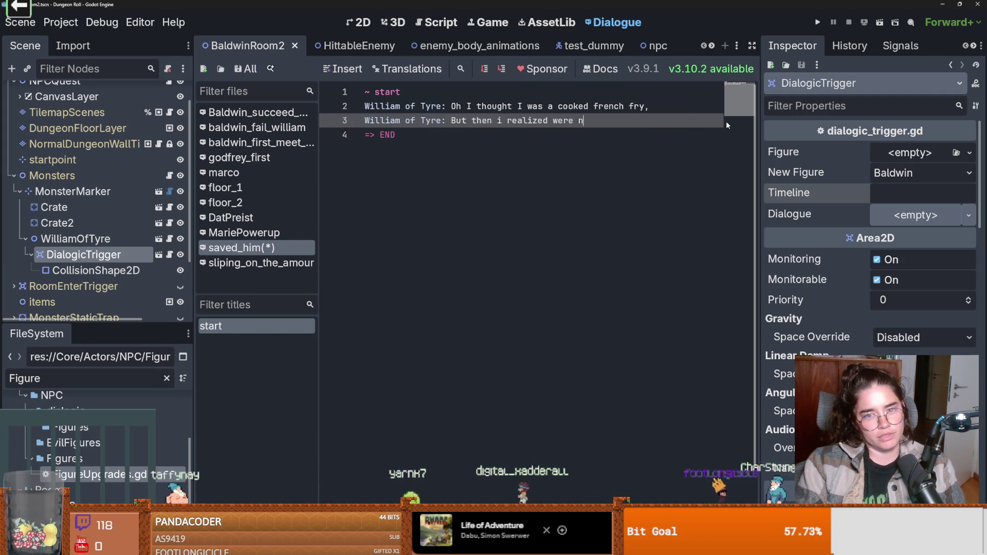
pyautogui.write('ot in Greec')
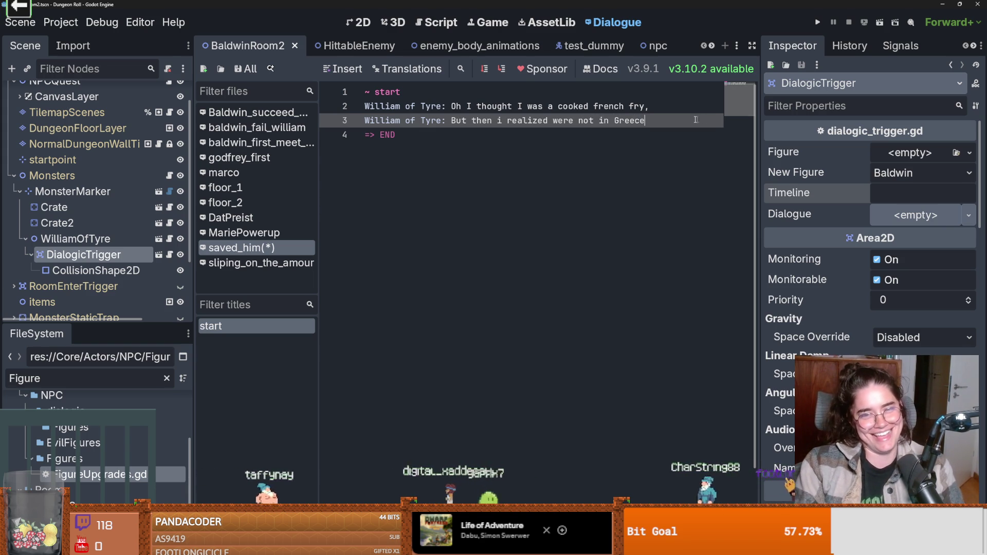
pyautogui.write('e')
pyautogui.press('Return')
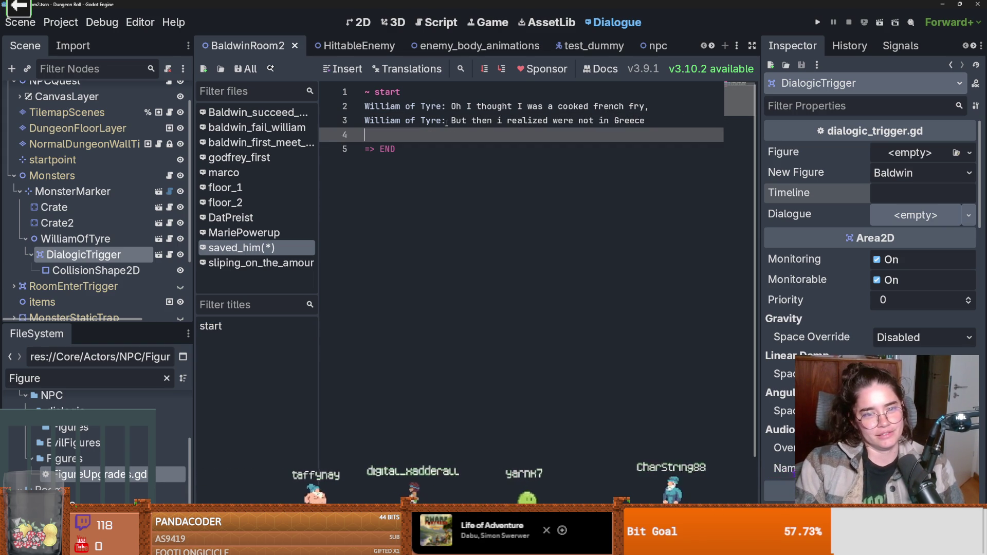
pyautogui.write('William of Tyre: u m')
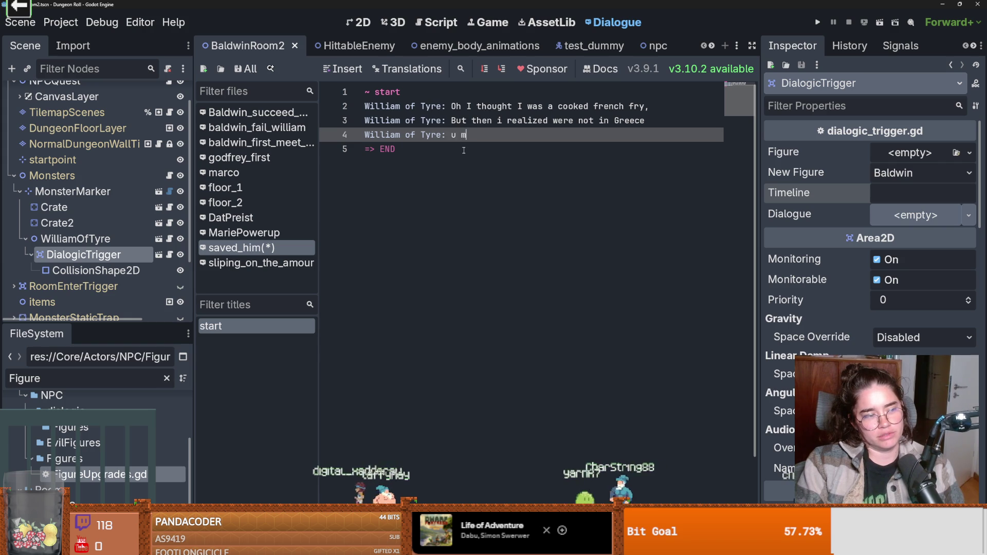
pyautogui.write('ust rescur')
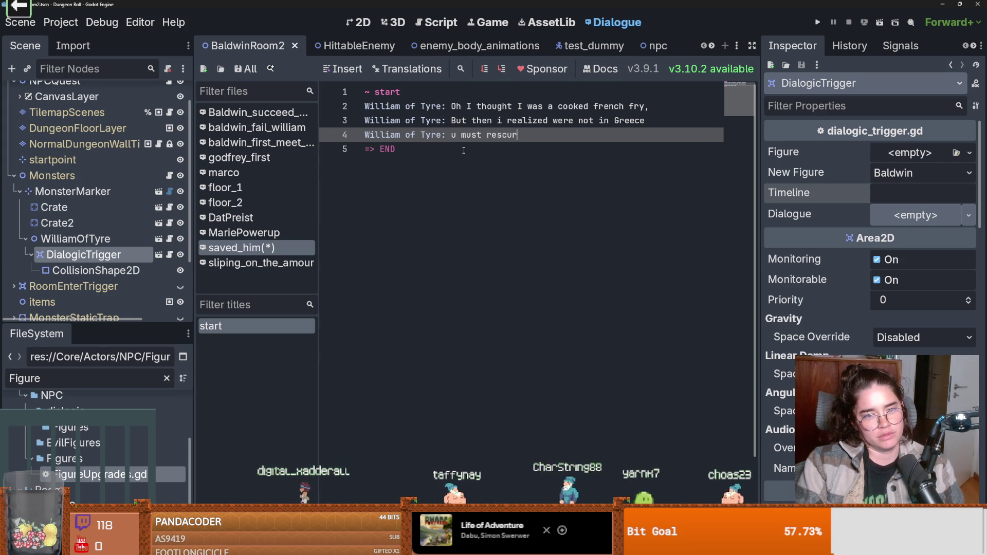
pyautogui.write('scripts ple')
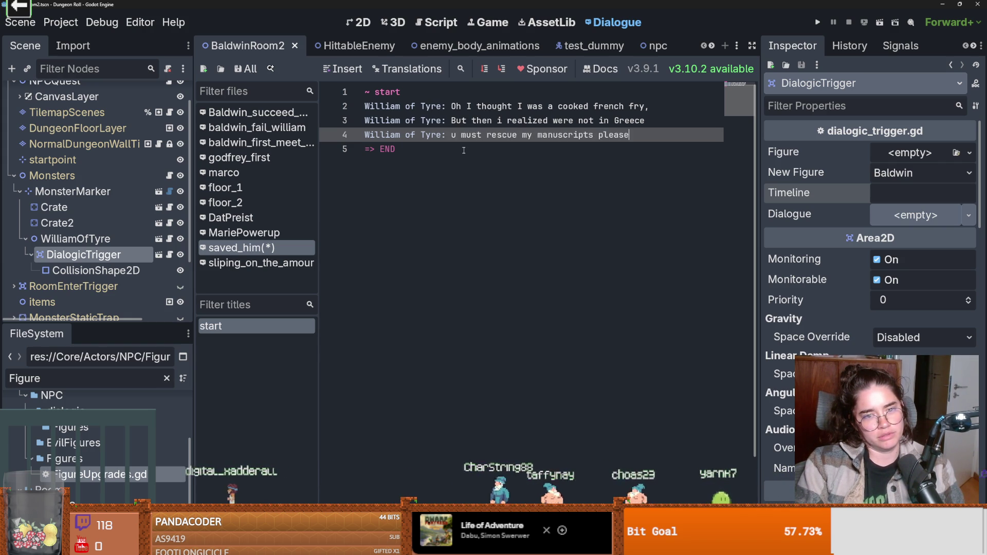
pyautogui.write('ase')
# - Add the line 'William of Tyre: it's my lifes work !GO' and save the dialogue
pyautogui.press('Return')
pyautogui.write("William of Tyre:it's my")
pyautogui.press('Left')
pyautogui.press('Left')
pyautogui.press('Left')
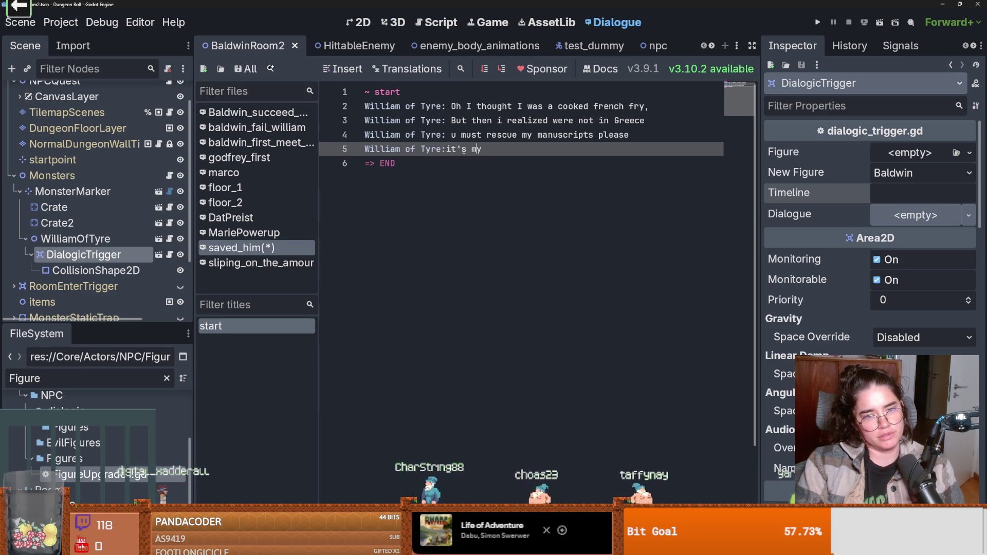
pyautogui.press('End')
pyautogui.write('ifes work')
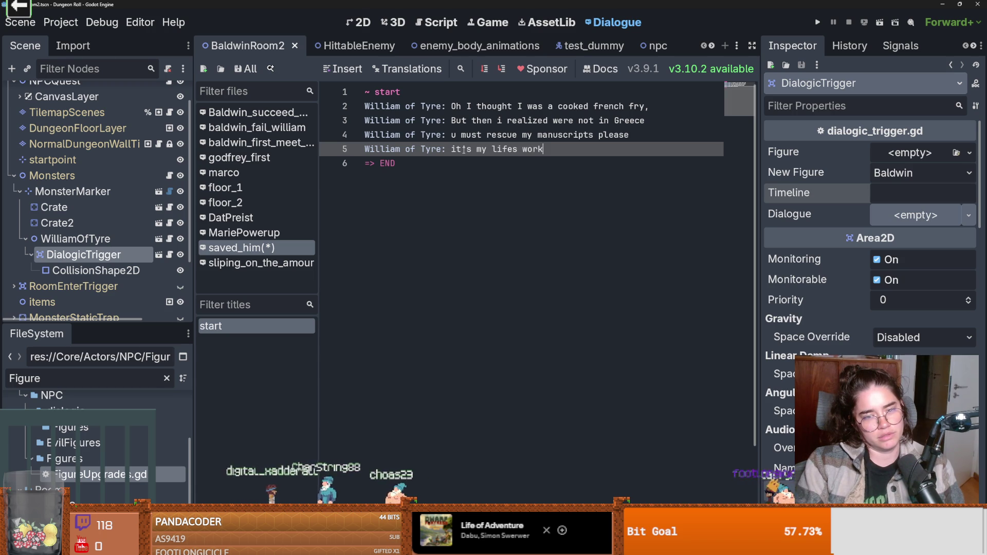
pyautogui.press('BackSpace')
pyautogui.write('l')
pyautogui.press('BackSpace')
pyautogui.write('k !GO')
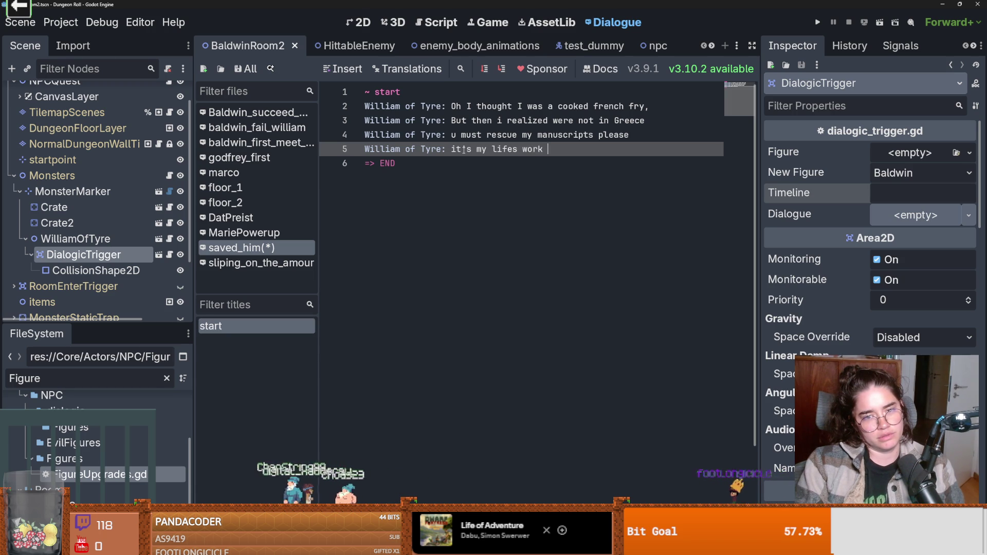
pyautogui.hotkey('ctrl', 's')
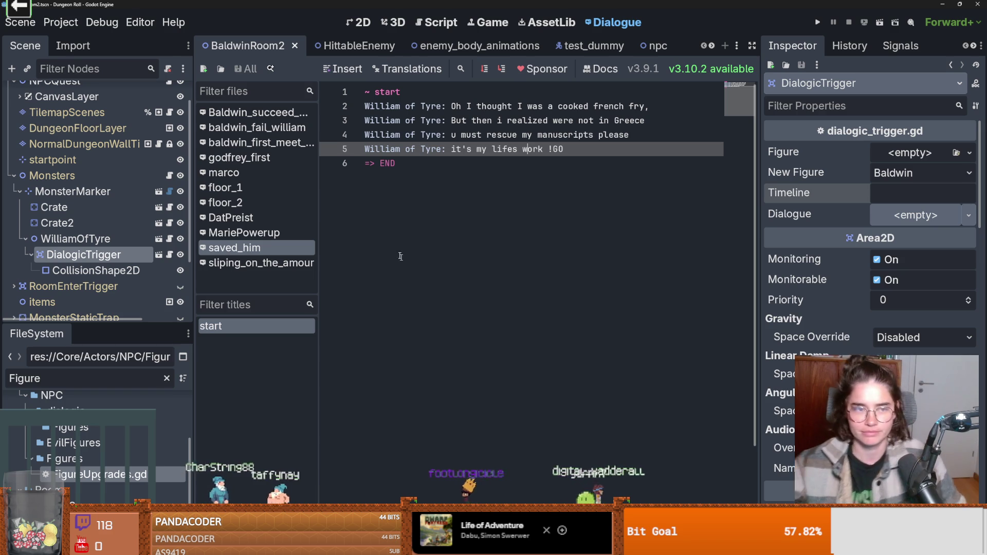
# - Save, retype the final END line, and open DialogicTrigger's dialogic_trigger.gd script
pyautogui.click(395, 297)
pyautogui.hotkey('ctrl', 's')
pyautogui.press('BackSpace')
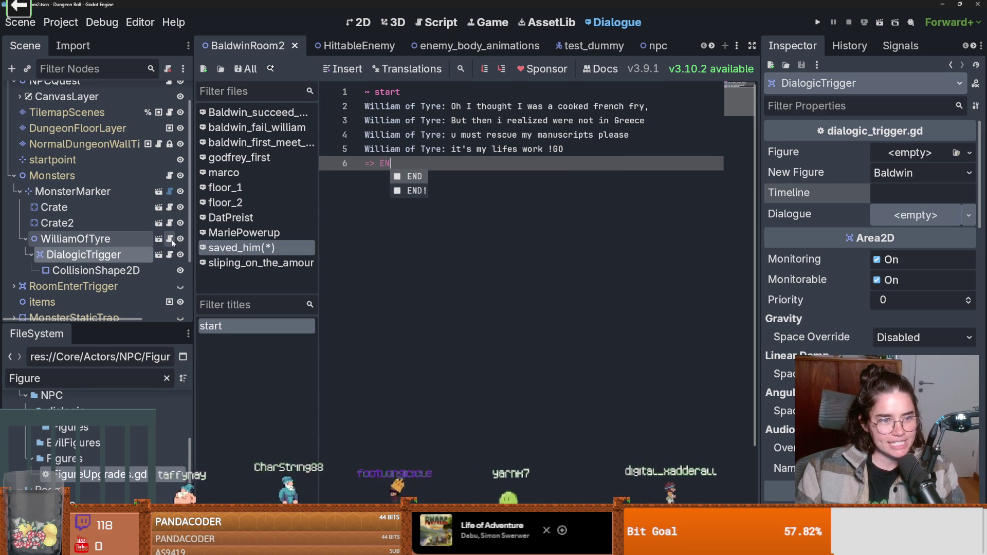
pyautogui.click(427, 213)
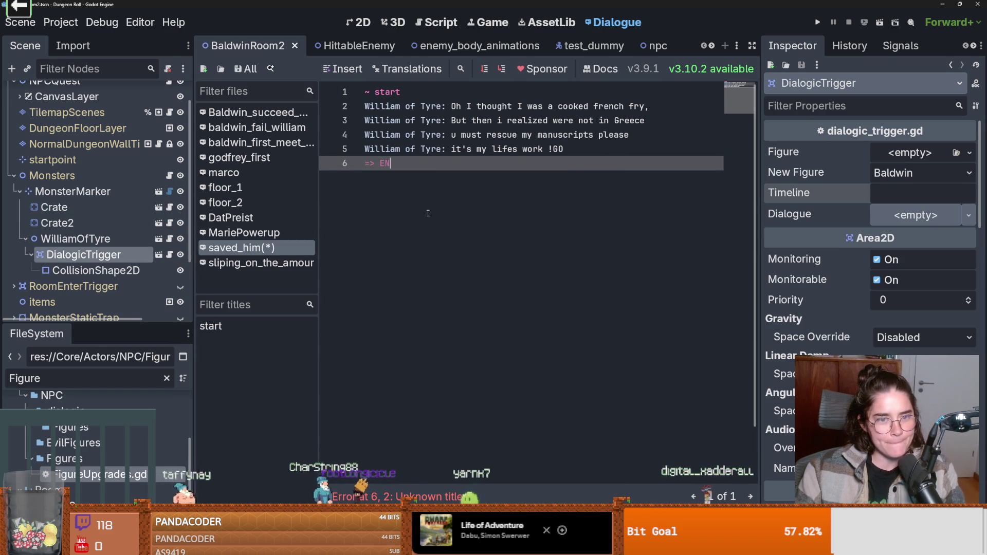
pyautogui.write('D')
pyautogui.click(170, 254)
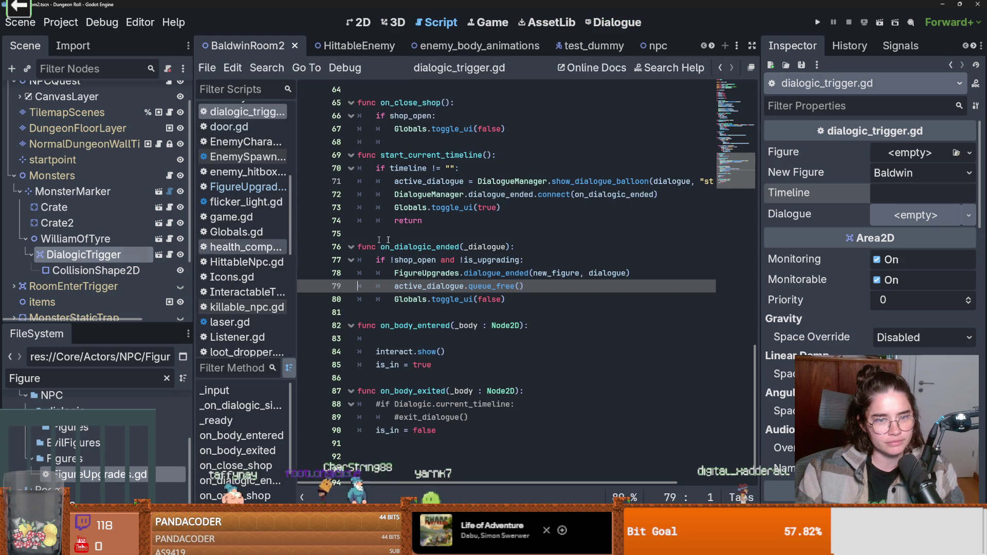
# - Jump from FigureUpgrades.dialogue_ended on line 78 to its definition in FigureUpgrades.gd
pyautogui.doubleClick(555, 260)
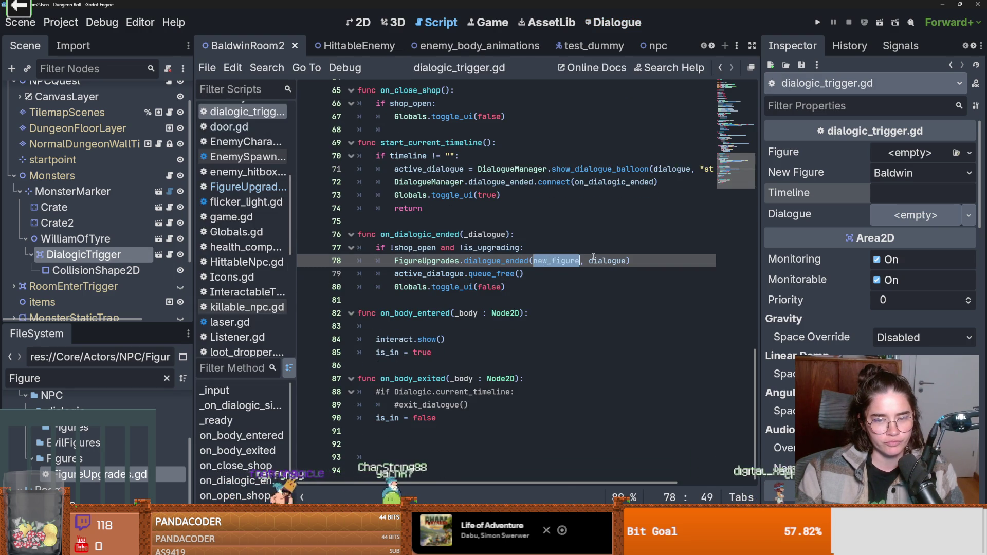
pyautogui.doubleClick(593, 260)
pyautogui.scroll(1, 566, 288)
pyautogui.doubleClick(555, 299)
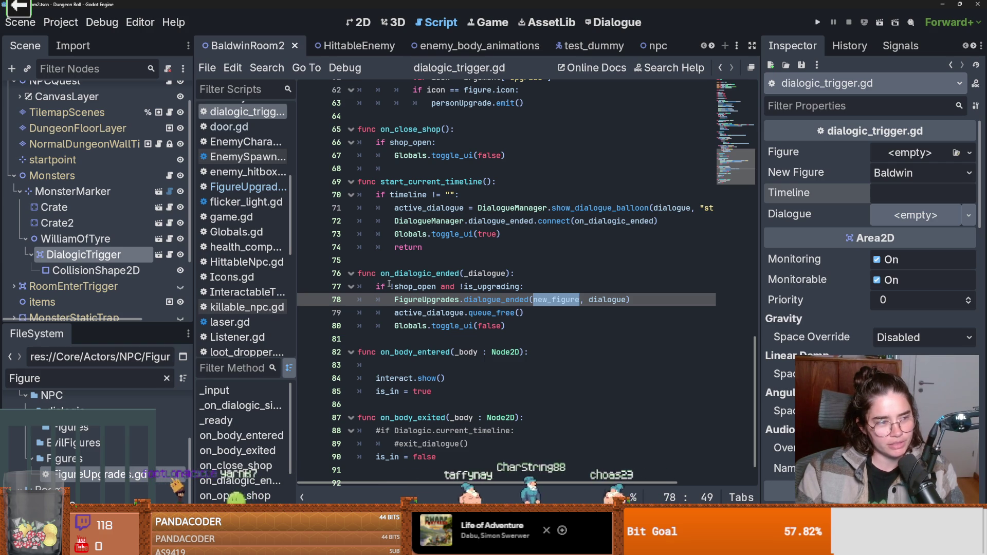
pyautogui.doubleClick(428, 300)
pyautogui.moveTo(428, 301)
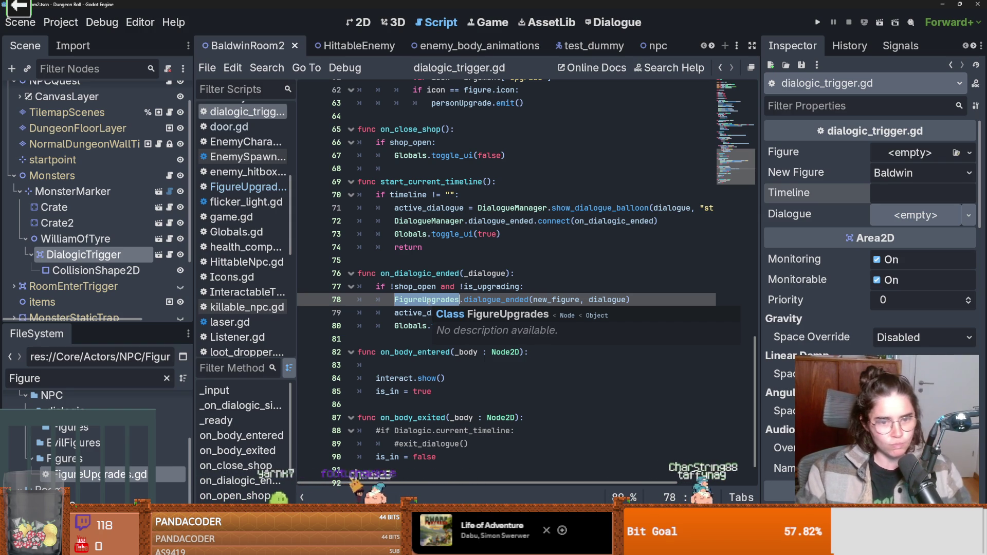
pyautogui.moveTo(404, 285)
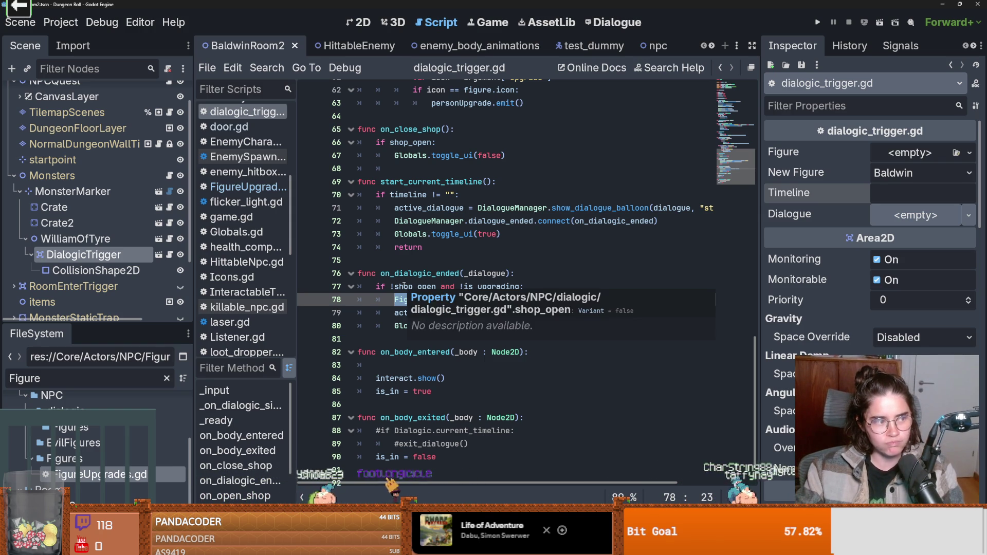
pyautogui.click(462, 273)
pyautogui.keyDown('ctrl'); pyautogui.click(497, 300); pyautogui.keyUp('ctrl')
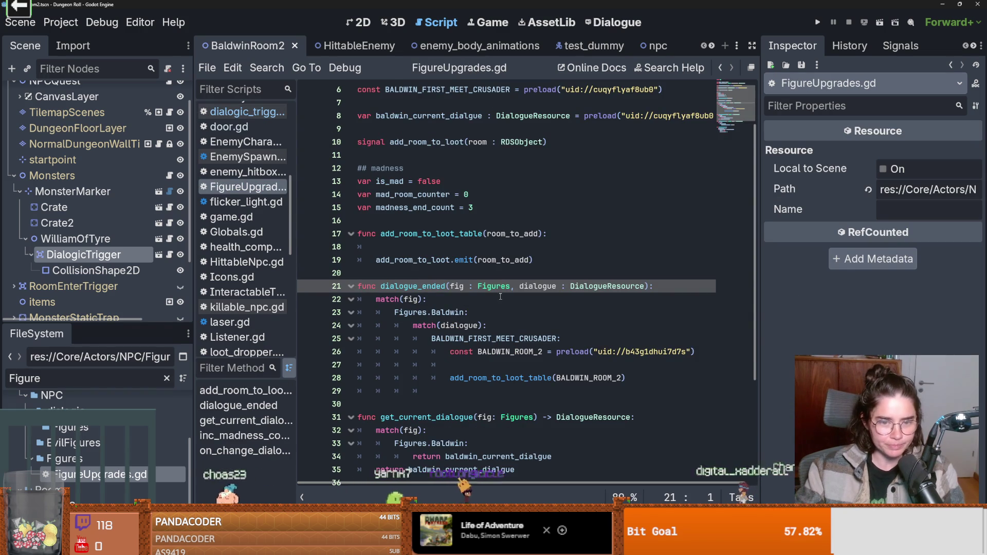
# - Delete blank line 27 between the BALDWIN_ROOM_2 preload and the loot-table call
pyautogui.scroll(-1, 509, 300)
pyautogui.click(571, 327)
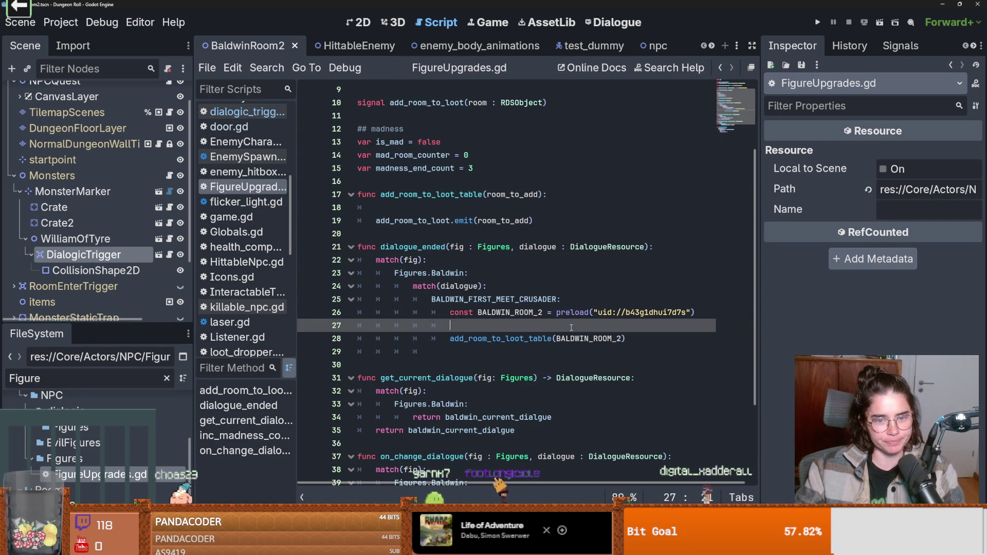
pyautogui.press('BackSpace')
pyautogui.press('BackSpace')
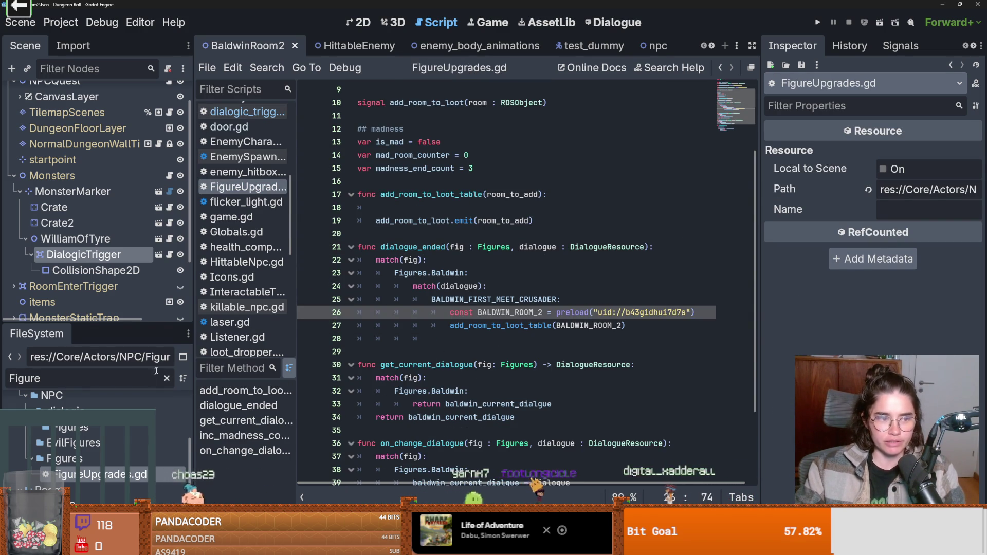
pyautogui.click(605, 23)
# - Save the saved_him dialogue as william in Core/Actors/NPC/WilliamOfTyre
pyautogui.rightClick(265, 246)
pyautogui.click(228, 251)
pyautogui.rightClick(227, 251)
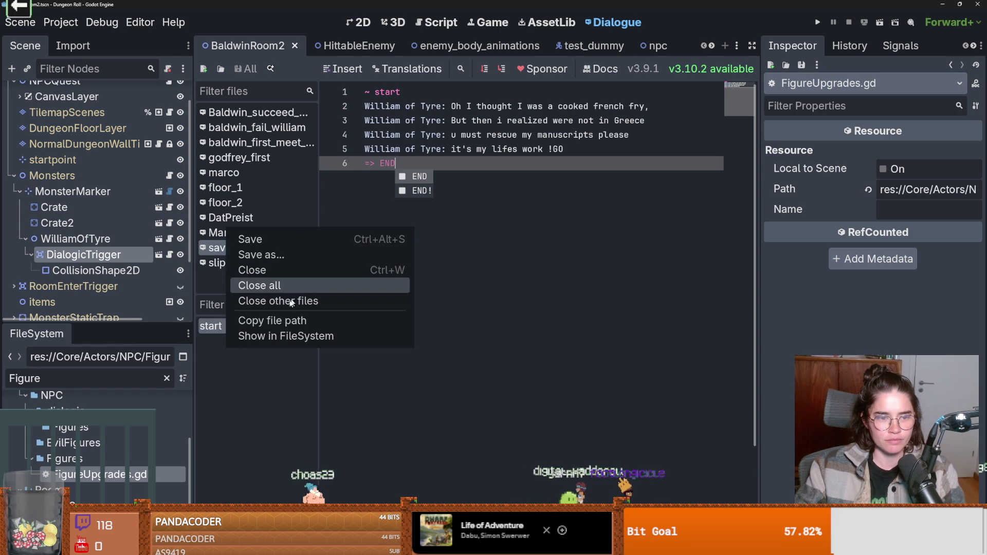
pyautogui.click(276, 256)
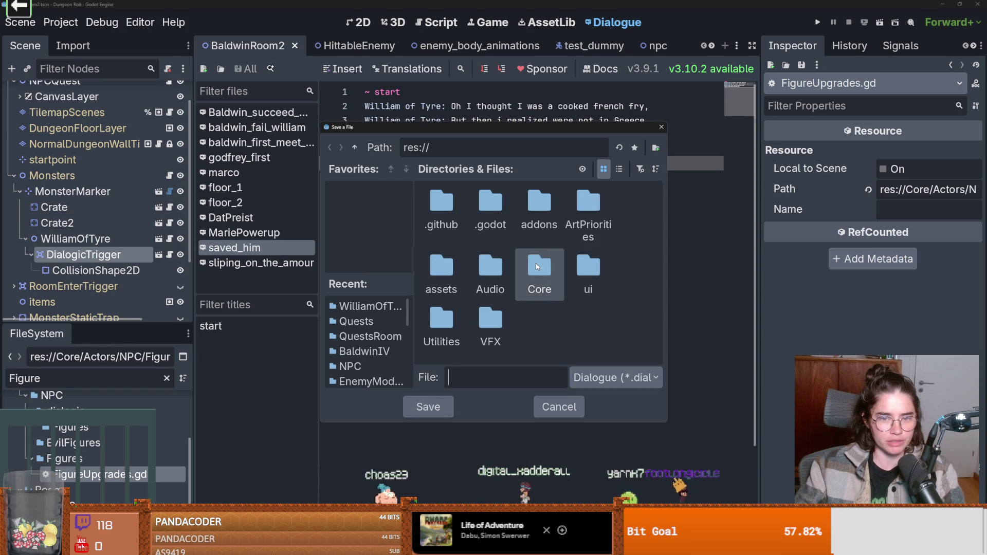
pyautogui.doubleClick(441, 213)
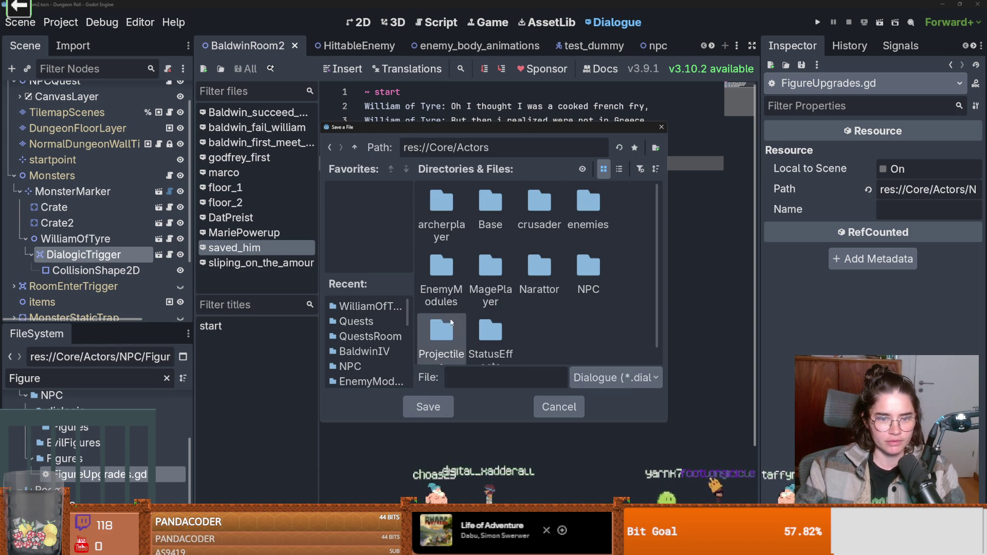
pyautogui.doubleClick(588, 273)
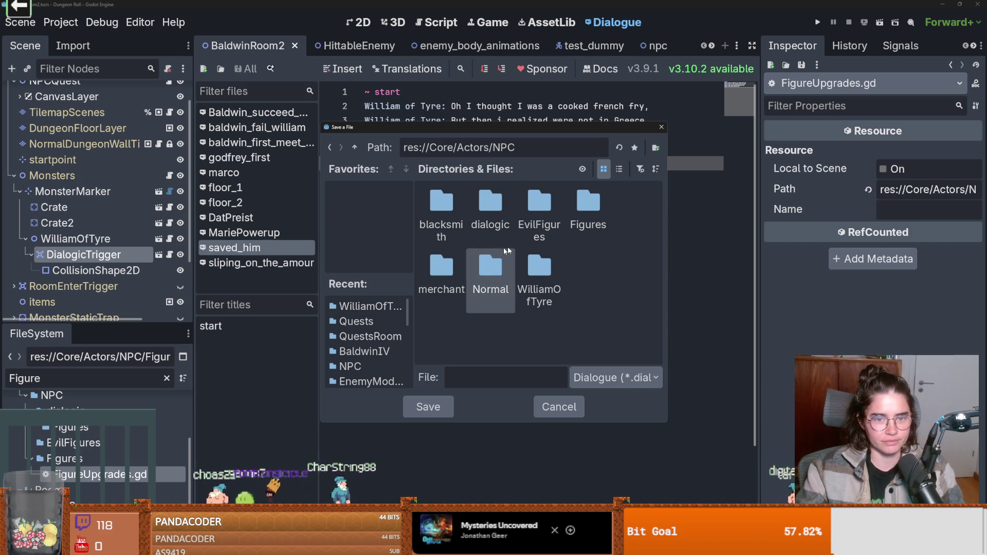
pyautogui.doubleClick(535, 267)
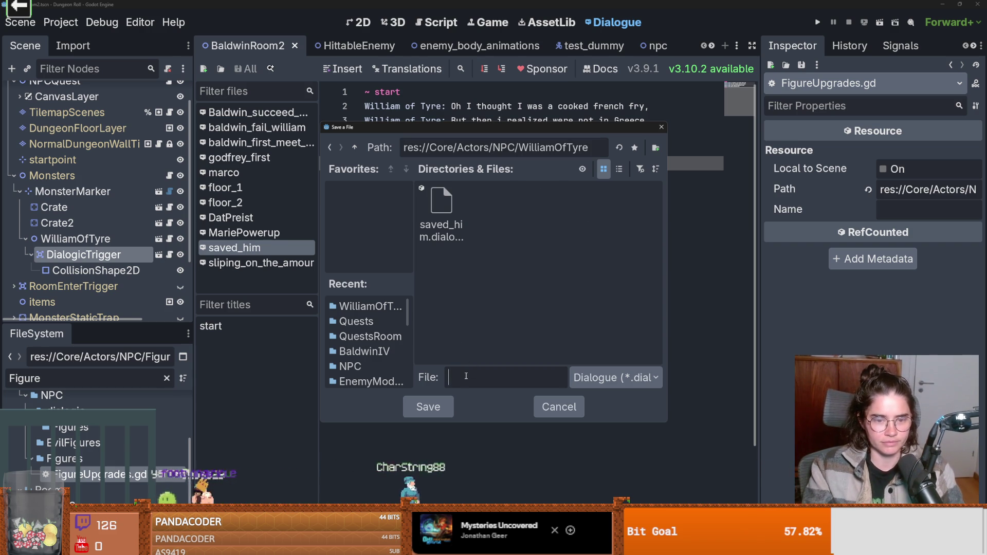
pyautogui.write('wiliam')
pyautogui.press('Return')
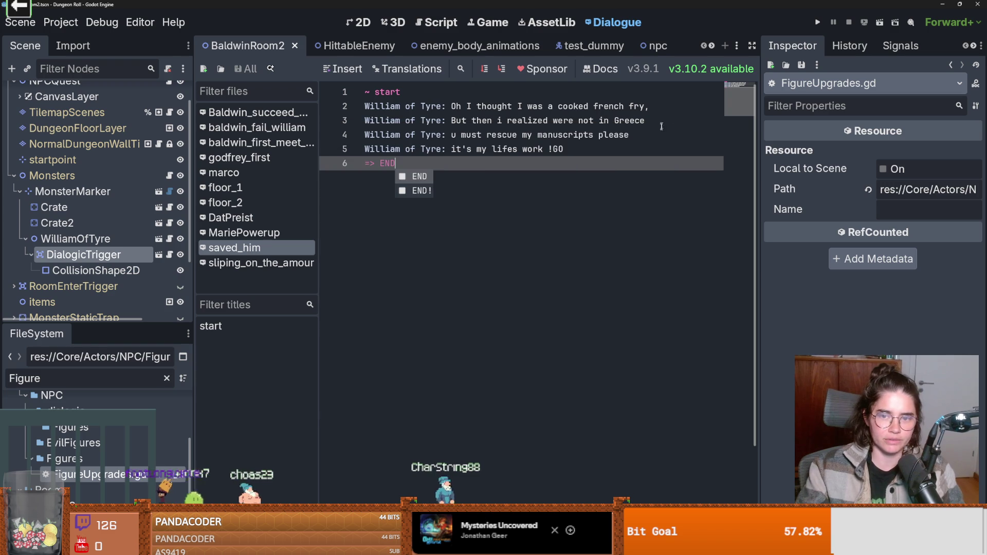
# - Reveal the saved_him file in the FileSystem dock
pyautogui.press('Escape')
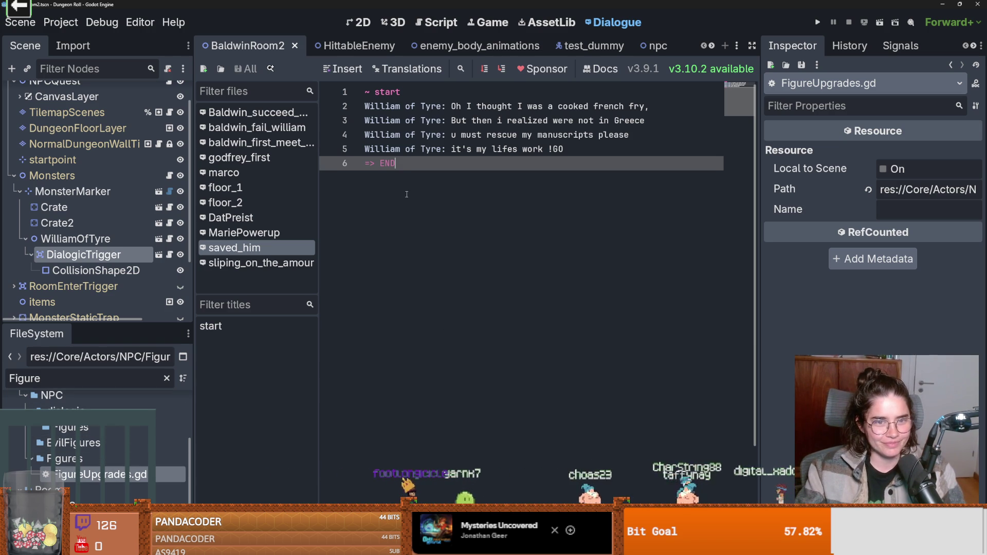
pyautogui.rightClick(252, 249)
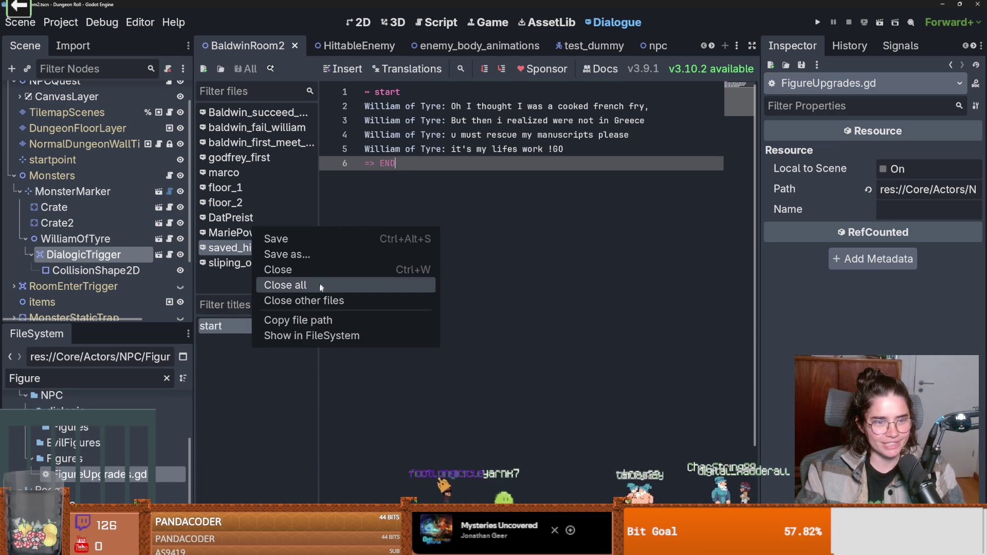
pyautogui.click(310, 336)
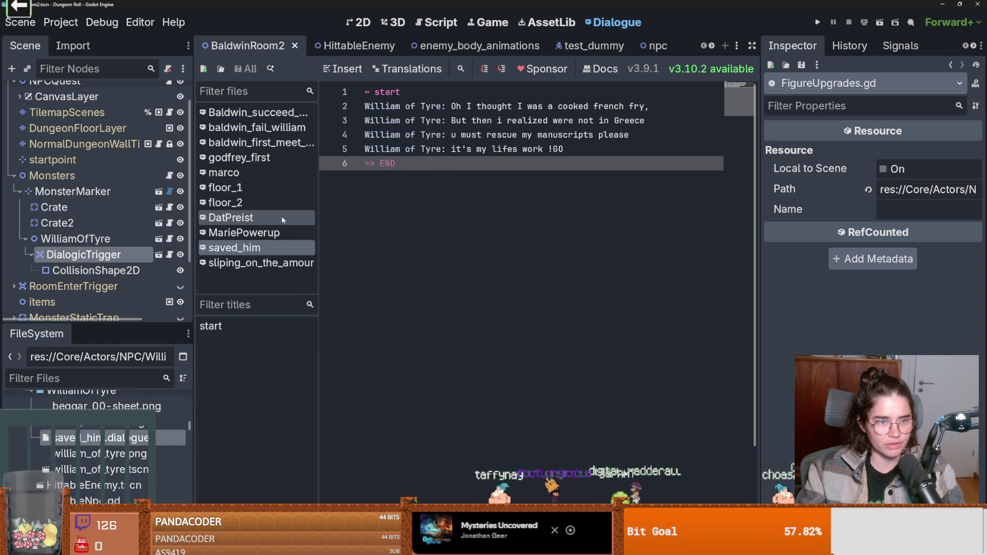
# - Add a Figures.William case below the loot-table call in FigureUpgrades.gd
pyautogui.click(436, 22)
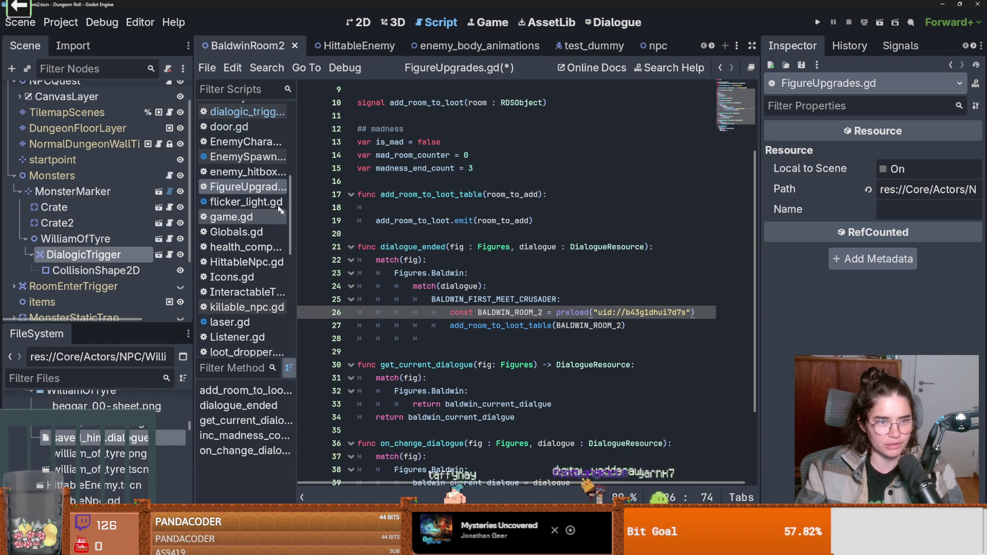
pyautogui.scroll(-2, 506, 307)
pyautogui.click(632, 246)
pyautogui.press('Return')
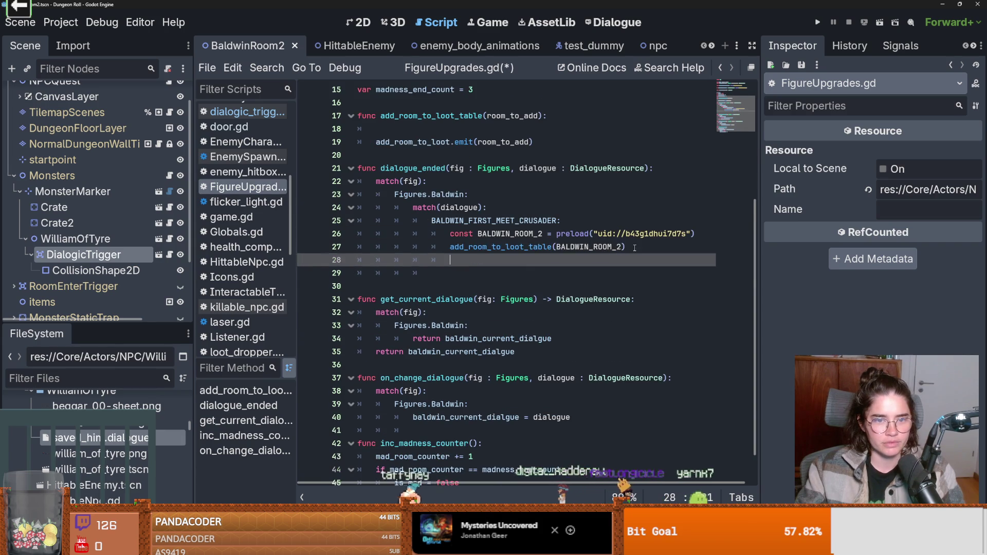
pyautogui.scroll(4, 593, 256)
pyautogui.scroll(-2, 607, 259)
pyautogui.write('Fig')
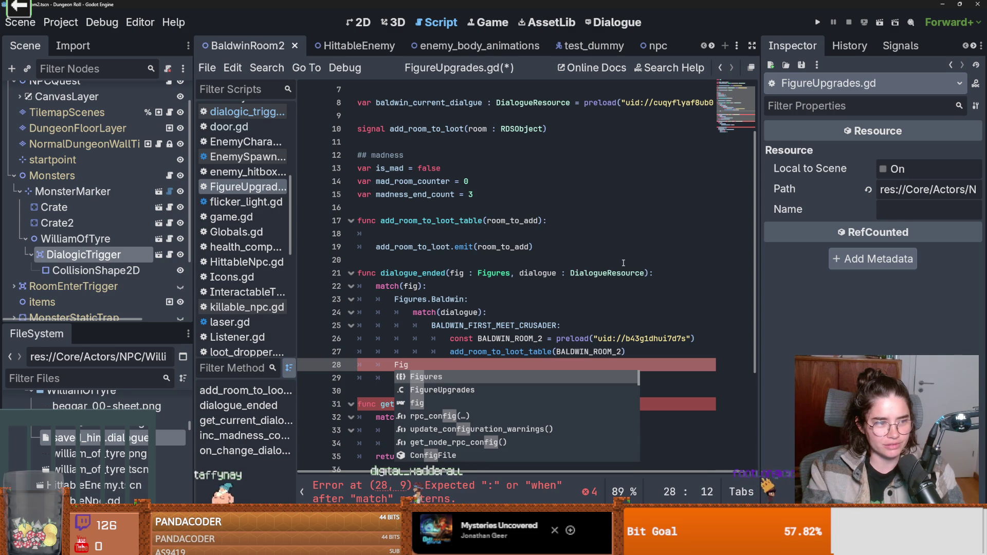
pyautogui.press('Return')
pyautogui.write('.W')
pyautogui.press('Return')
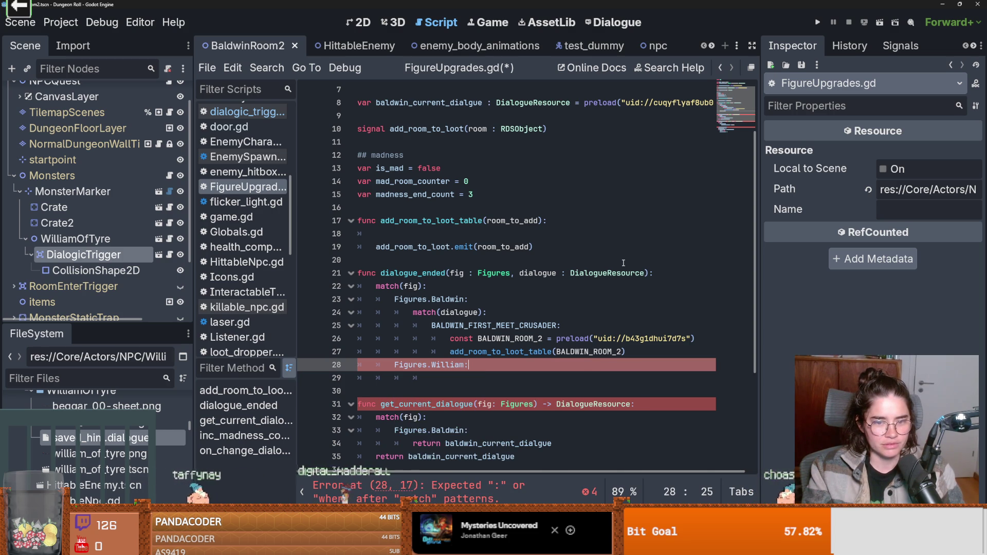
pyautogui.press('Return')
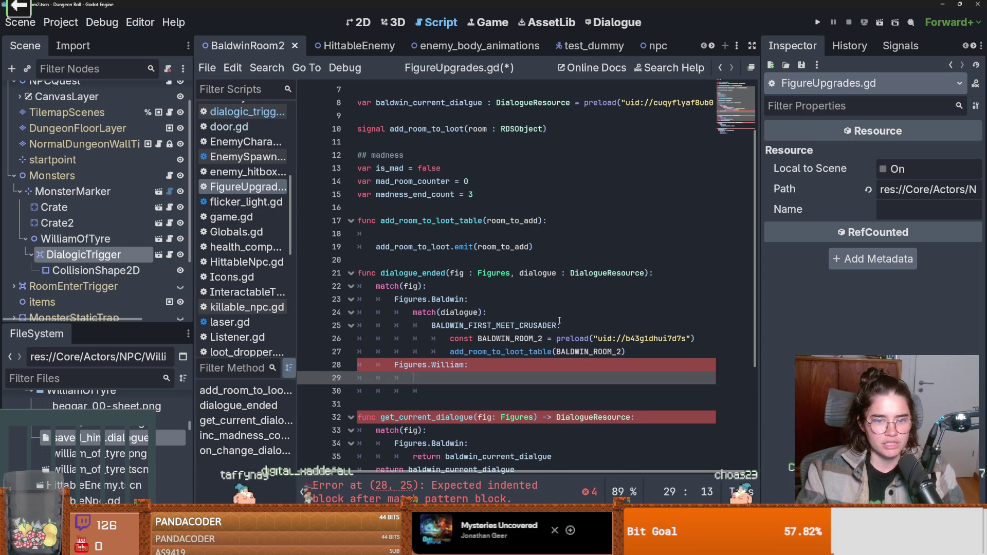
# - Add a SAVED_HIM constant preloading saved_him.dialogue below BALDWIN_FIRST_MEET_CRUSADER
pyautogui.doubleClick(504, 325)
pyautogui.scroll(2, 468, 248)
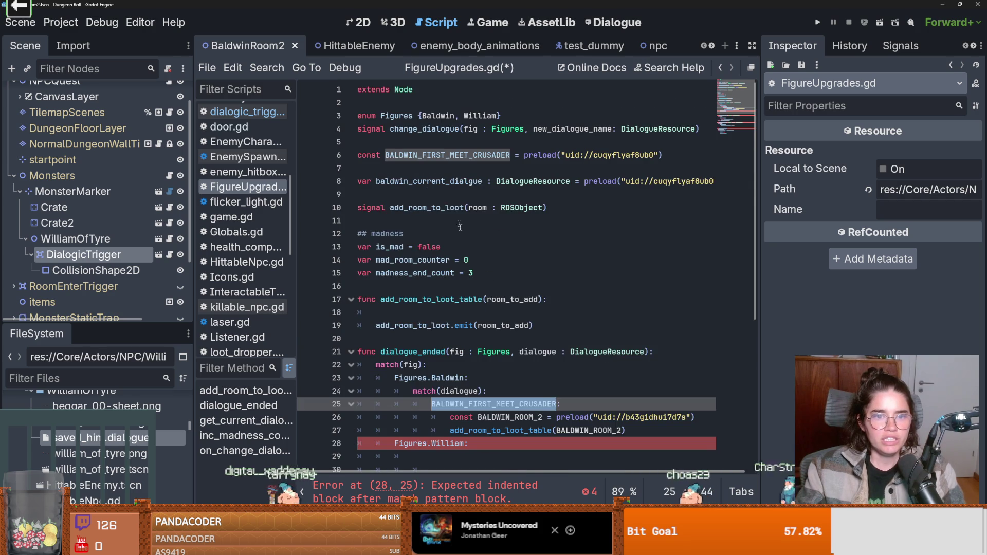
pyautogui.click(412, 172)
pyautogui.press('Return')
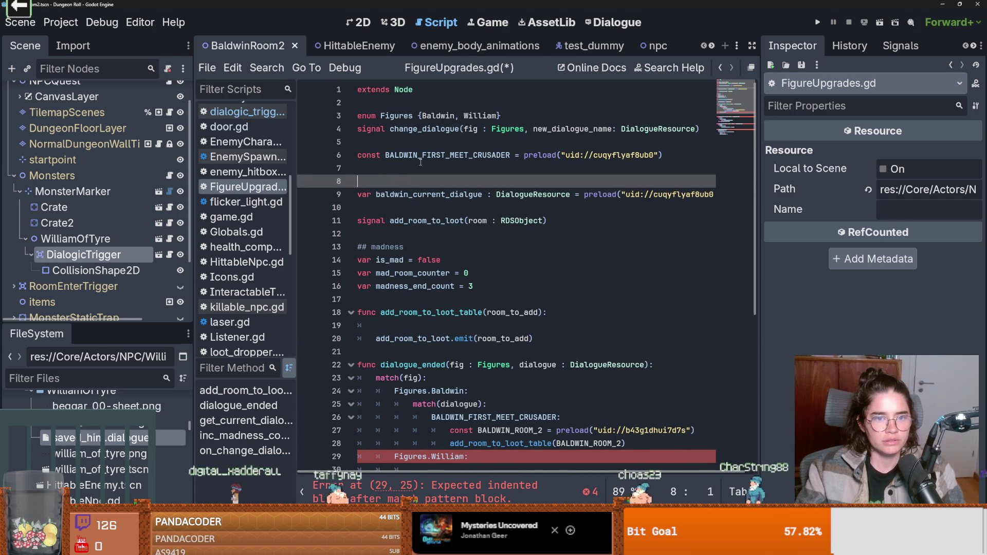
pyautogui.press('Up')
pyautogui.scroll(-1, 144, 450)
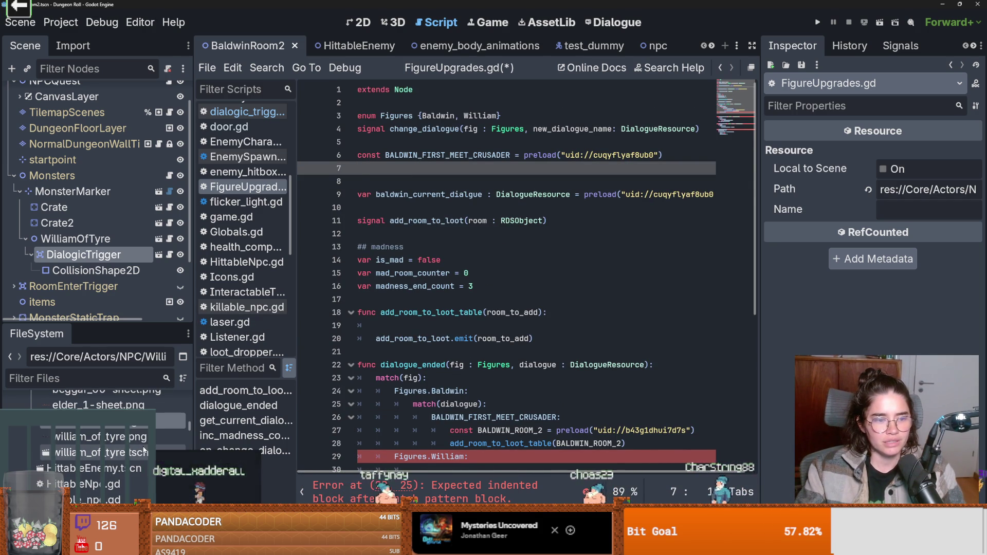
pyautogui.moveTo(103, 420); pyautogui.dragTo(417, 170)
pyautogui.doubleClick(416, 169)
# - Copy Baldwin's dialogue match block (lines 26–29) under Figures.William
pyautogui.scroll(-4, 416, 169)
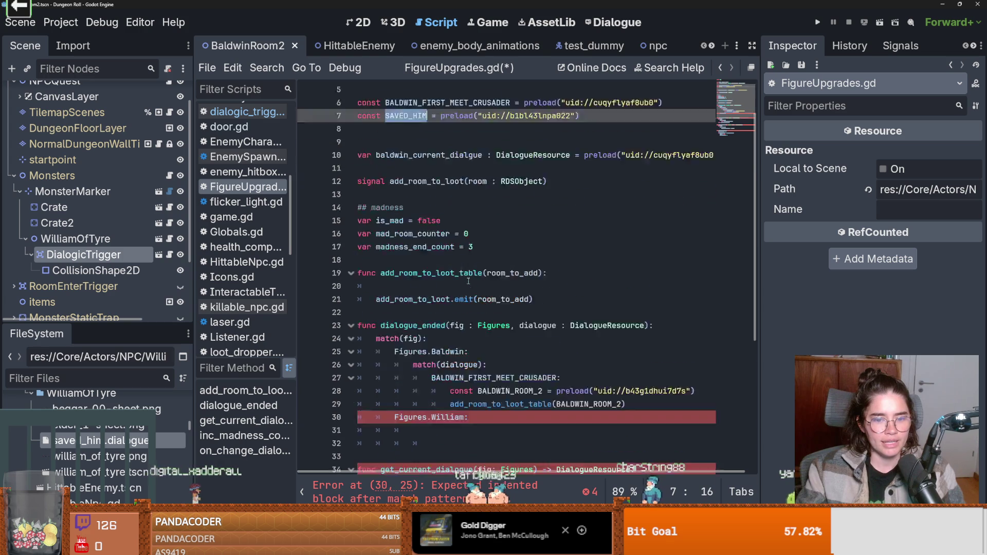
pyautogui.click(462, 324)
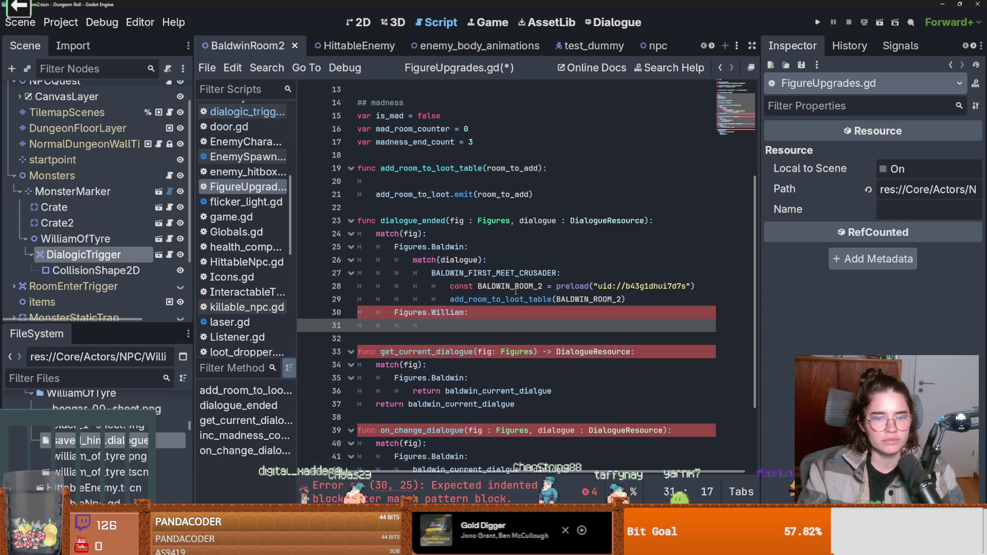
pyautogui.press('Down')
pyautogui.moveTo(633, 300)
pyautogui.mouseDown()
pyautogui.moveTo(411, 273)
pyautogui.moveTo(406, 263)
pyautogui.mouseUp()
pyautogui.hotkey('ctrl', 'c')
pyautogui.doubleClick(434, 326)
pyautogui.hotkey('ctrl', 'v')
pyautogui.press('Return')
pyautogui.press('BackSpace')
pyautogui.press('BackSpace')
# - Rename the pasted case to SAVED_HIM and delete its stray colon and duplicate BALDWIN_ROOM_2 preload
pyautogui.doubleClick(466, 339)
pyautogui.write('SAVED_HIM')
pyautogui.click(501, 377)
pyautogui.press('BackSpace')
pyautogui.press('BackSpace')
pyautogui.moveTo(694, 351); pyautogui.dragTo(450, 352)
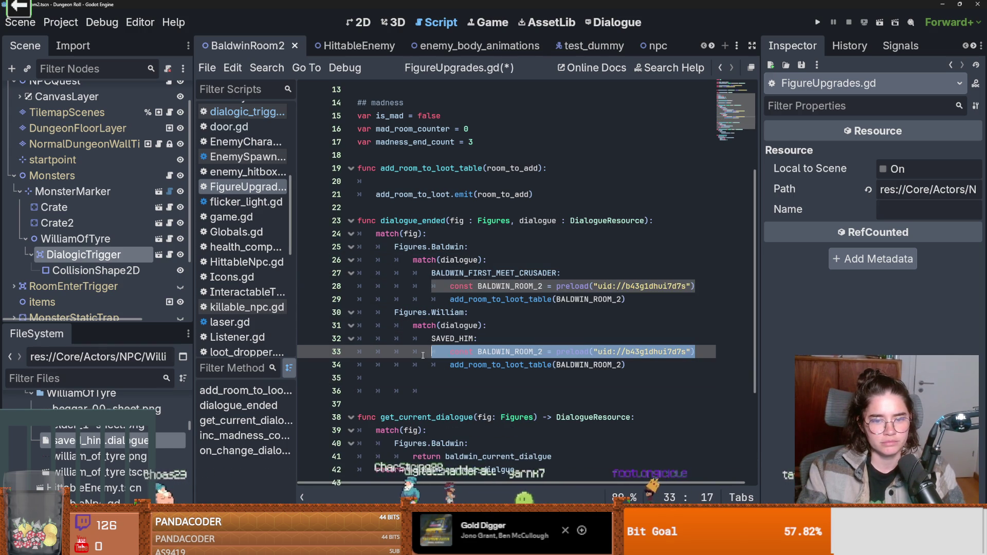
pyautogui.press('BackSpace')
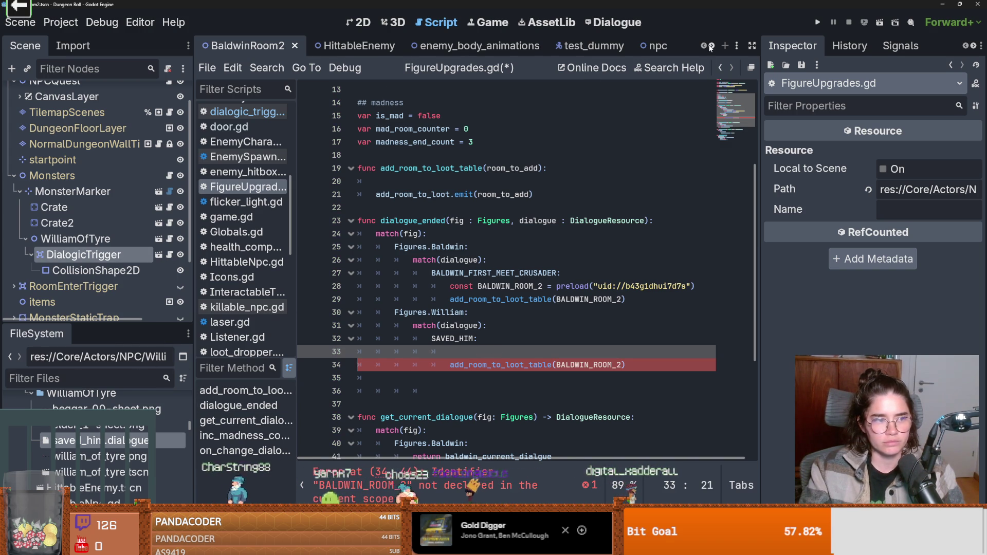
pyautogui.scroll(-8, 709, 48)
pyautogui.scroll(-5, 710, 47)
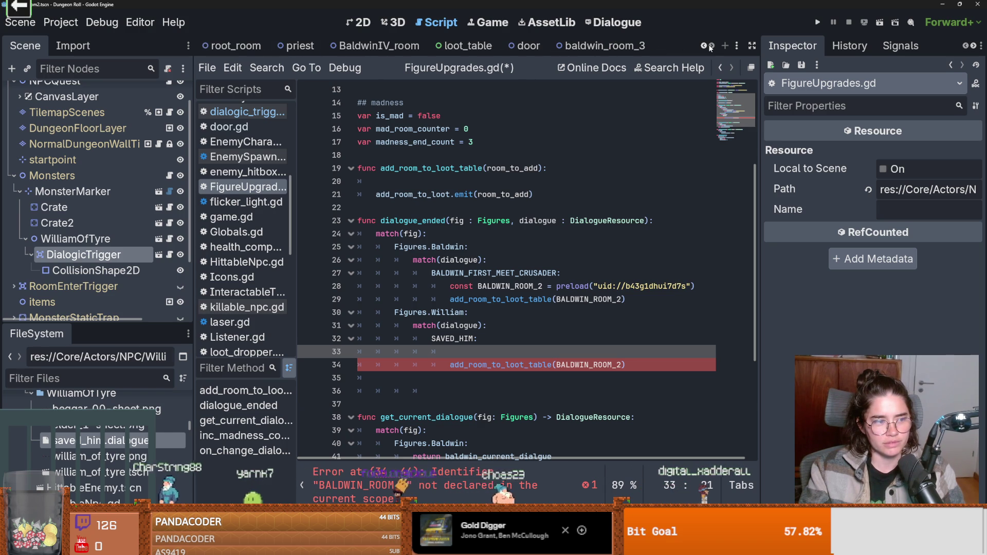
# - Start saving baldwin_room_3's Room Res into Core/Rooms/RoomScenes/QuestsRoom, cancelling the misspelled name
pyautogui.click(599, 46)
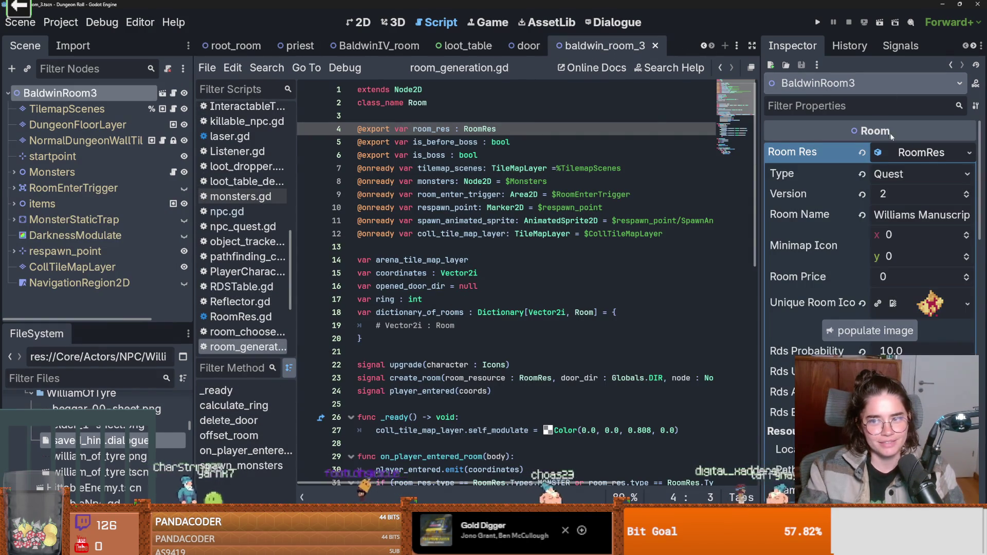
pyautogui.click(969, 152)
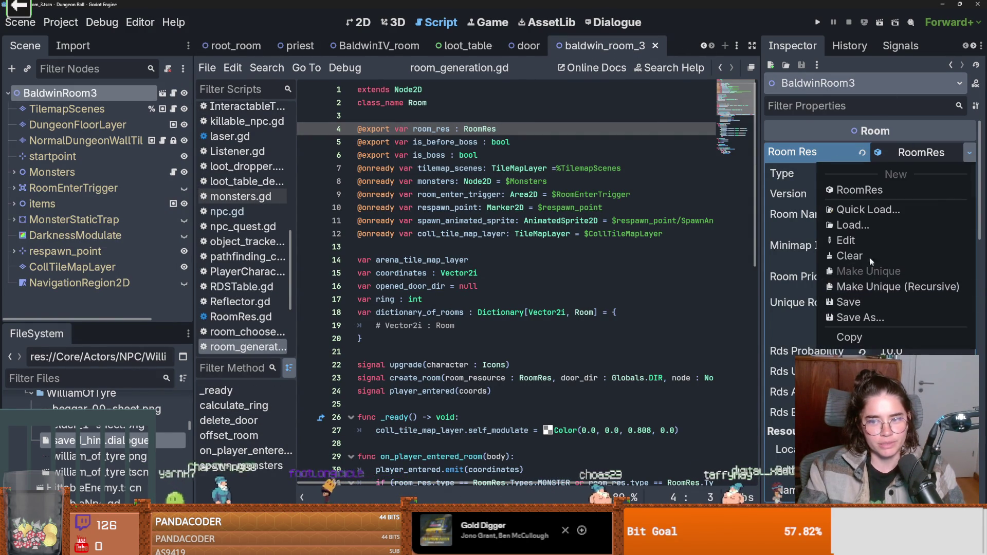
pyautogui.click(868, 317)
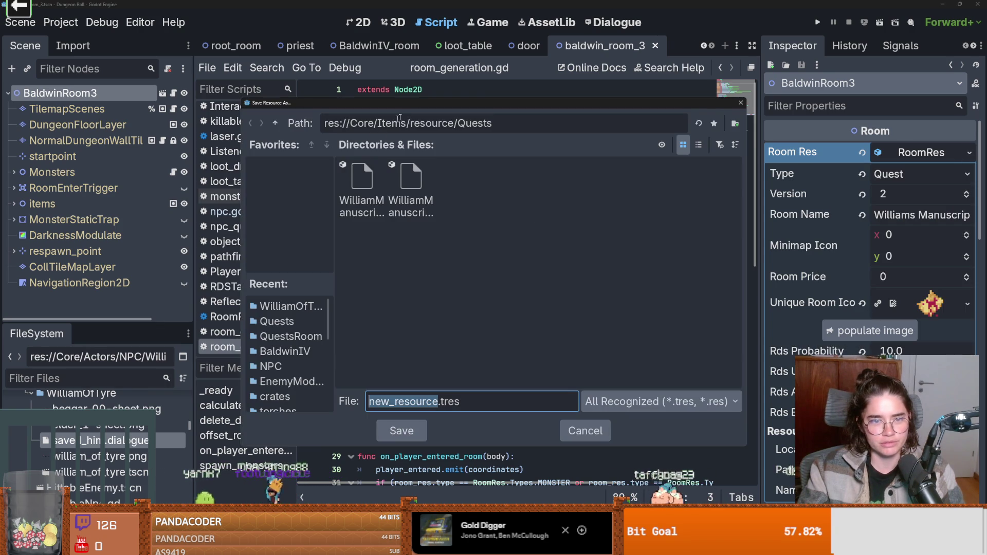
pyautogui.click(275, 123)
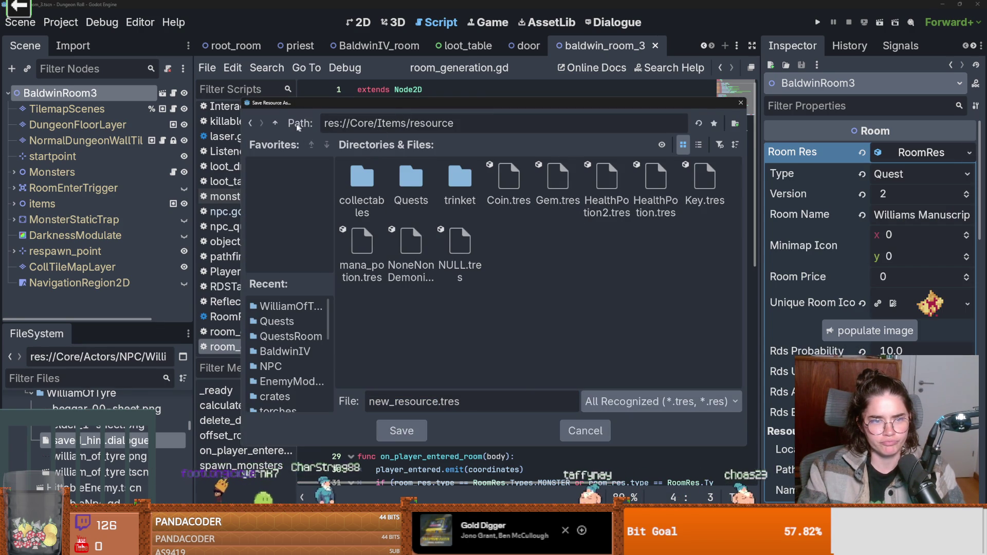
pyautogui.click(278, 123)
pyautogui.click(278, 122)
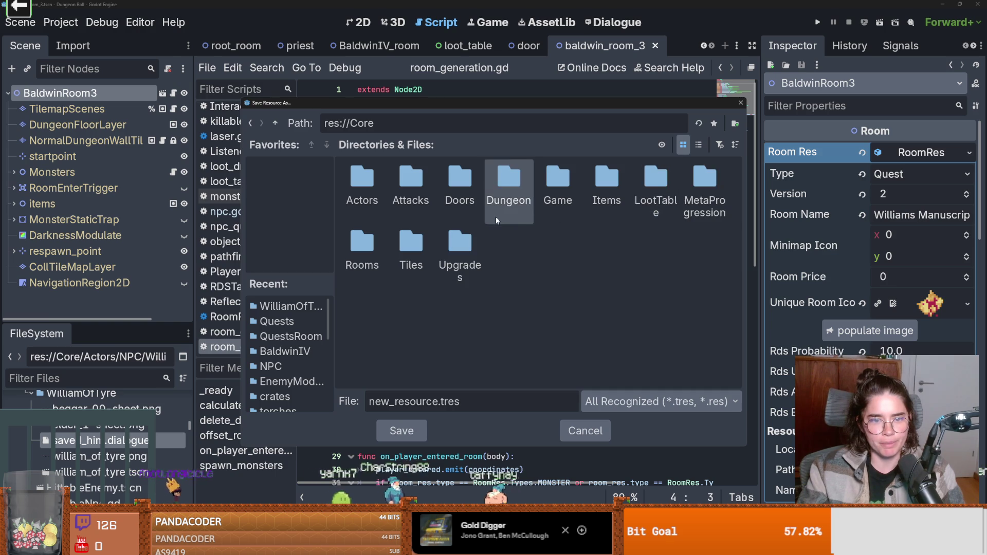
pyautogui.doubleClick(375, 247)
pyautogui.doubleClick(362, 190)
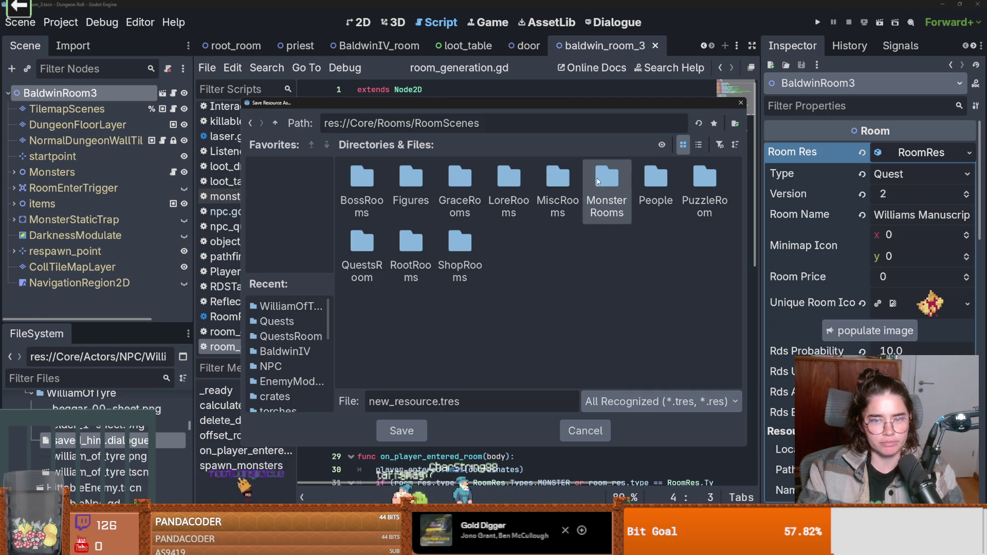
pyautogui.doubleClick(368, 252)
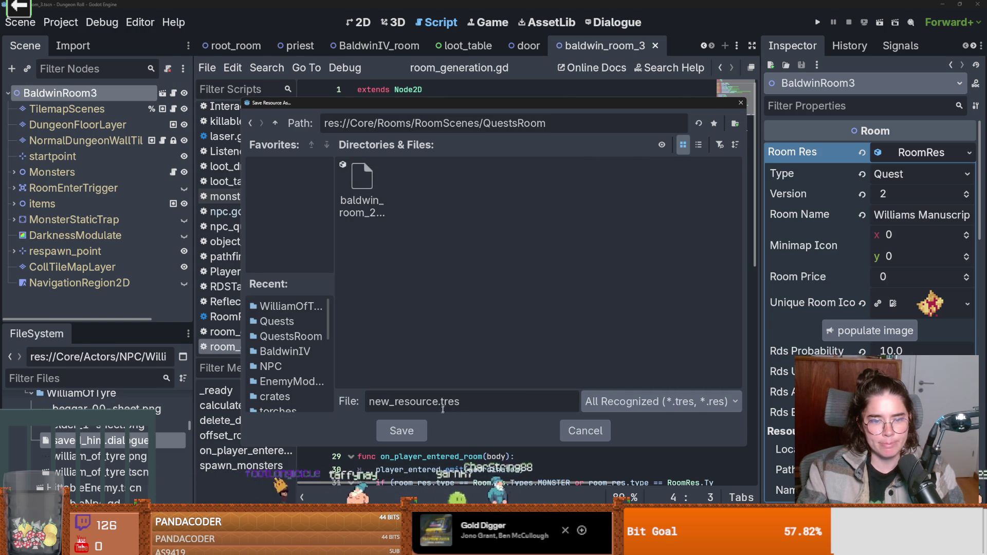
pyautogui.doubleClick(436, 401)
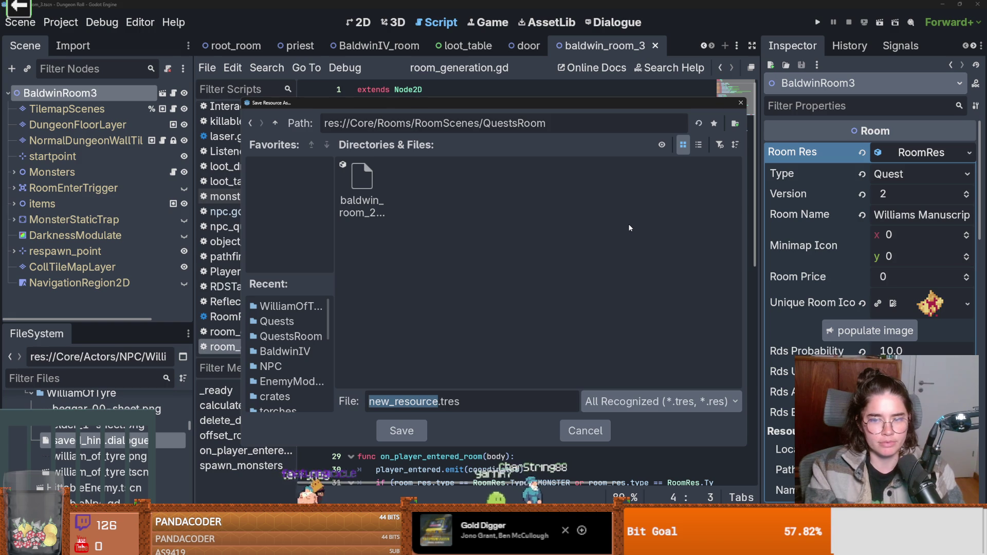
pyautogui.write('balwin_')
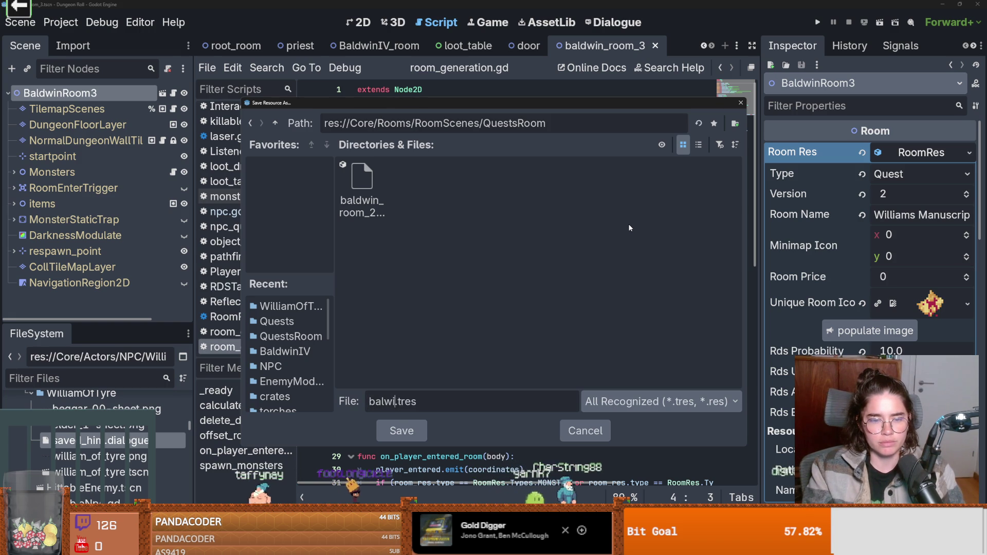
pyautogui.press('Escape')
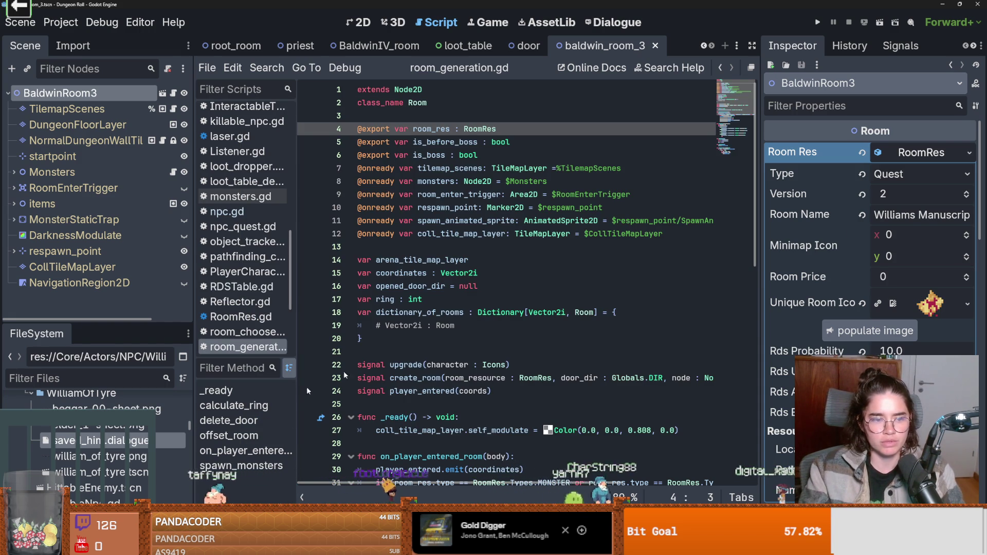
# - Retry saving the room resource under a name starting 'ba', then check the trigger's figure list
pyautogui.click(968, 153)
pyautogui.click(843, 320)
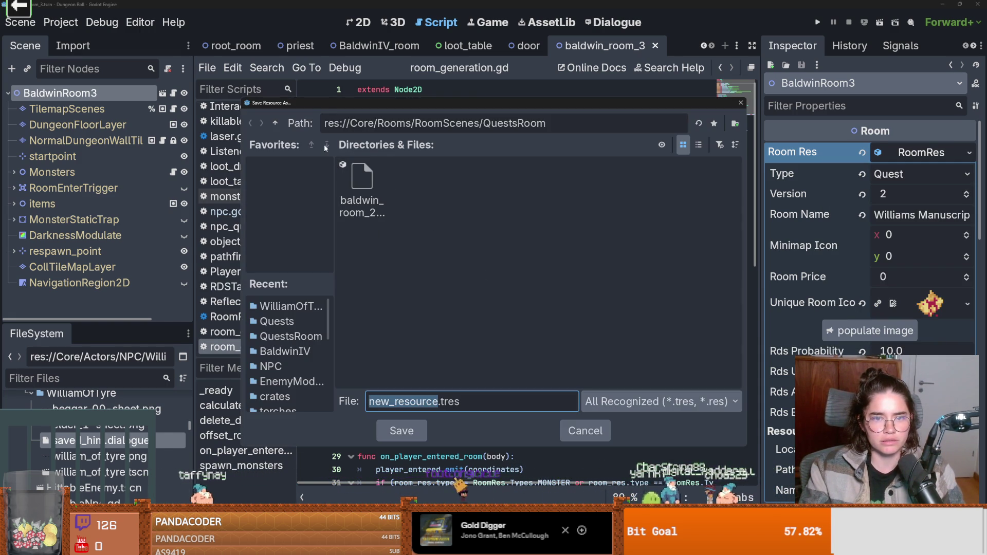
pyautogui.write('ba')
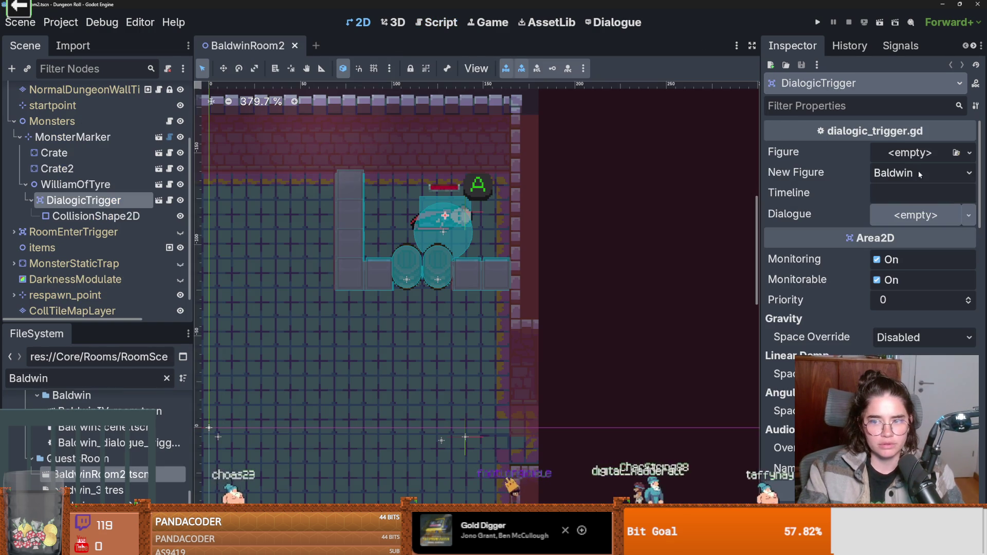
pyautogui.click(918, 172)
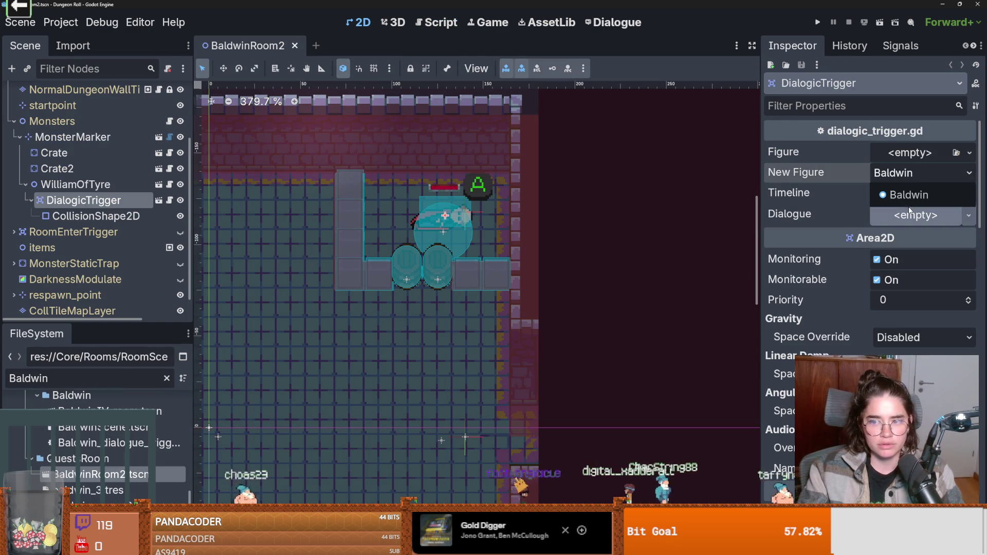
# - Look up the William entry in FigureUpgrades.gd's Figures enum and save the script
pyautogui.click(170, 201)
pyautogui.click(170, 200)
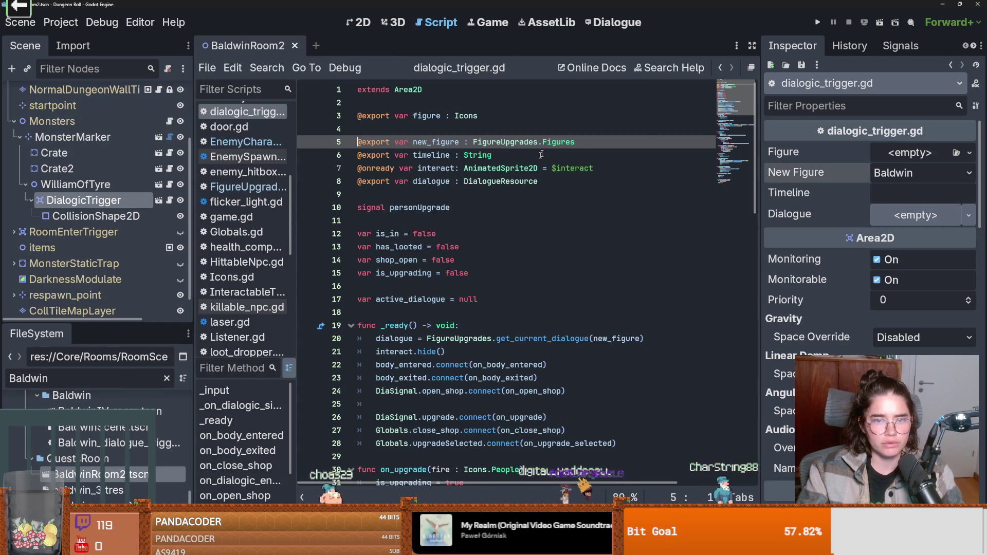
pyautogui.keyDown('ctrl'); pyautogui.click(552, 142); pyautogui.keyUp('ctrl')
pyautogui.doubleClick(481, 116)
pyautogui.hotkey('ctrl', 's')
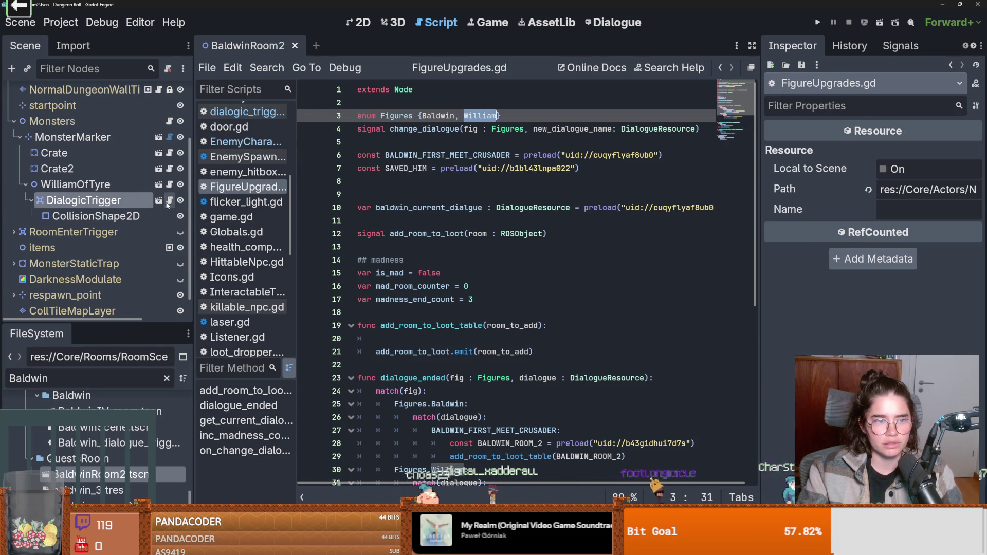
pyautogui.hotkey('alt', 'Left')
pyautogui.keyDown('ctrl'); pyautogui.click(553, 142); pyautogui.keyUp('ctrl')
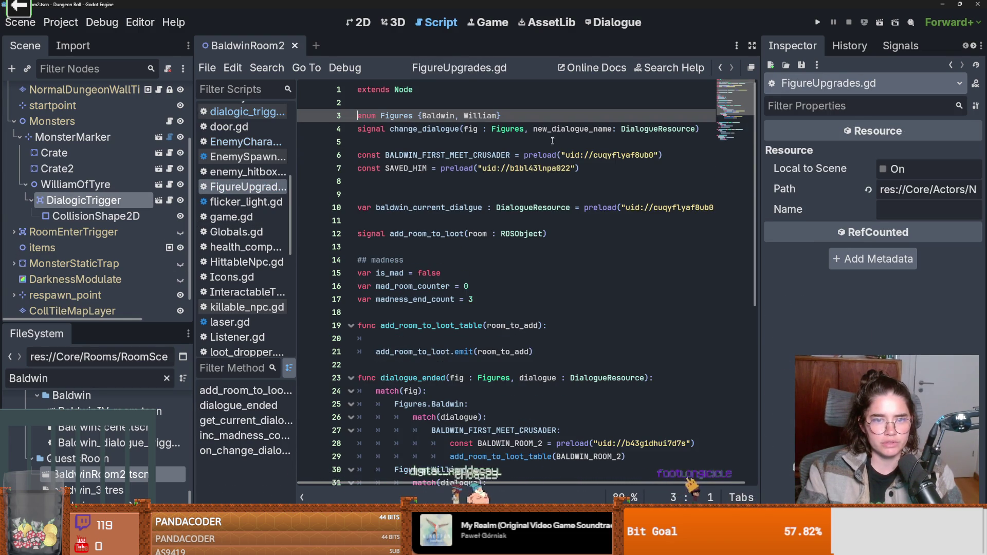
# - Back in the 2D view, check whether William appears in the figure list, keeping Baldwin
pyautogui.hotkey('ctrl', 'F1')
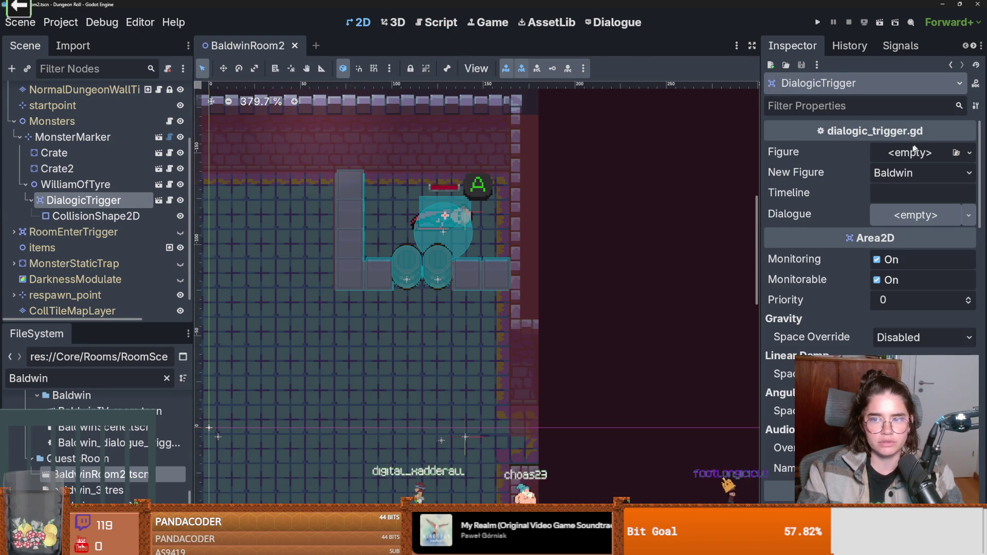
pyautogui.click(899, 175)
pyautogui.click(907, 194)
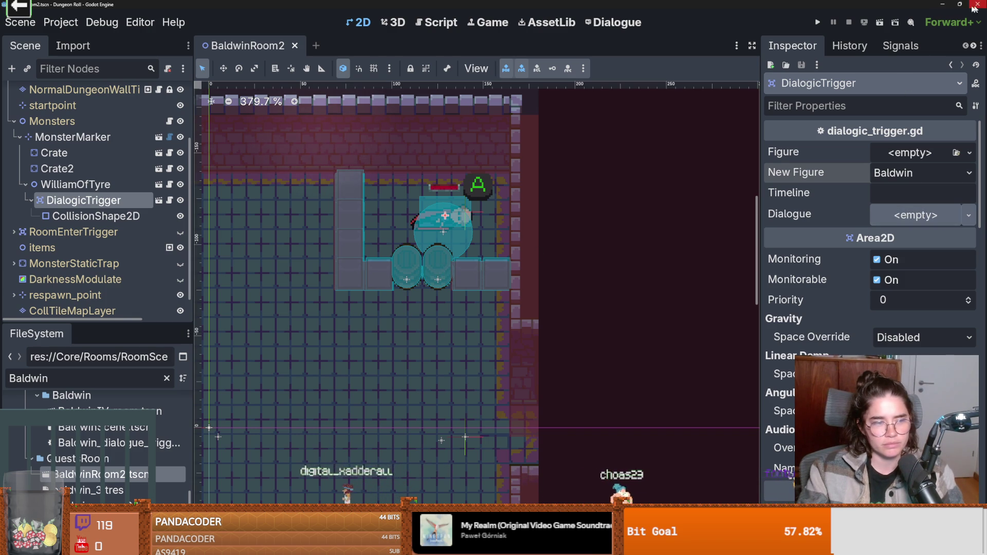
# - Close the Godot editor window to return to the Project Manager
pyautogui.doubleClick(867, 4)
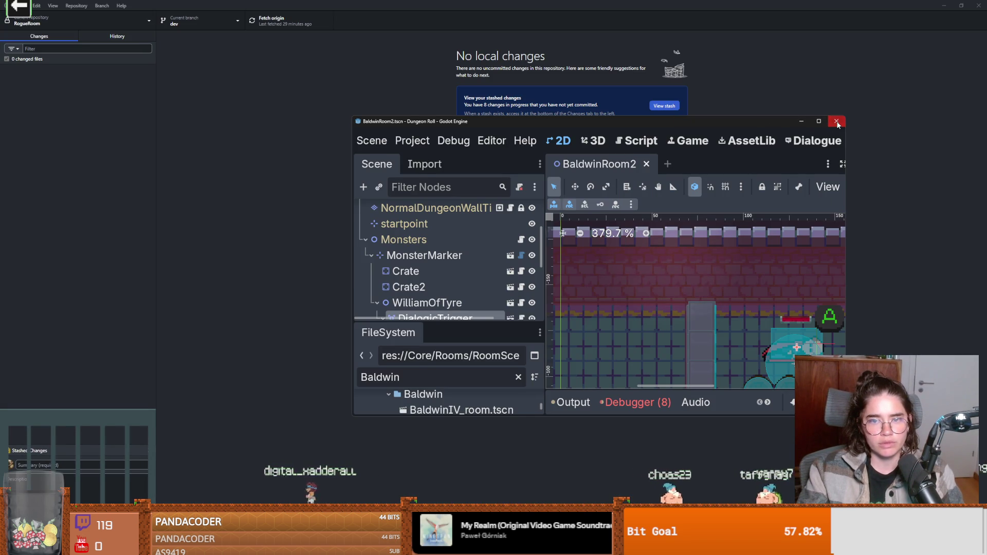
pyautogui.hotkey('alt', 'Tab')
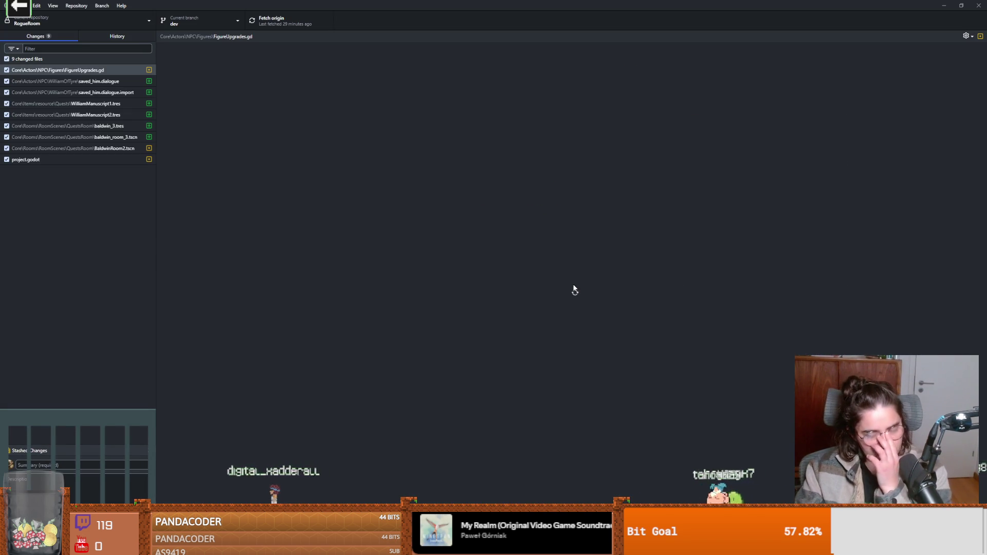
pyautogui.hotkey('alt', 'Tab')
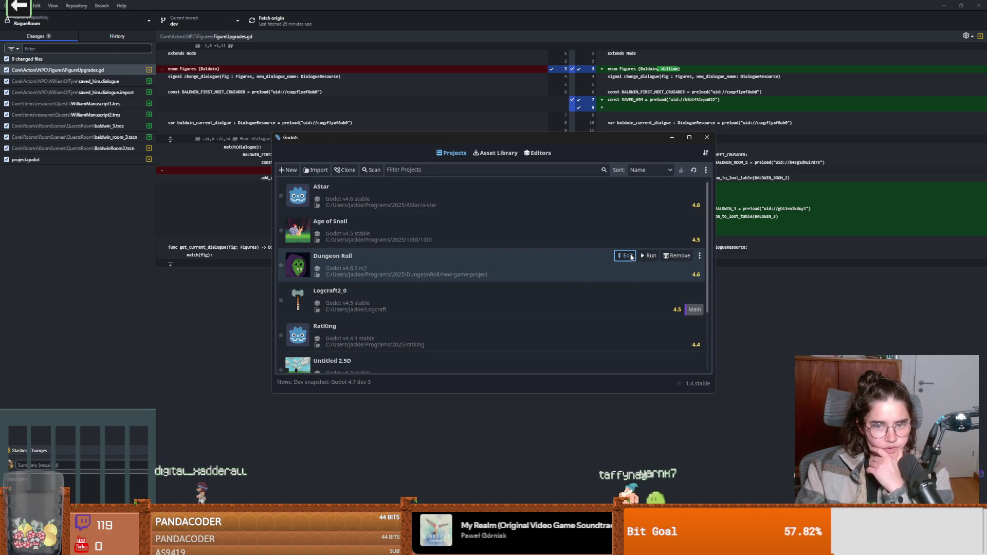
# - Reopen Dungeon Roll from the Project Manager, confirming it opens with Godot v4.6.2 rc2
pyautogui.click(625, 256)
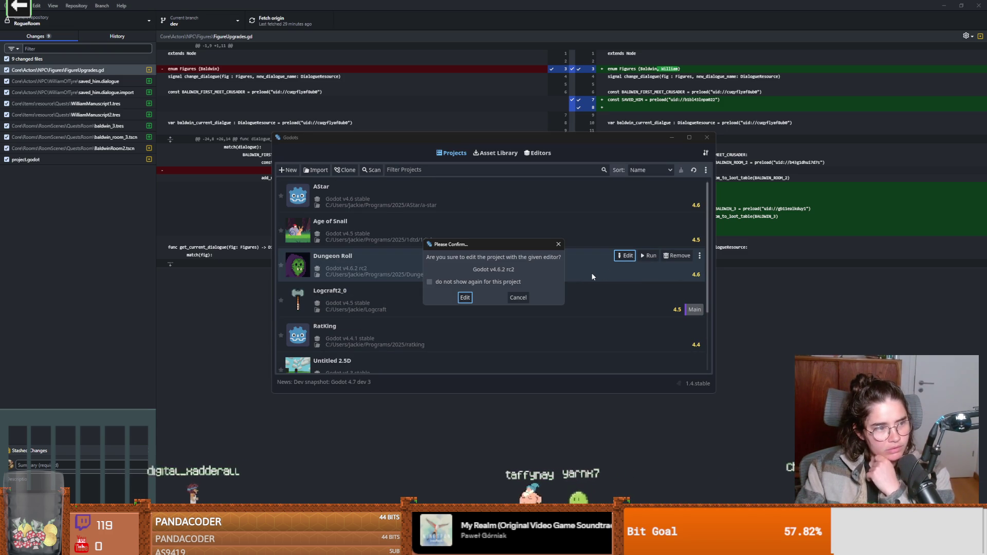
pyautogui.press('Return')
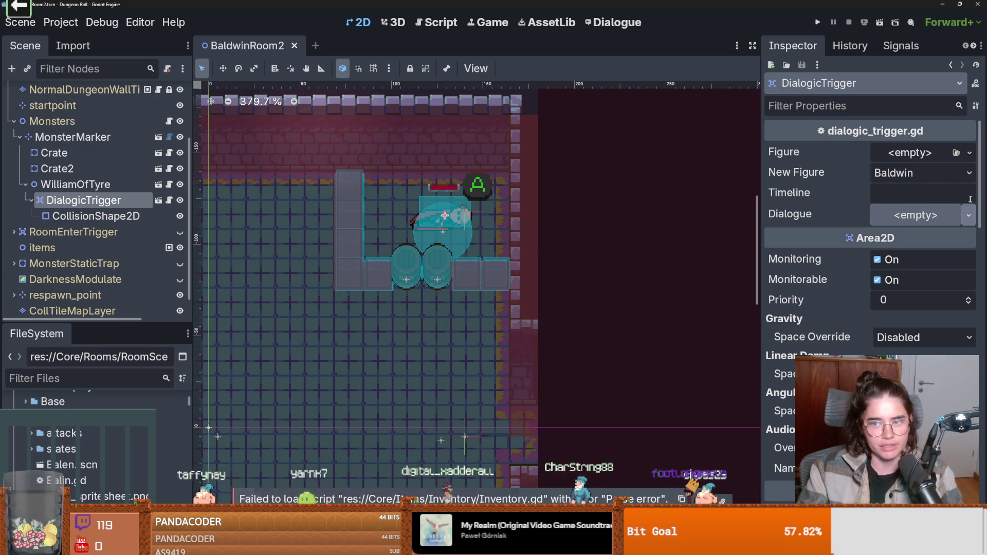
# - Set the DialogicTrigger's New Figure to William and save the scene
pyautogui.click(920, 172)
pyautogui.click(900, 208)
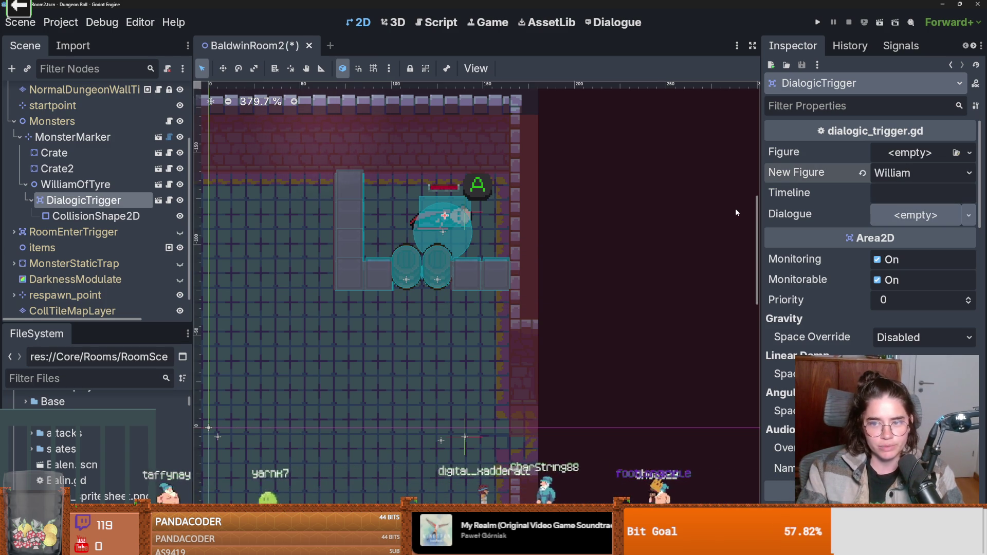
pyautogui.hotkey('ctrl', 's')
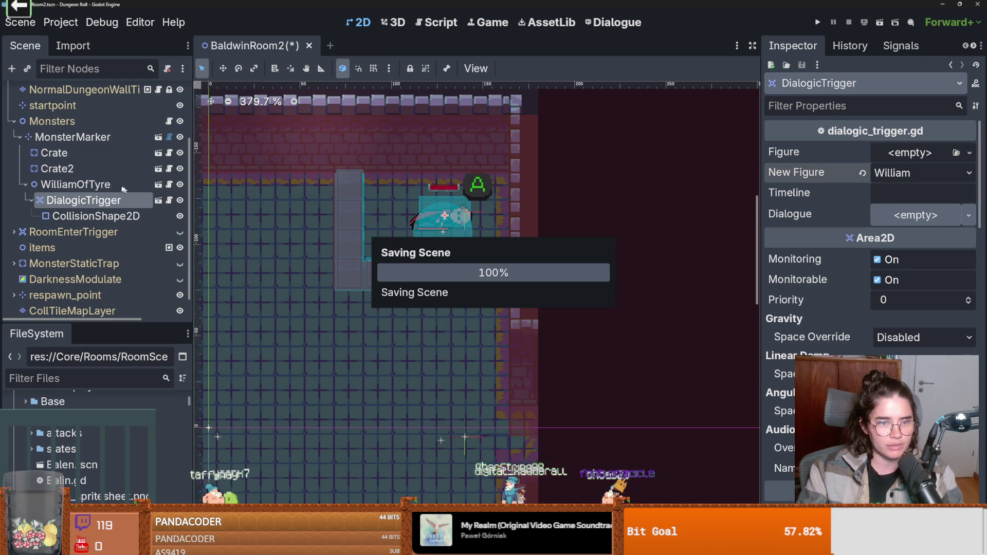
# - Assign the saved_him dialogue resource as the DialogicTrigger's Dialogue
pyautogui.click(116, 184)
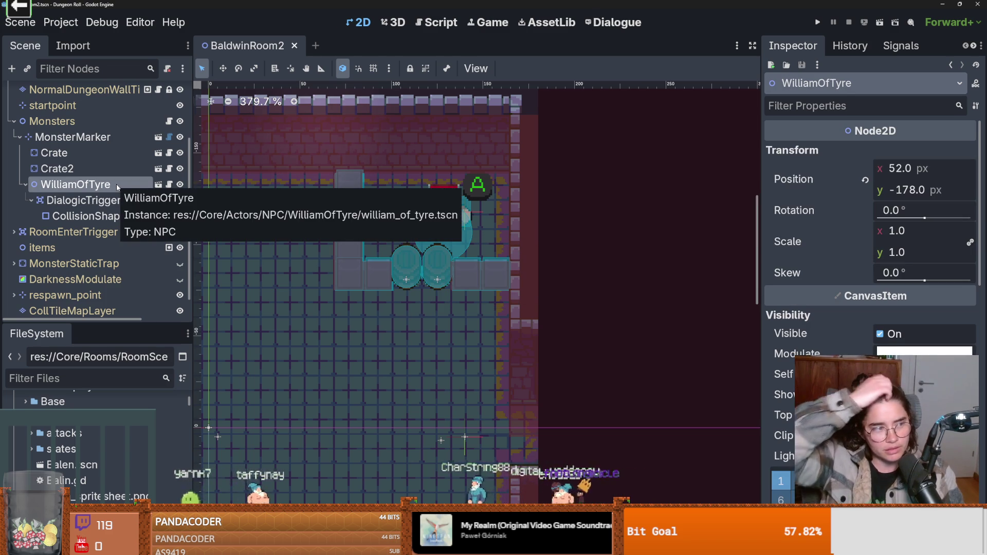
pyautogui.click(113, 201)
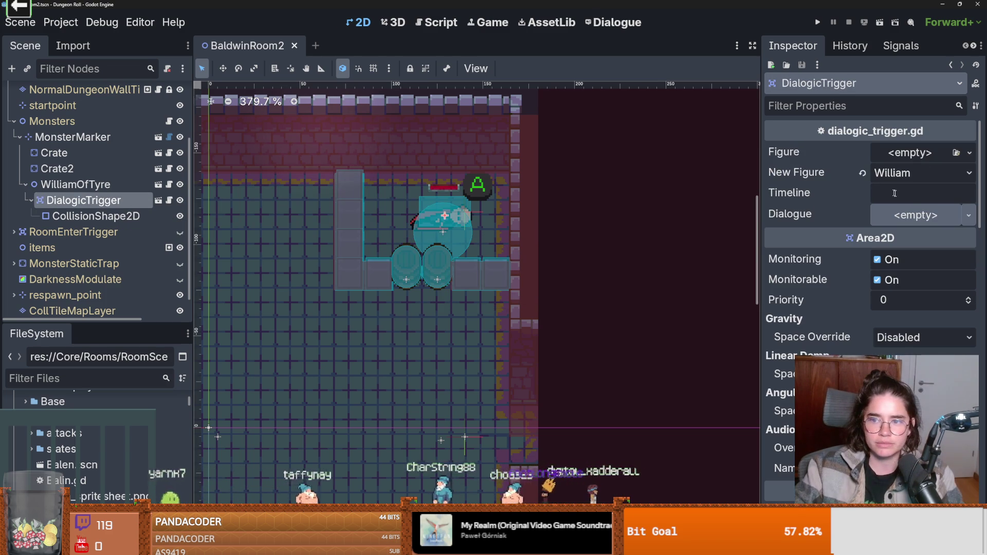
pyautogui.click(967, 216)
pyautogui.click(903, 255)
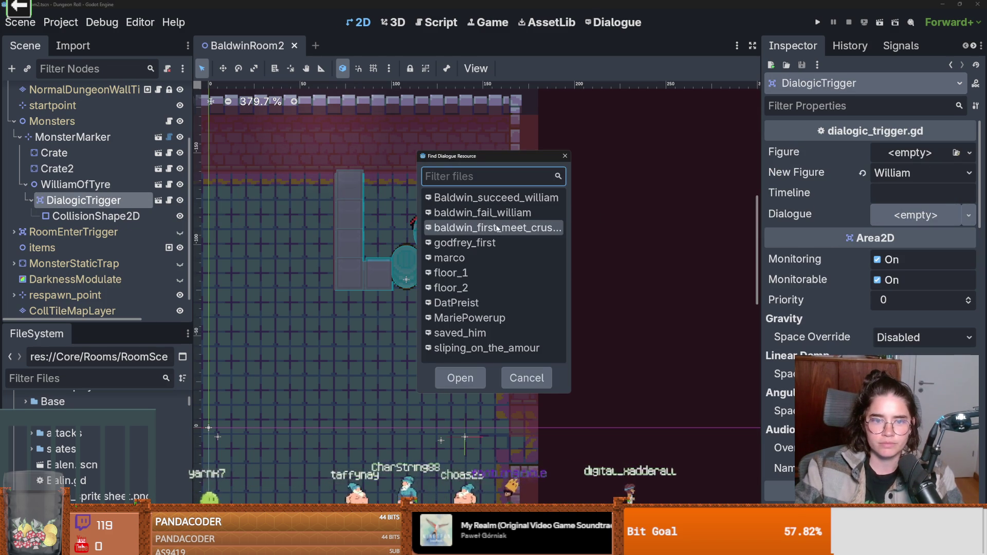
pyautogui.click(463, 333)
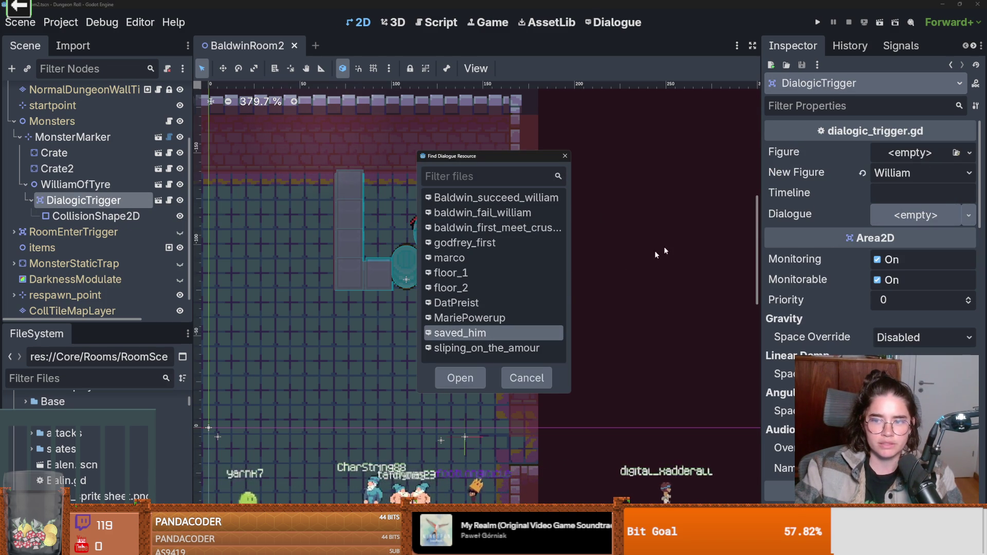
pyautogui.click(462, 378)
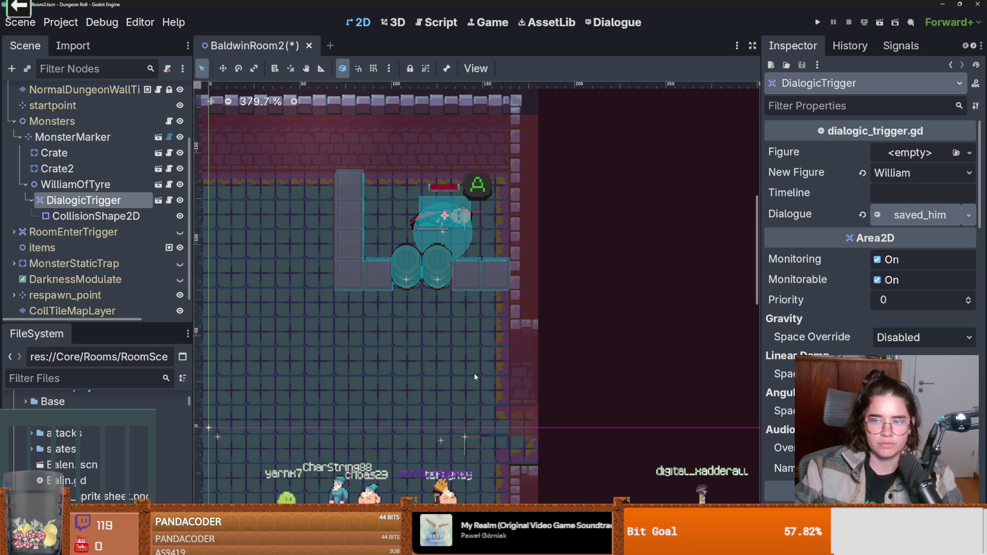
pyautogui.click(110, 383)
# - Filter FileSystem for 'figure' and open FigureUpgrades.gd in the script editor
pyautogui.write('figure')
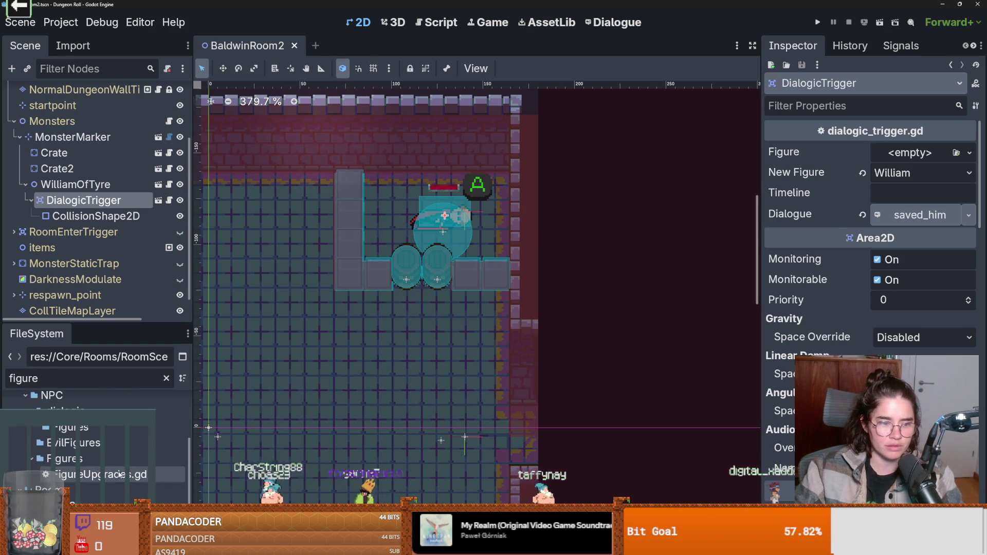
pyautogui.doubleClick(98, 474)
pyautogui.scroll(-5, 454, 343)
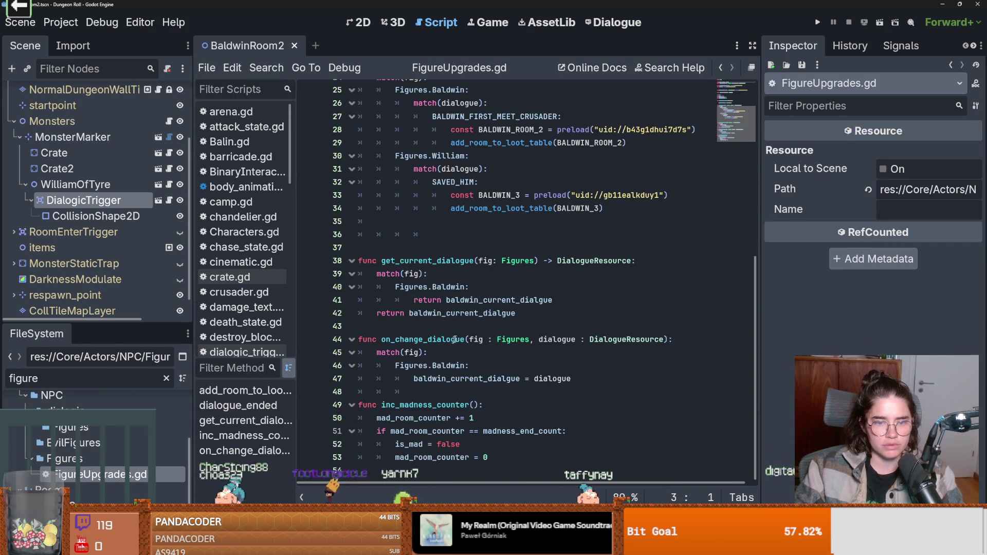
# - Add a Figures.William case returning william_current_dialogue below the Baldwin case, and save
pyautogui.click(558, 299)
pyautogui.press('Return')
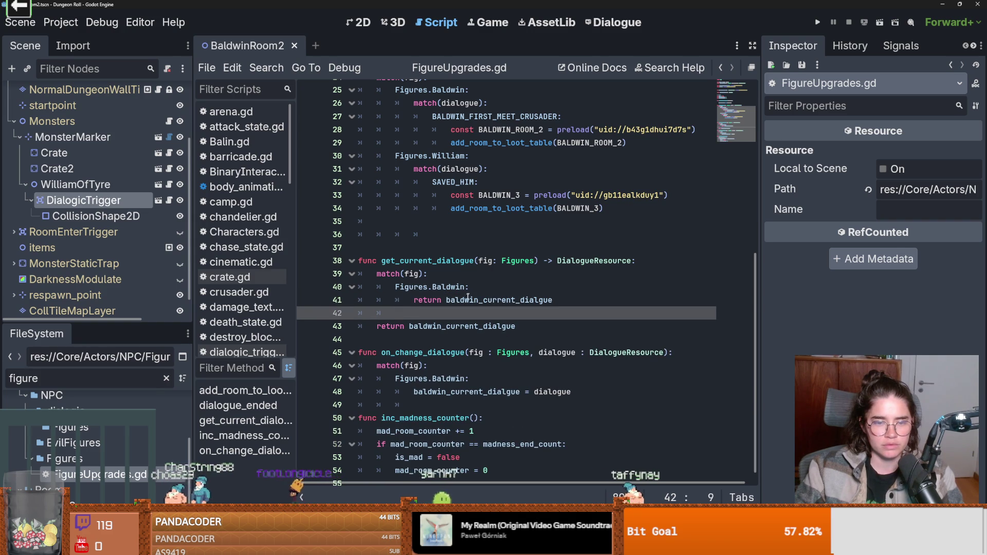
pyautogui.write('F')
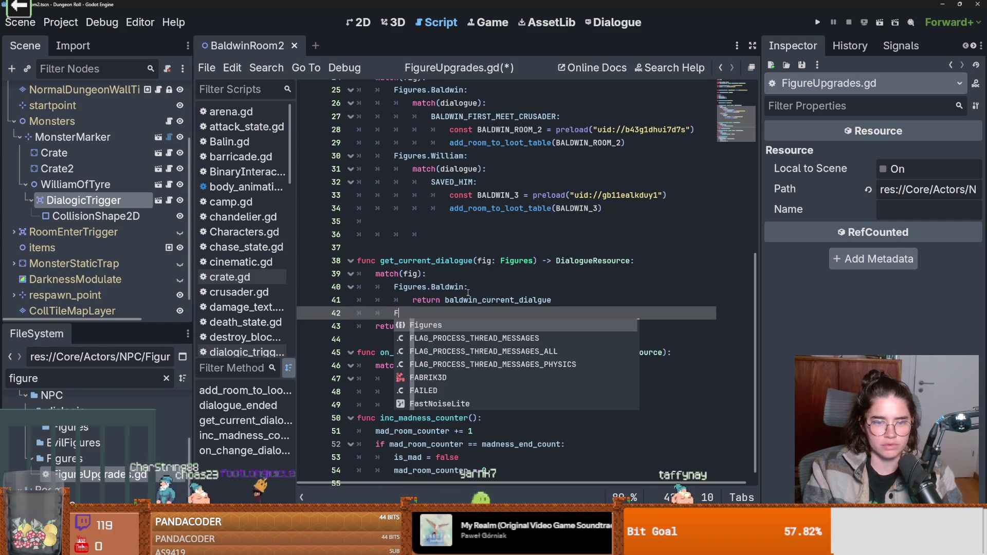
pyautogui.write('igures.William:')
pyautogui.press('Return')
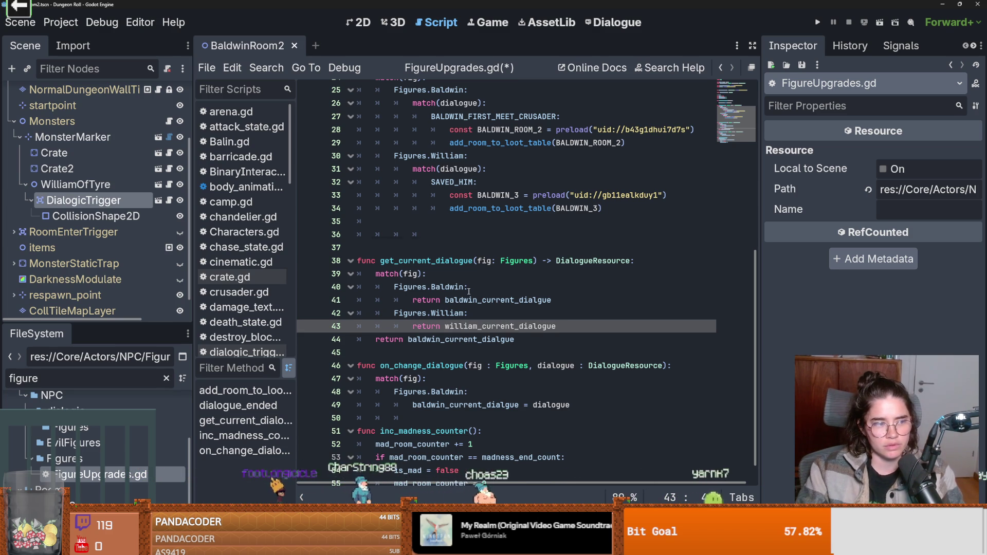
pyautogui.hotkey('ctrl', 's')
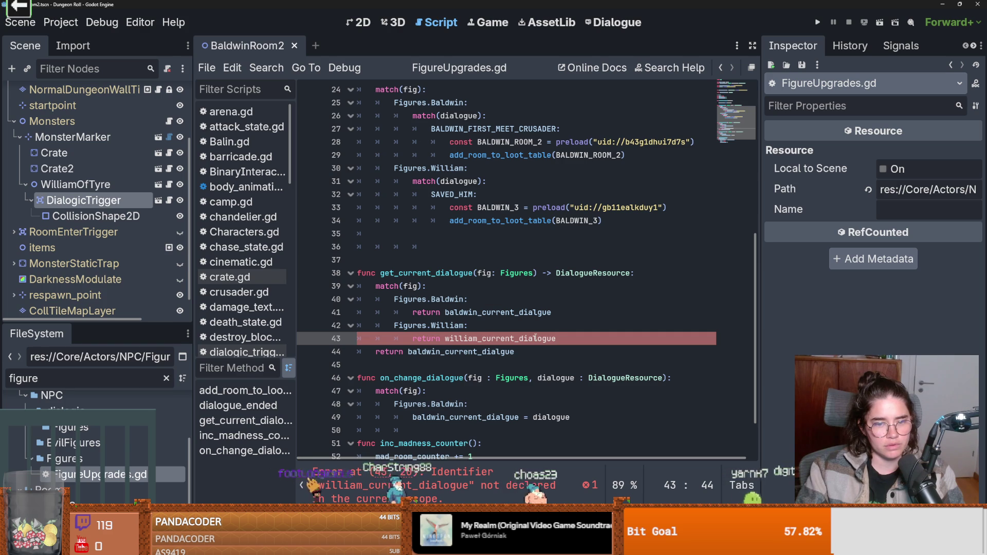
pyautogui.doubleClick(535, 338)
pyautogui.hotkey('ctrl', 's')
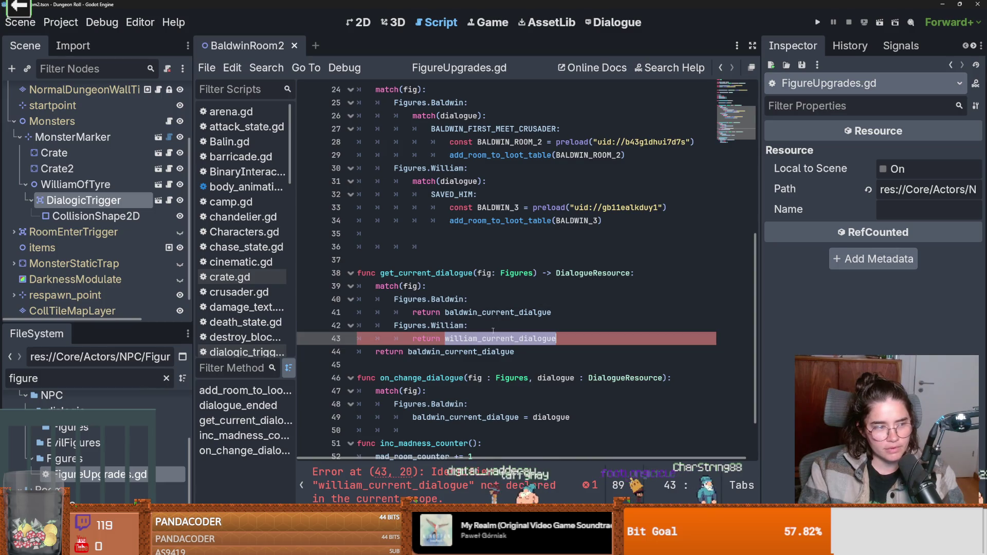
pyautogui.press('Up')
pyautogui.scroll(8, 462, 334)
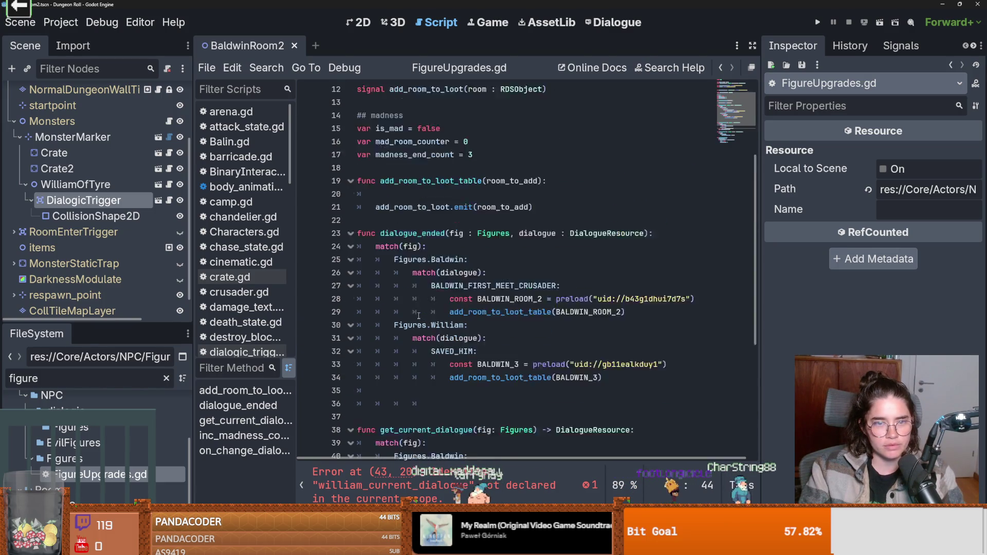
# - Remove an extra blank line and type 'var william_current_dialogue : DialogueResource' on line 10
pyautogui.click(399, 194)
pyautogui.press('BackSpace')
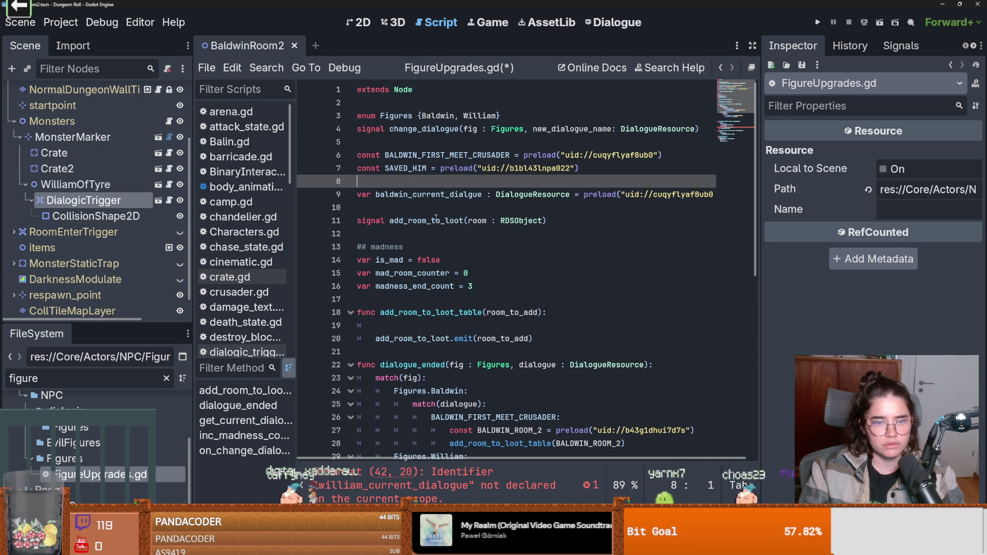
pyautogui.click(433, 207)
pyautogui.write('var william_current_dialogue : D')
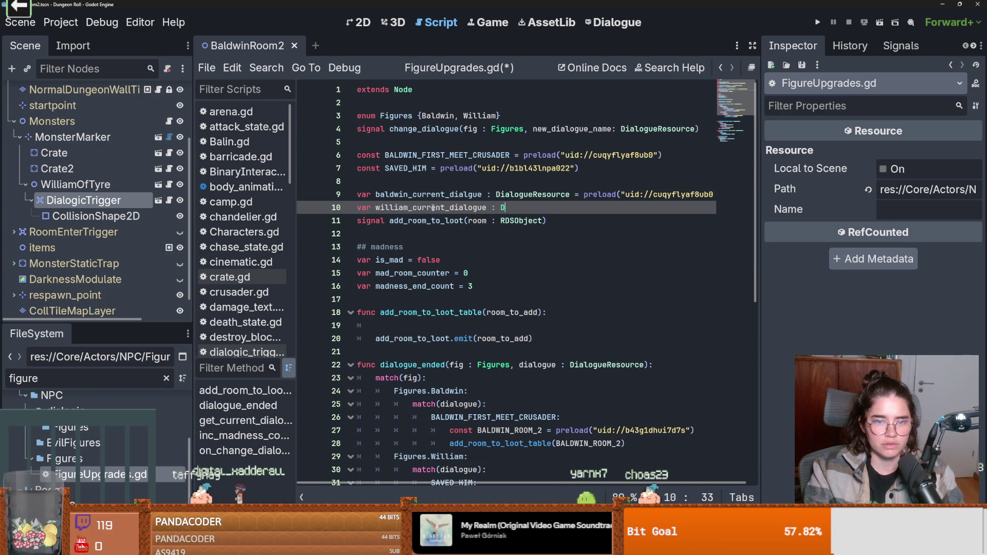
pyautogui.write('io')
pyautogui.press('BackSpace')
pyautogui.write('alog')
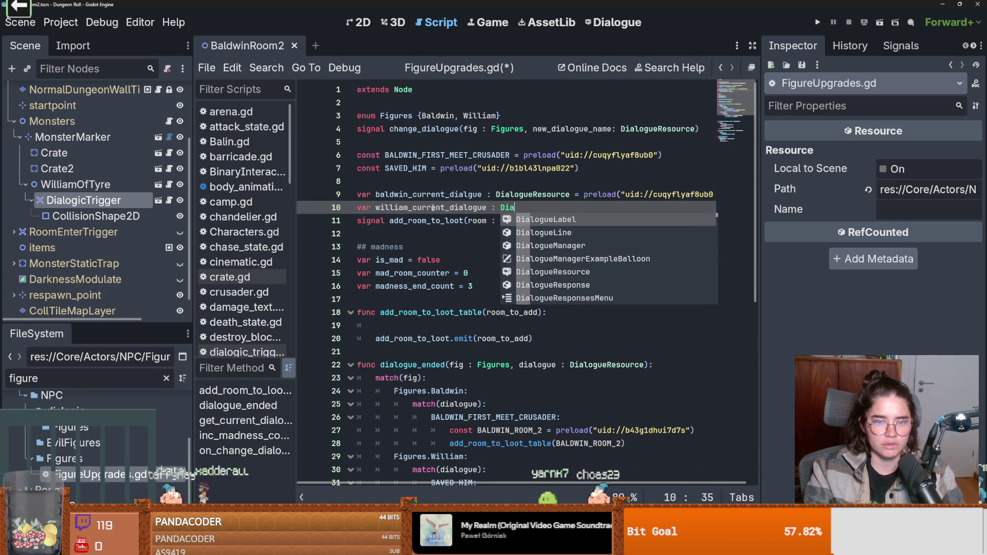
pyautogui.write('ueRe')
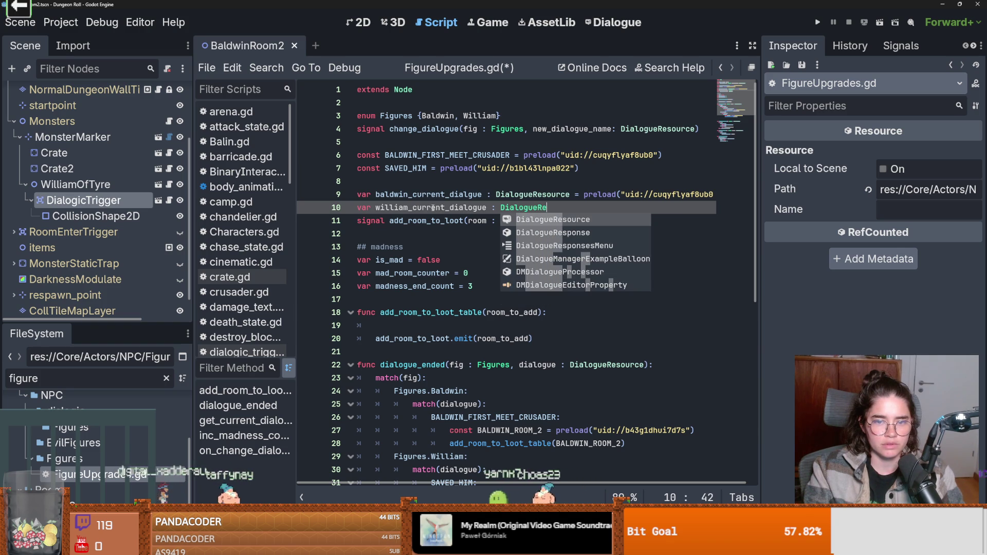
pyautogui.press('Return')
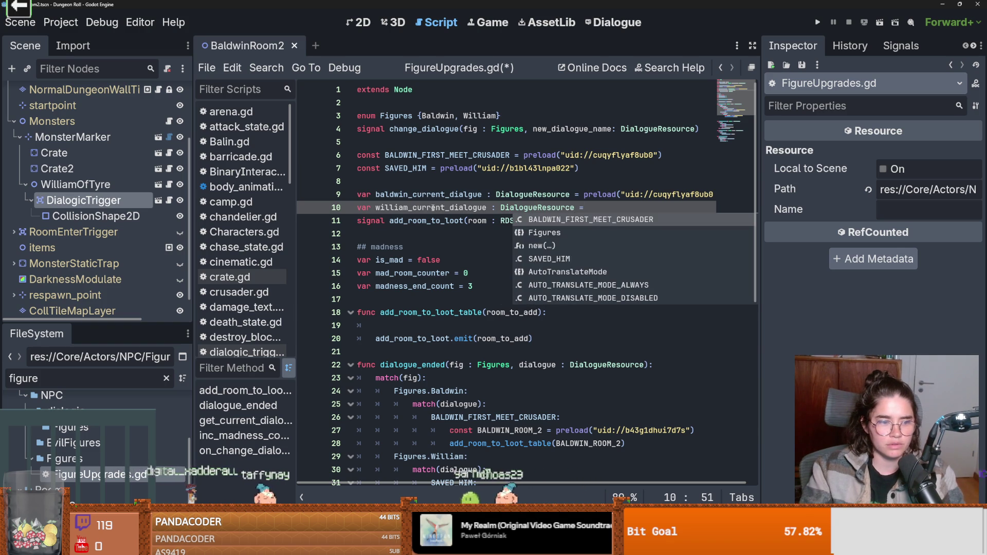
# - Preload saved_him.dialogue into the declaration, add a blank line above the signal, and save
pyautogui.doubleClick(116, 378)
pyautogui.write('saved')
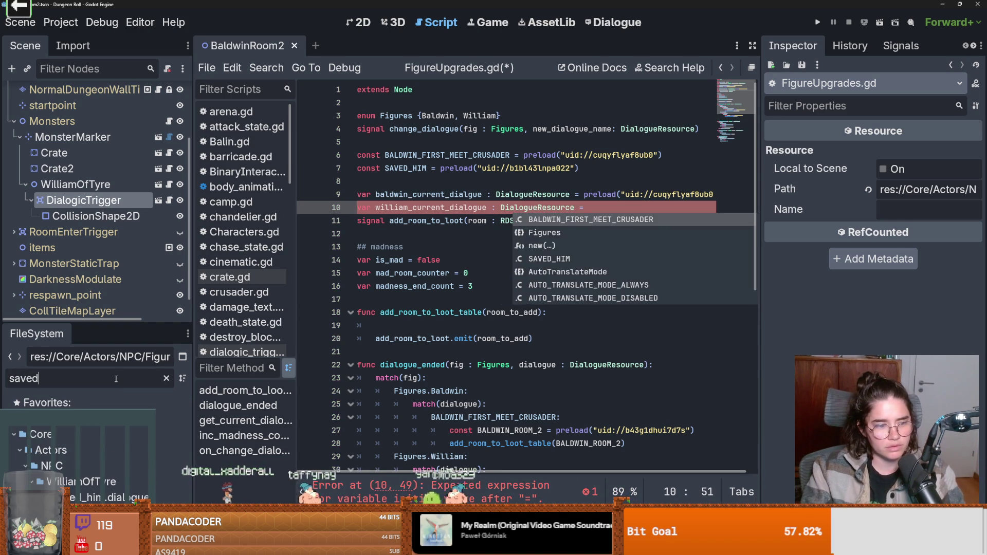
pyautogui.moveTo(87, 497)
pyautogui.mouseDown()
pyautogui.moveTo(393, 314)
pyautogui.moveTo(612, 212)
pyautogui.mouseUp()
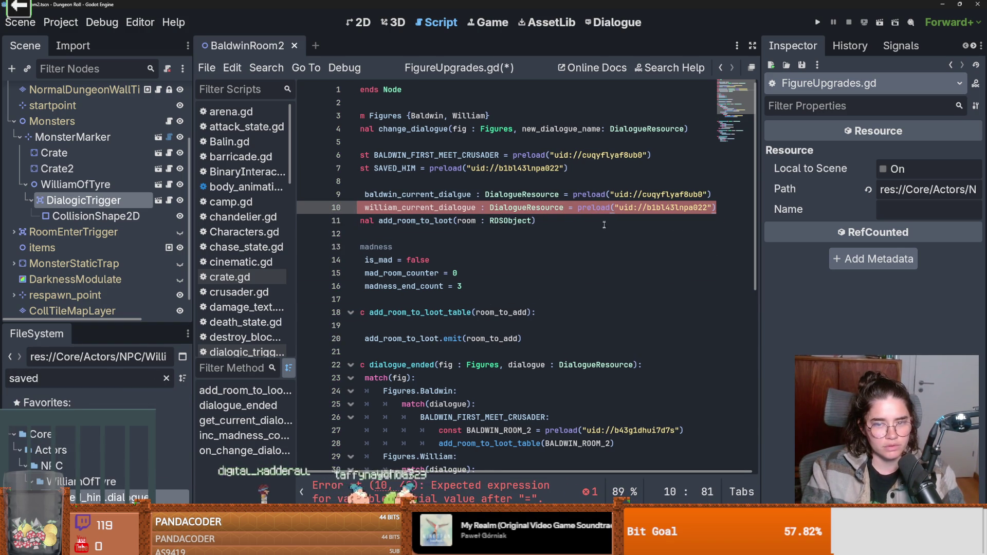
pyautogui.hotkey('ctrl', 's')
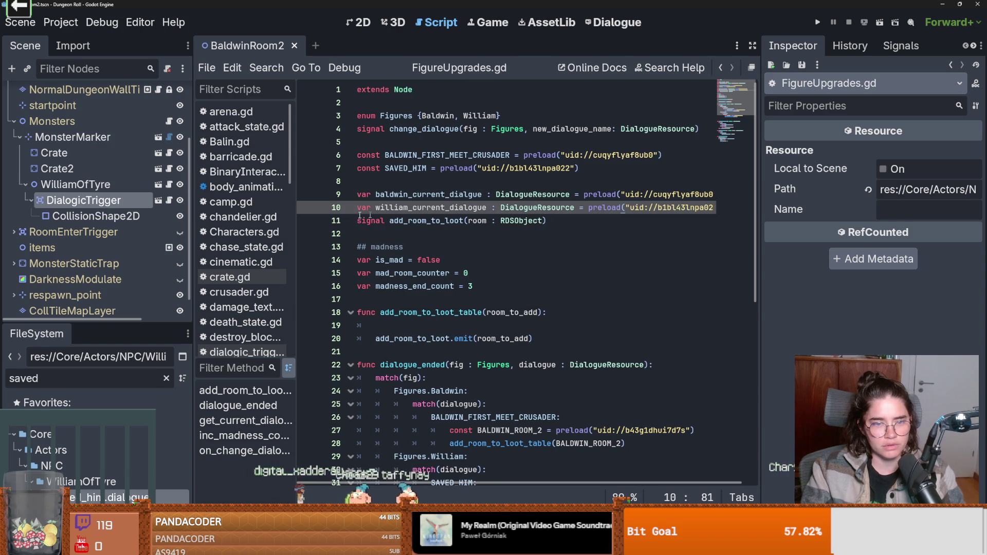
pyautogui.click(355, 221)
pyautogui.press('Return')
pyautogui.hotkey('ctrl', 's')
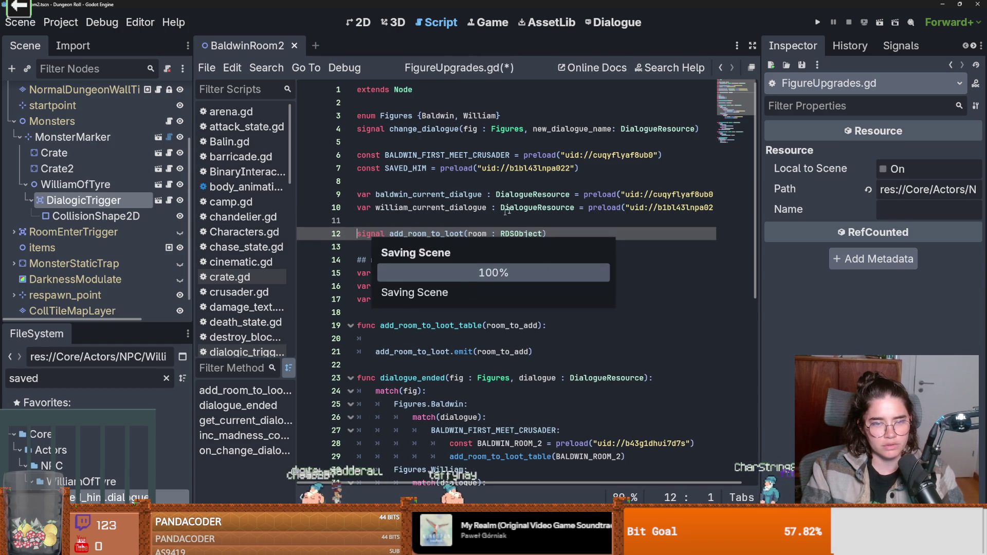
pyautogui.click(574, 219)
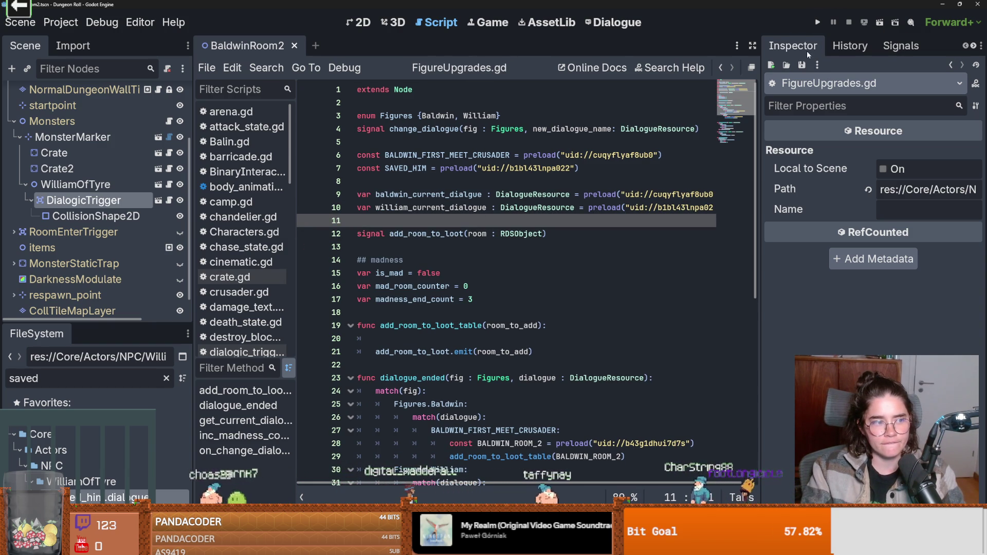
# - Filter FileSystem for 'baldwin' and inspect the baldwin_room_2.tres and baldwin_3.tres room resources
pyautogui.click(128, 380)
pyautogui.hotkey('ctrl', 'a')
pyautogui.write('baldwin')
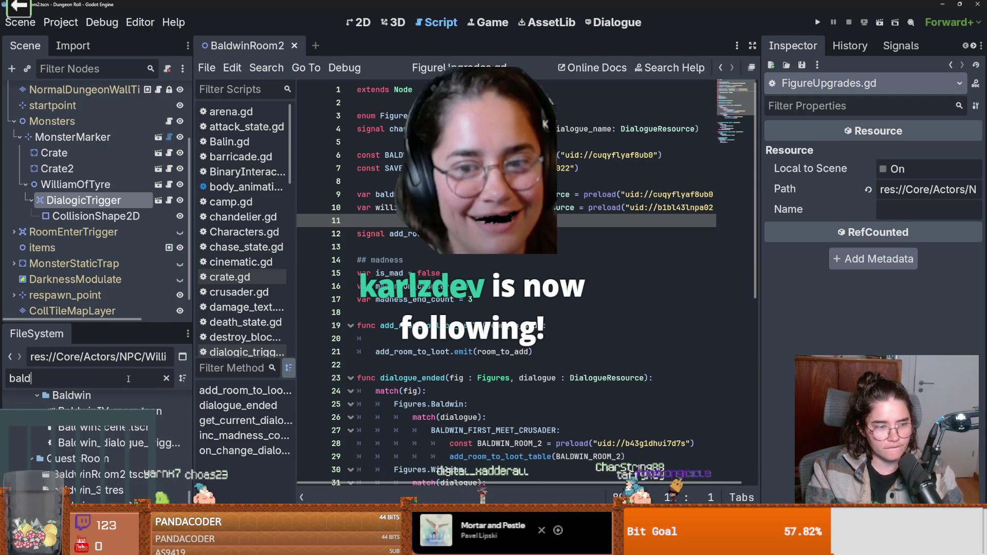
pyautogui.click(108, 492)
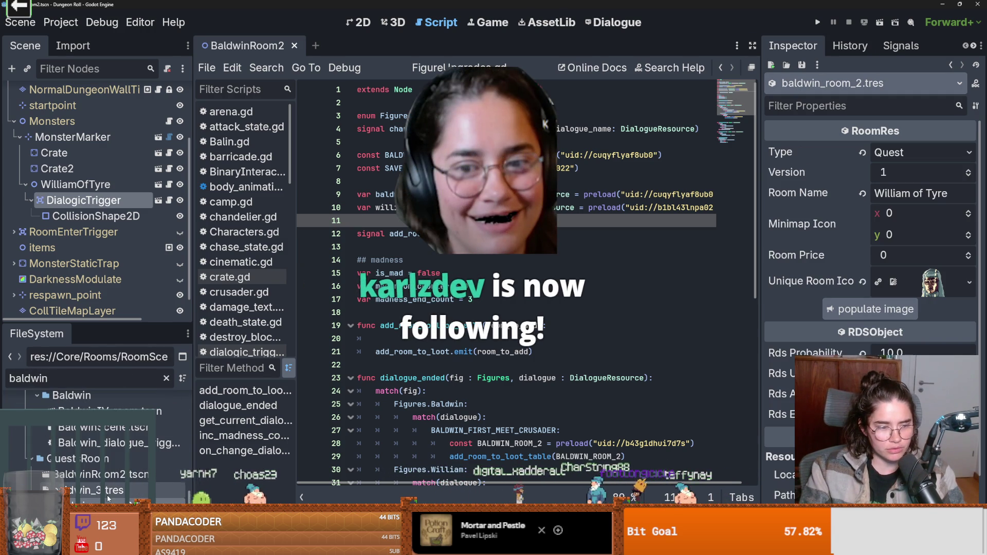
pyautogui.click(108, 492)
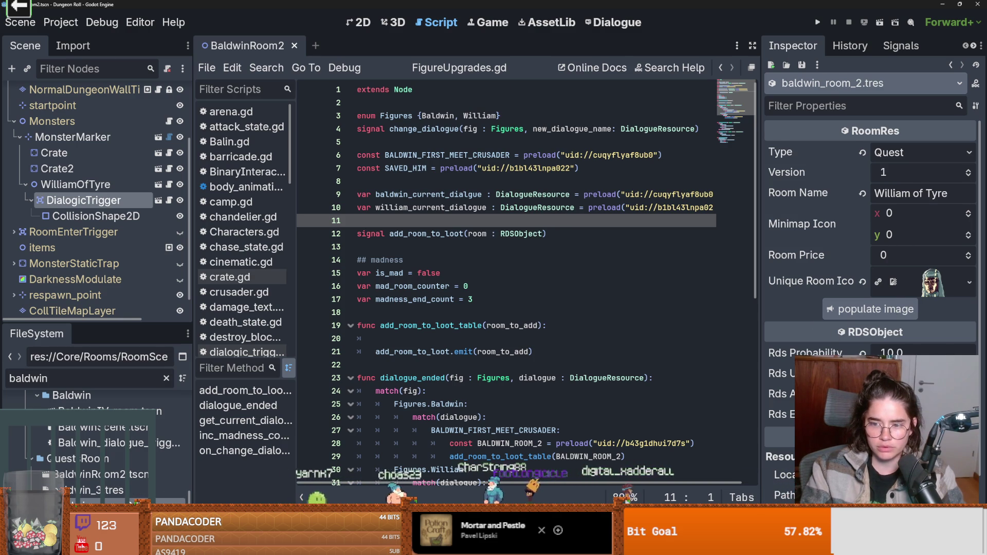
pyautogui.hotkey('ctrl', 's')
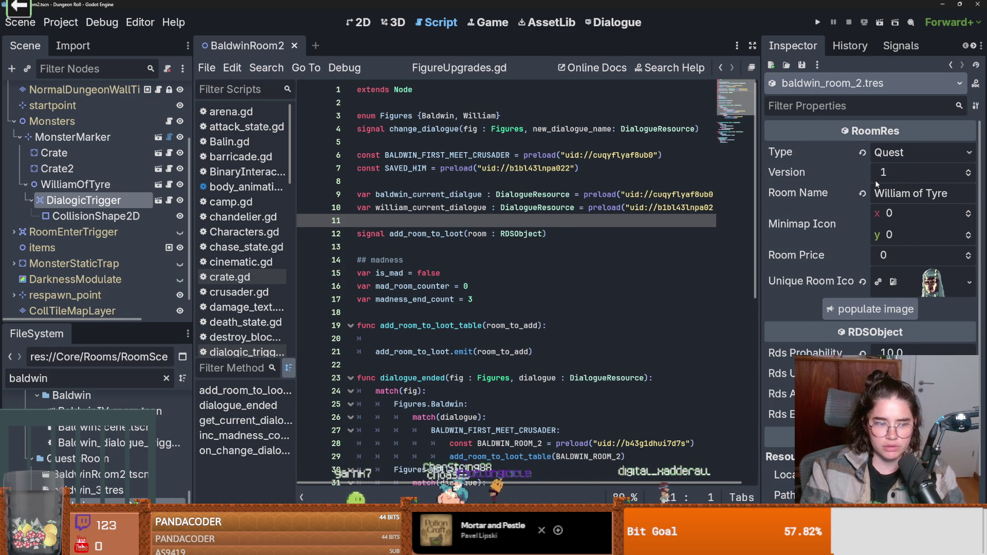
pyautogui.click(955, 194)
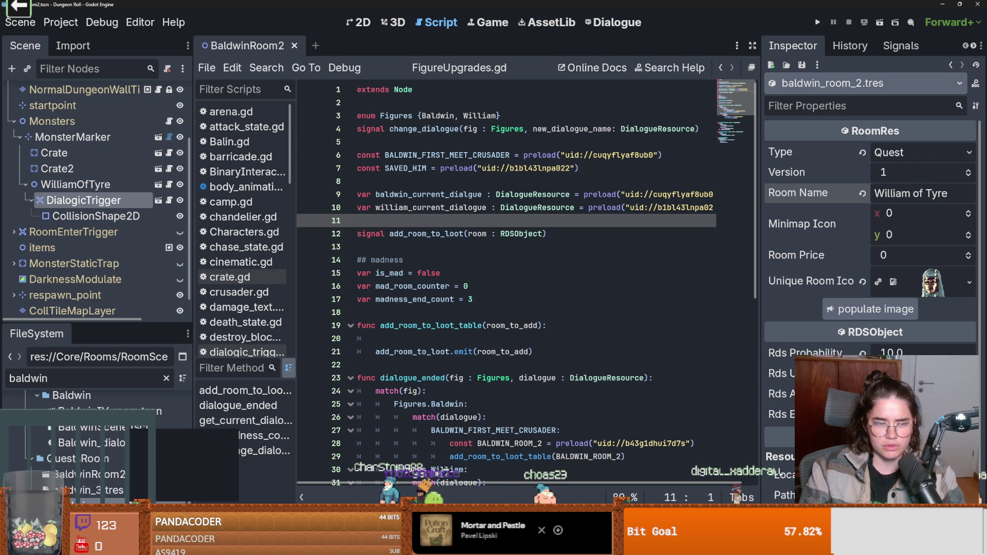
pyautogui.click(102, 489)
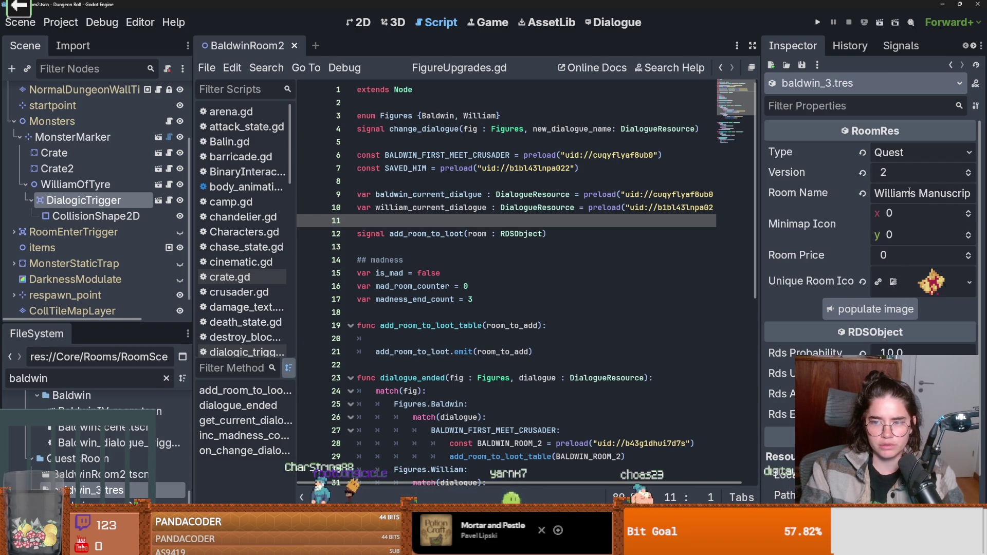
# - Run the project, enable debug room selection, enter a room and attack the enemy
pyautogui.click(817, 24)
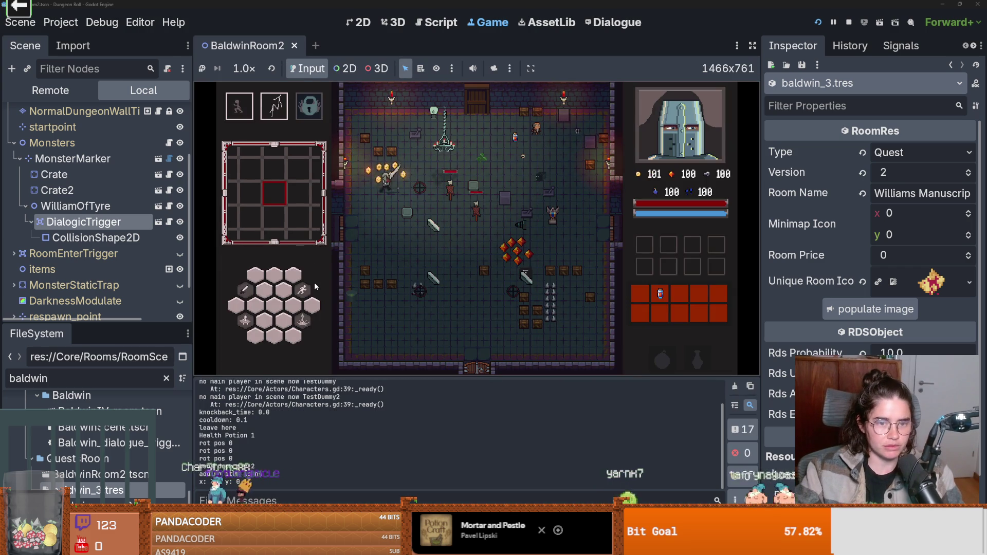
pyautogui.click(453, 259)
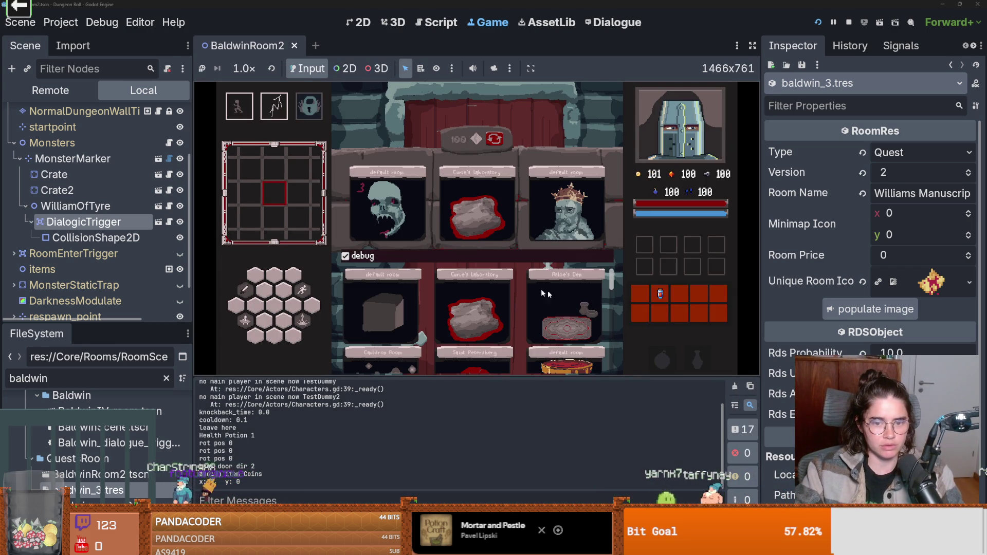
pyautogui.click(563, 292)
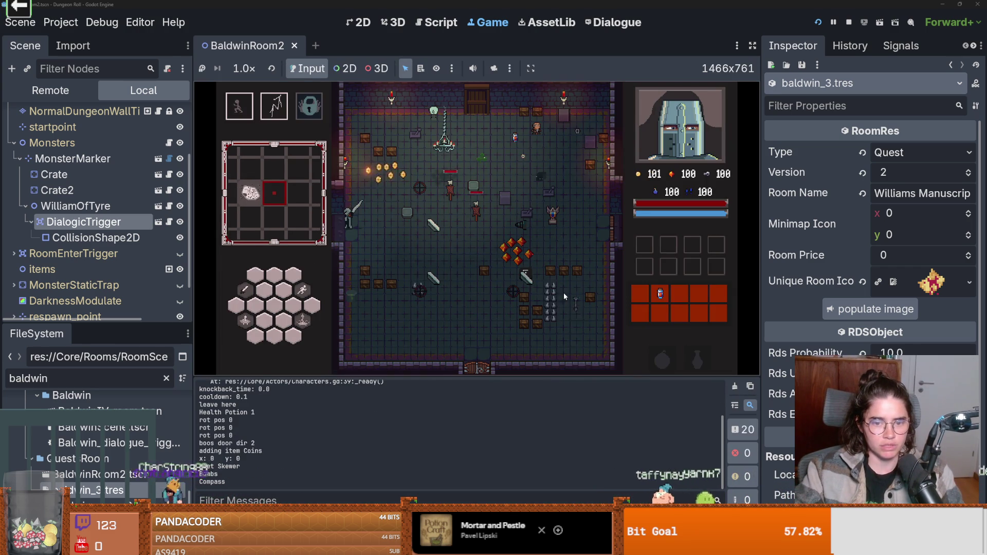
pyautogui.press('a')
pyautogui.press('s')
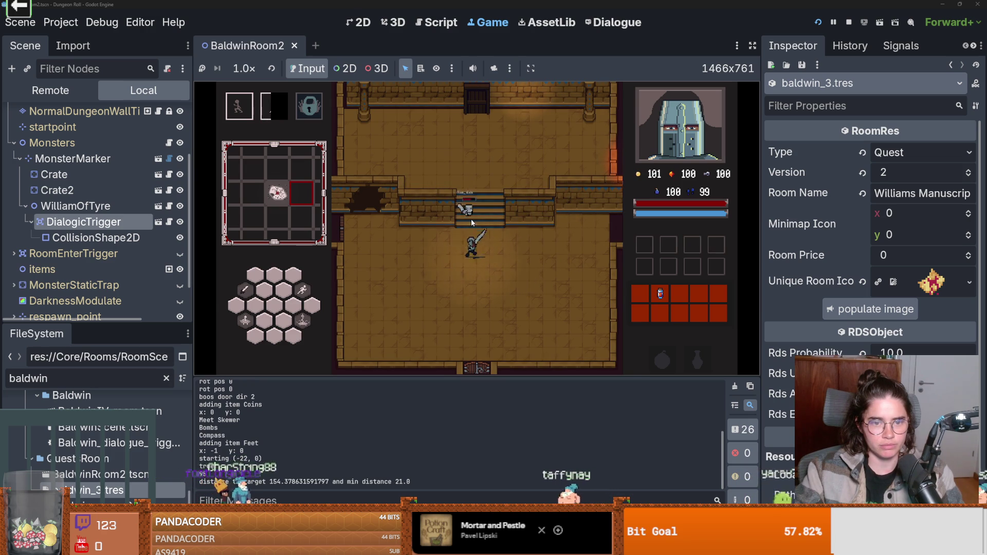
pyautogui.click(533, 262)
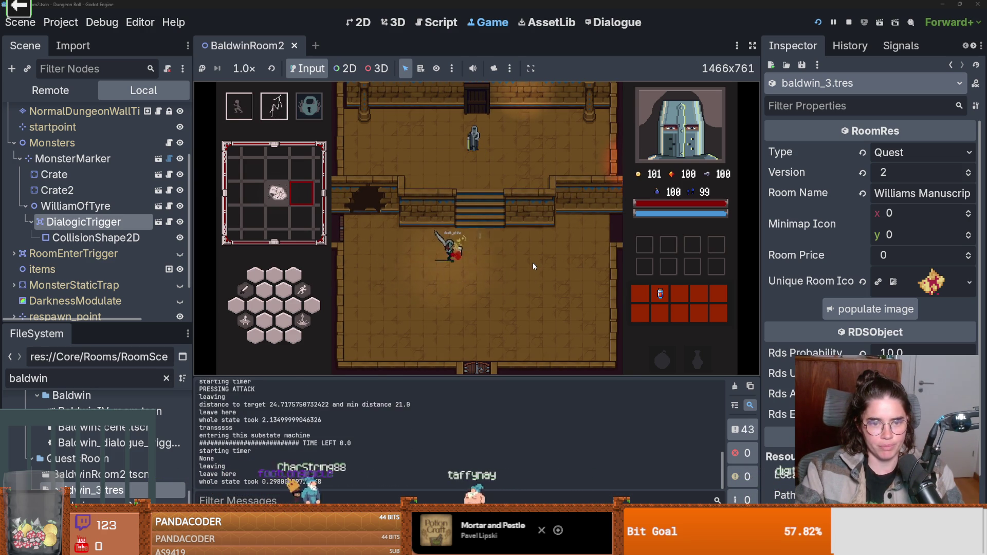
# - Click through Baldwin's dialogue to his quest line and resume play
pyautogui.click(506, 266)
pyautogui.click(506, 266)
pyautogui.click(506, 266)
pyautogui.click(506, 266)
pyautogui.click(506, 266)
pyautogui.click(507, 266)
pyautogui.click(506, 266)
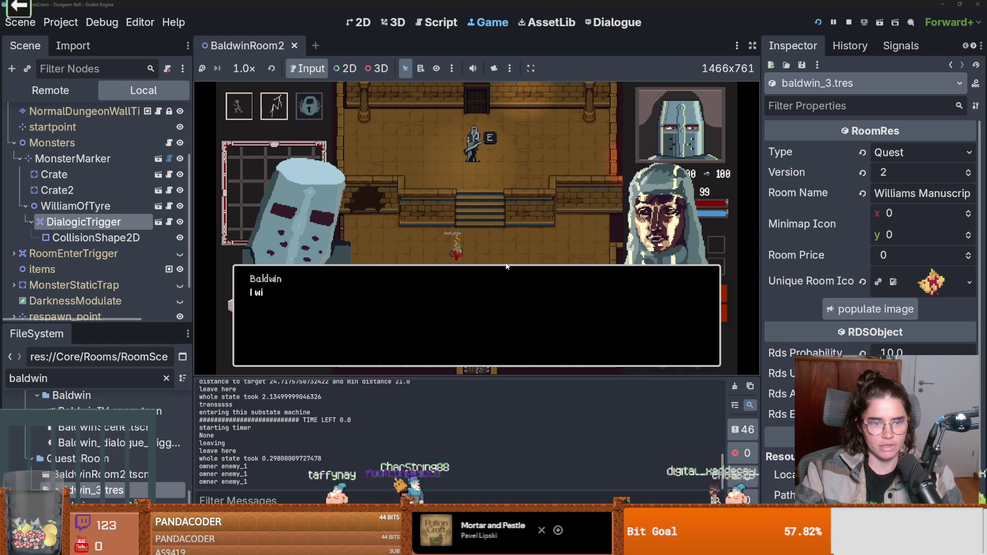
pyautogui.click(506, 266)
pyautogui.click(507, 266)
pyautogui.click(506, 266)
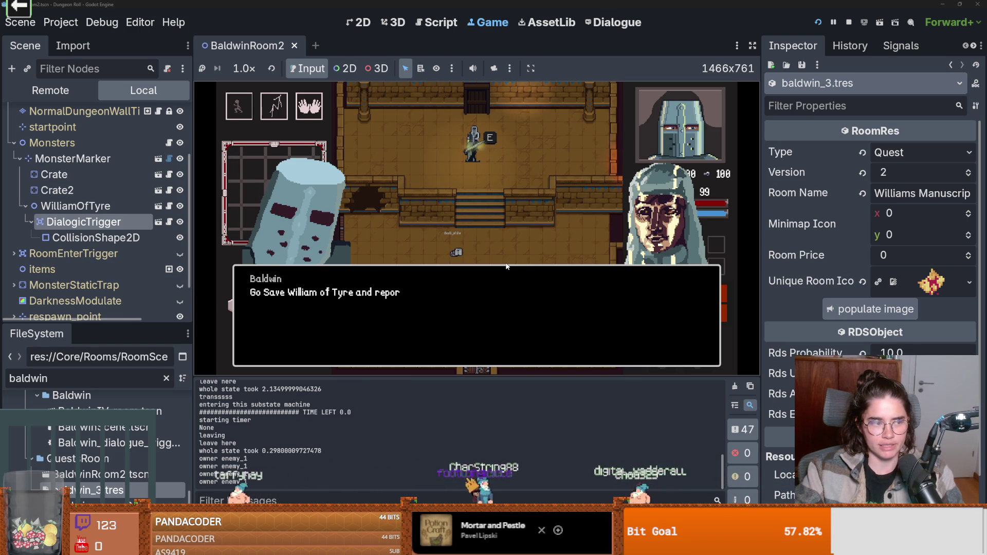
pyautogui.click(506, 266)
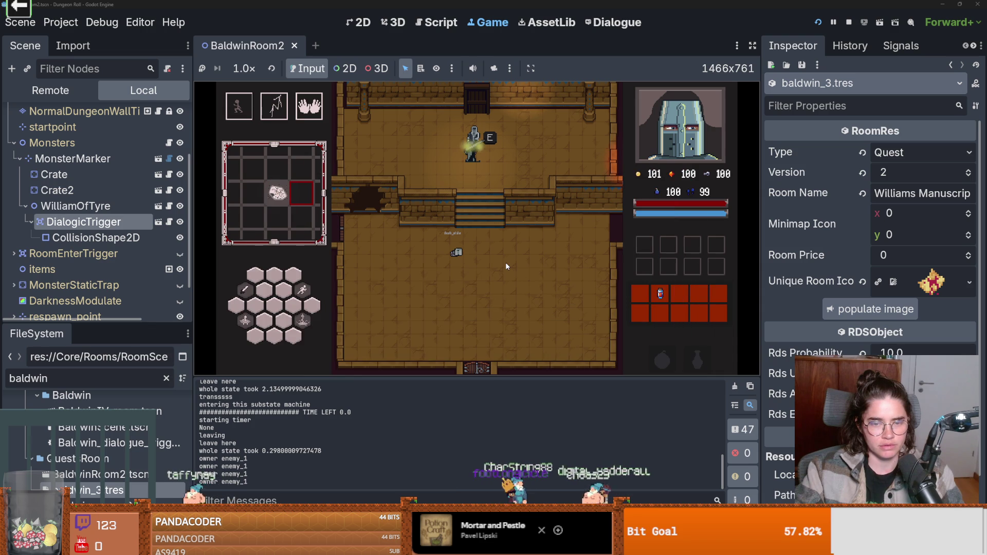
# - Enter the next room, break the barrels and clear it, then stop the game
pyautogui.press('s')
pyautogui.press('s')
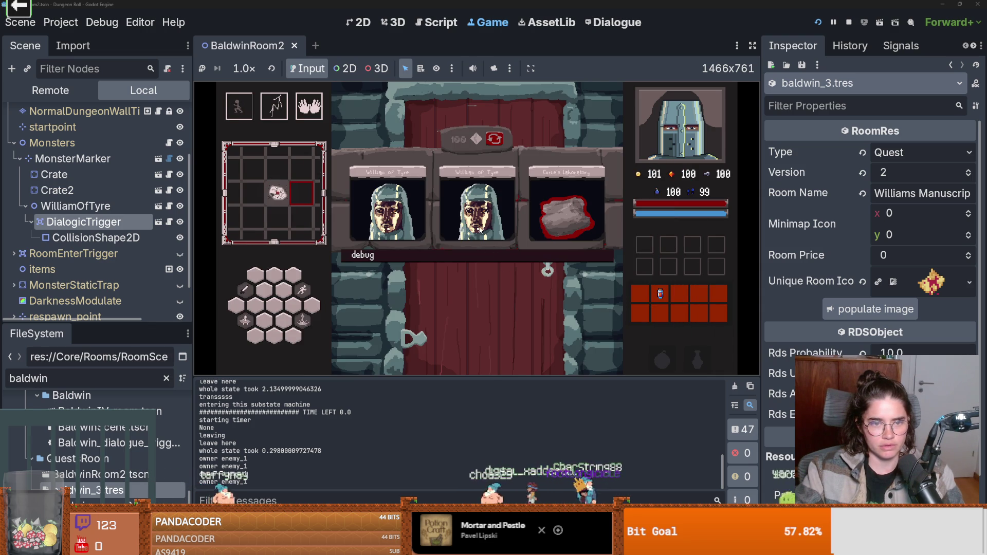
pyautogui.click(479, 226)
pyautogui.press('w')
pyautogui.press('d')
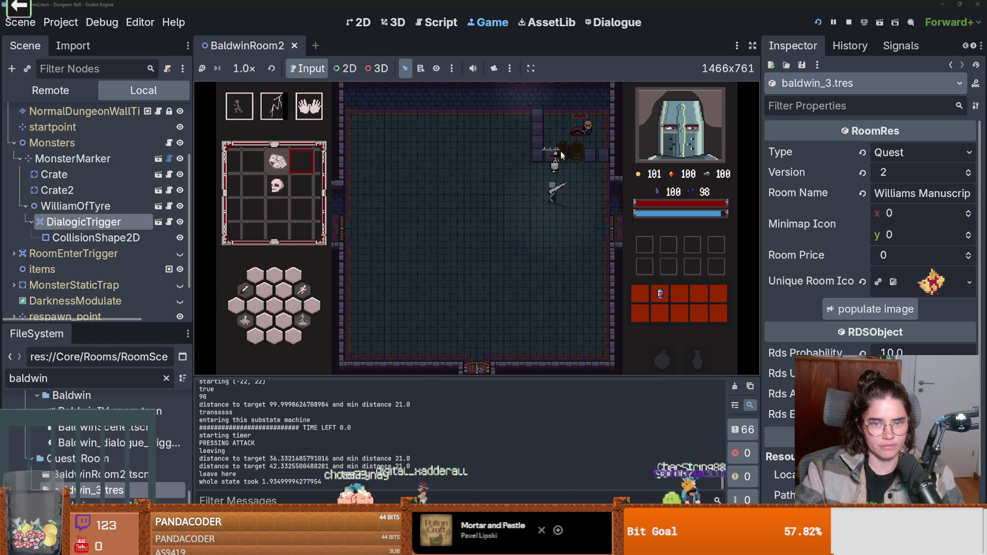
pyautogui.click(565, 164)
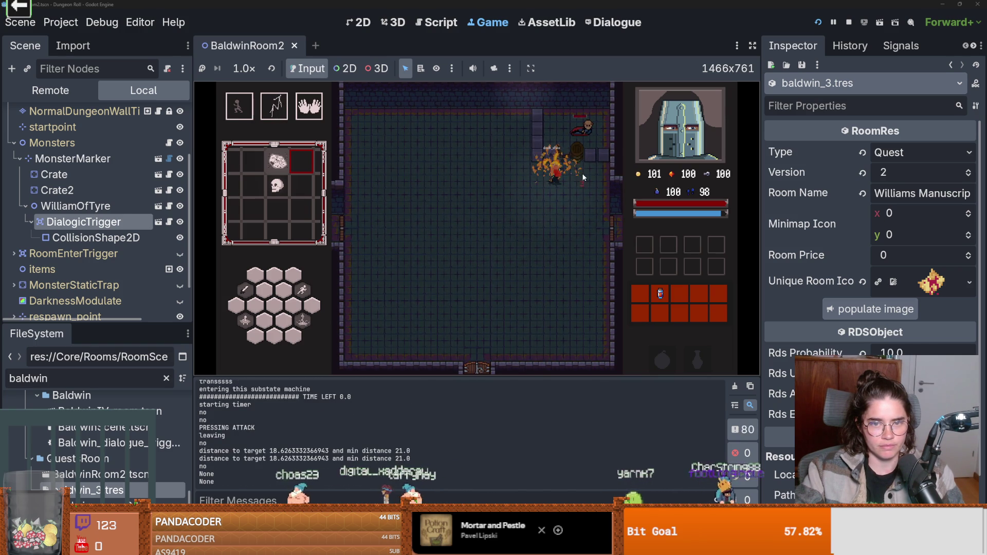
pyautogui.click(581, 141)
pyautogui.press('w')
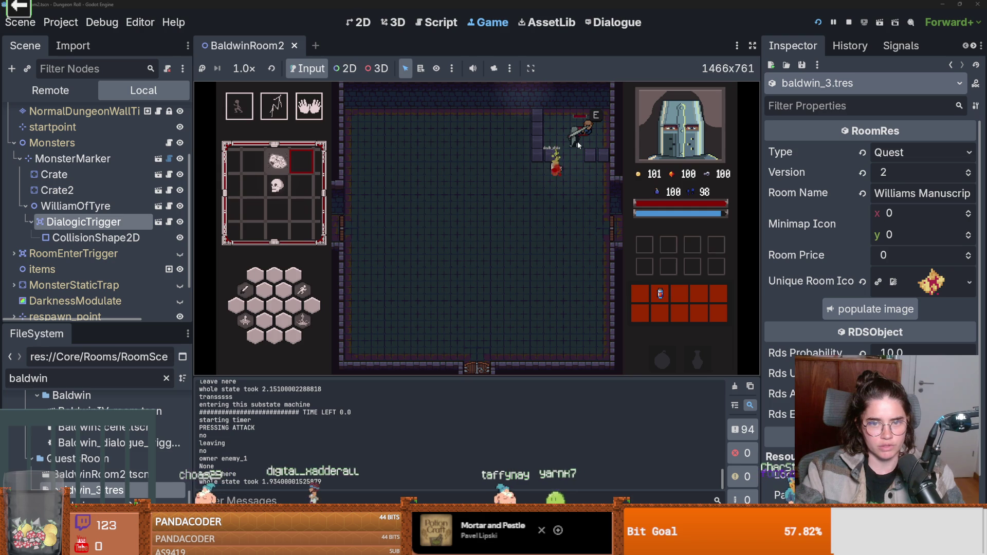
pyautogui.click(577, 144)
pyautogui.press('s')
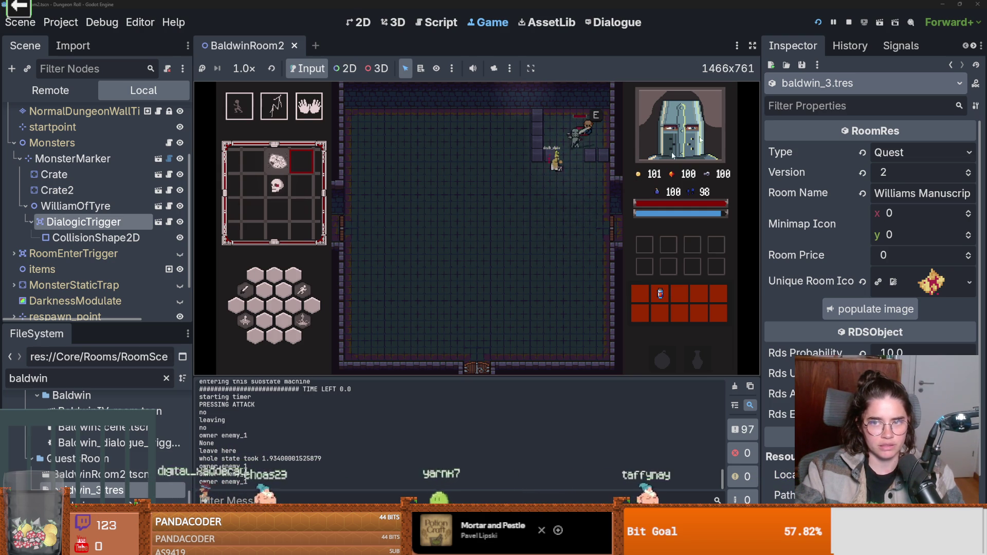
pyautogui.click(848, 22)
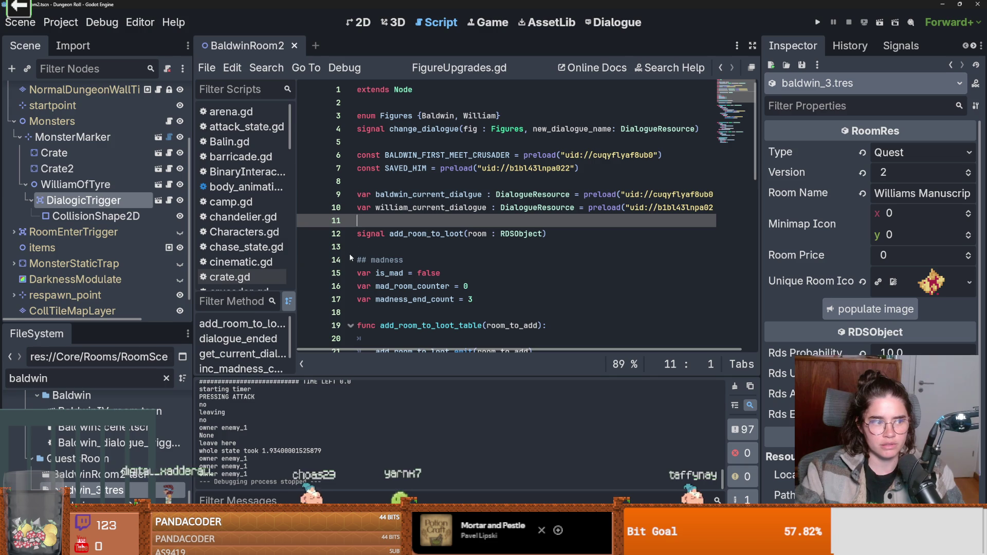
pyautogui.click(444, 250)
pyautogui.moveTo(101, 325); pyautogui.dragTo(111, 264)
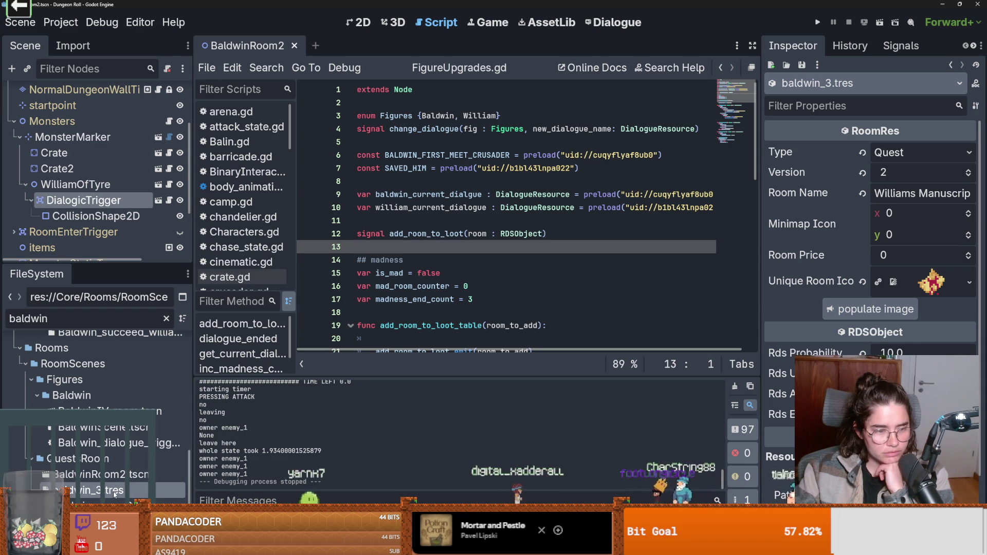
pyautogui.moveTo(192, 485); pyautogui.dragTo(190, 410)
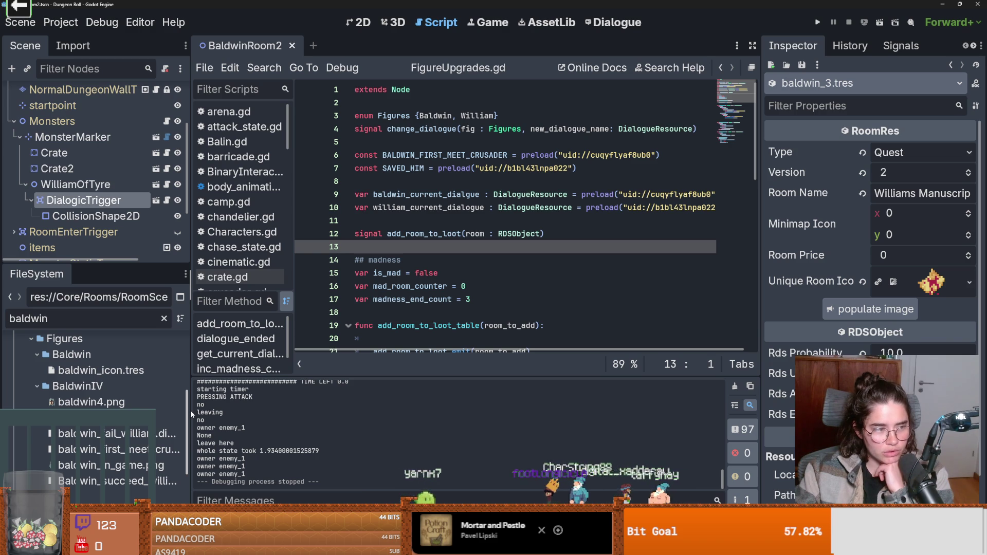
pyautogui.moveTo(190, 410); pyautogui.dragTo(190, 410)
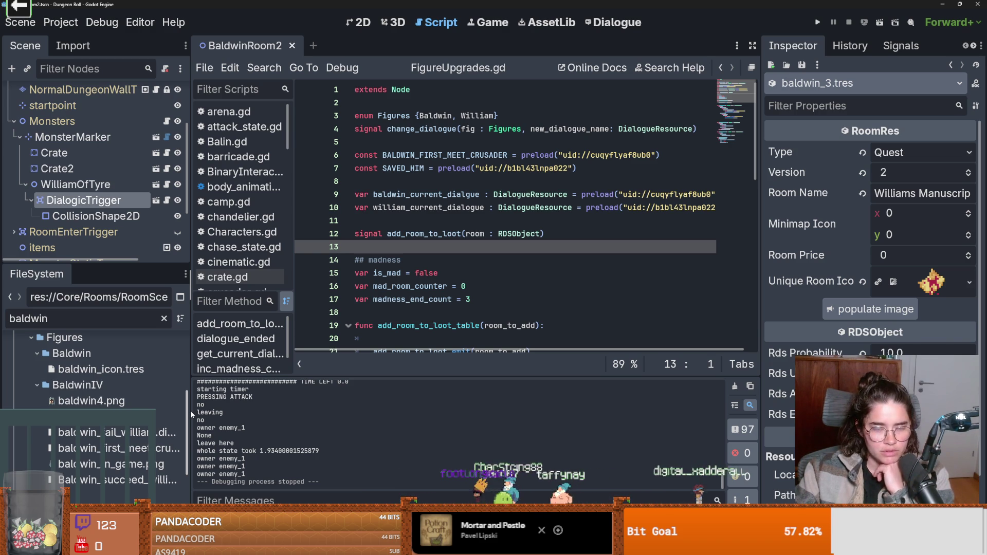
pyautogui.click(360, 22)
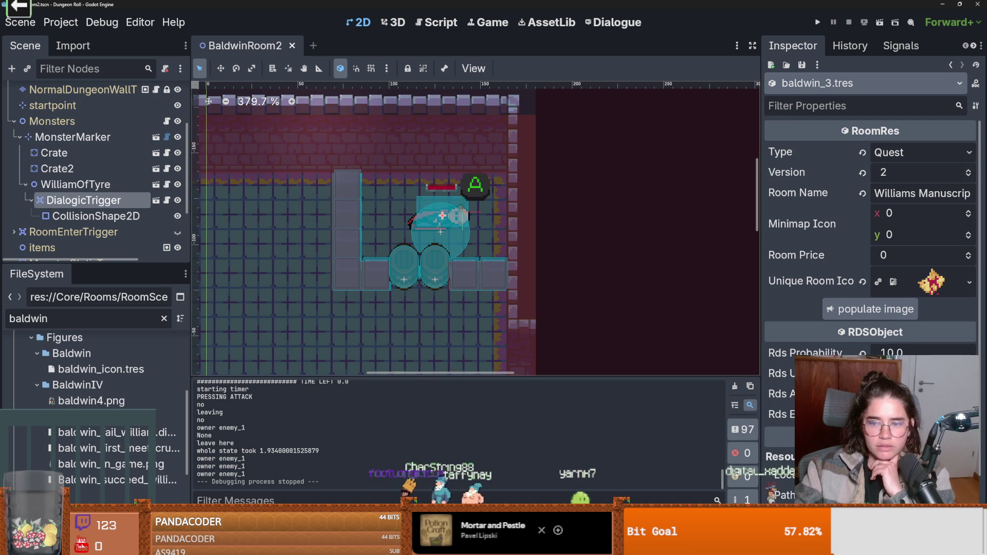
# - Select the DialogicTrigger node to review its figure and dialogue in the Inspector
pyautogui.scroll(-3, 870, 257)
pyautogui.click(103, 215)
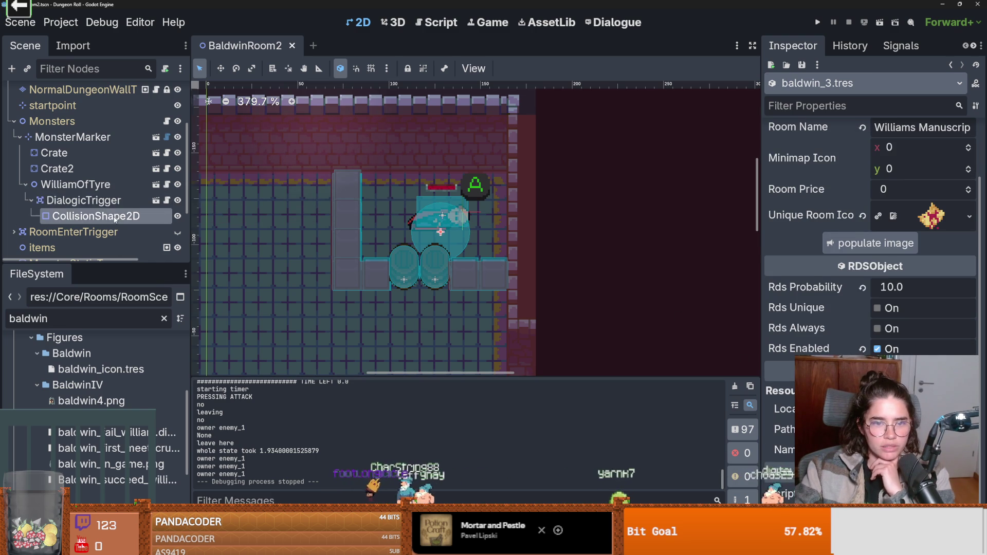
pyautogui.click(107, 204)
pyautogui.scroll(-5, 891, 309)
pyautogui.scroll(3, 891, 355)
pyautogui.scroll(5, 891, 354)
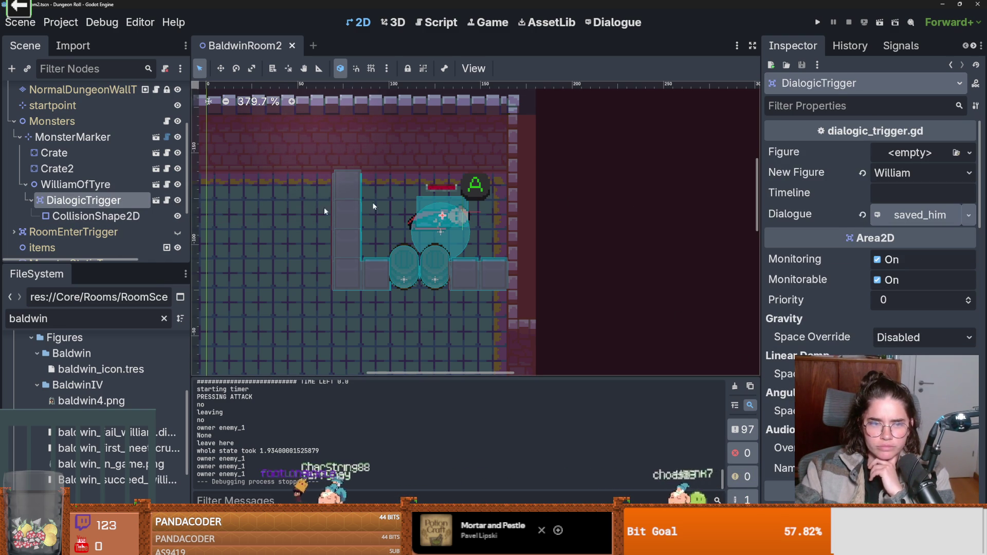
# - Refilter FileSystem for 'baldwin' and open BaldwinIV_room.tscn in its own tab
pyautogui.click(92, 318)
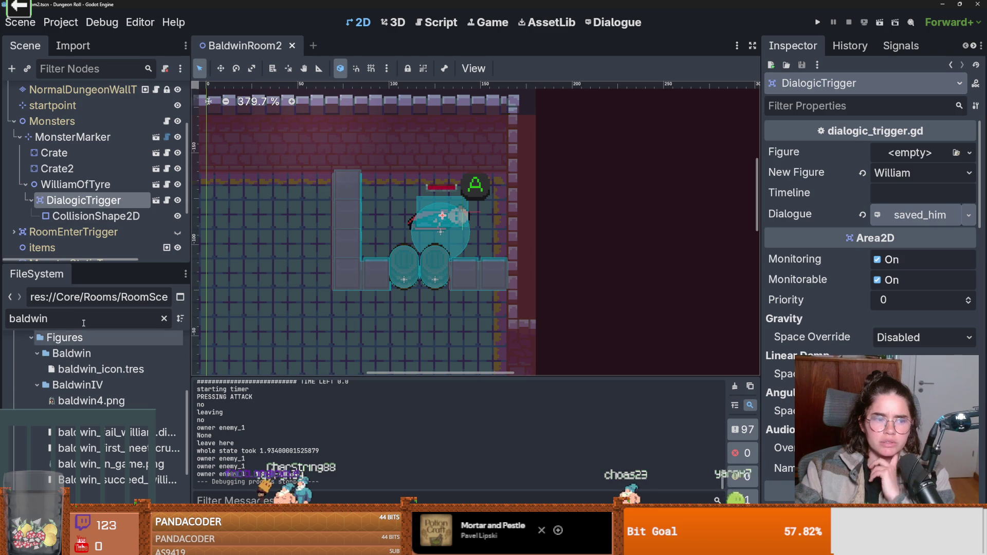
pyautogui.press('BackSpace')
pyautogui.press('BackSpace')
pyautogui.press('BackSpace')
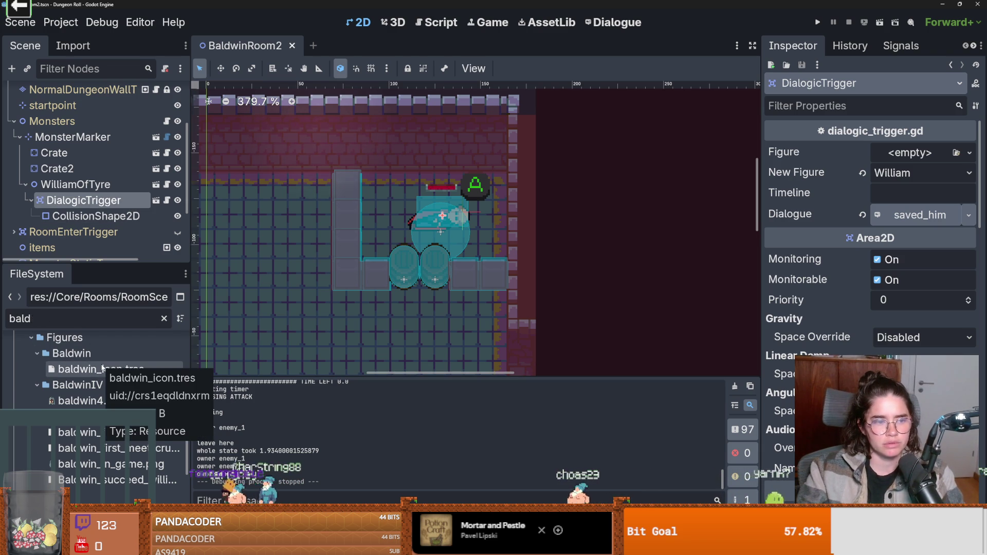
pyautogui.write('dwin')
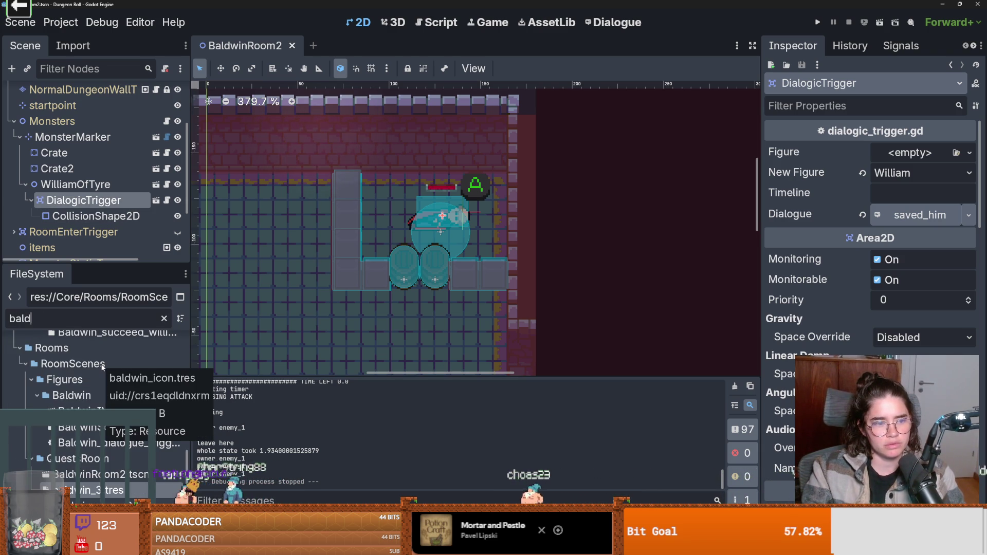
pyautogui.doubleClick(103, 435)
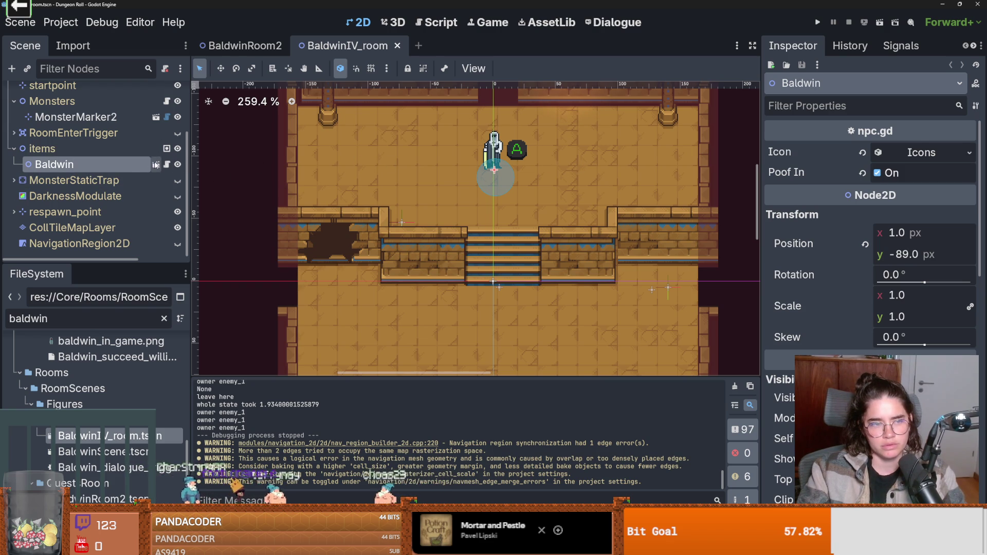
# - Open the Baldwin character's script and search it for 'timeline' to locate the check
pyautogui.click(155, 163)
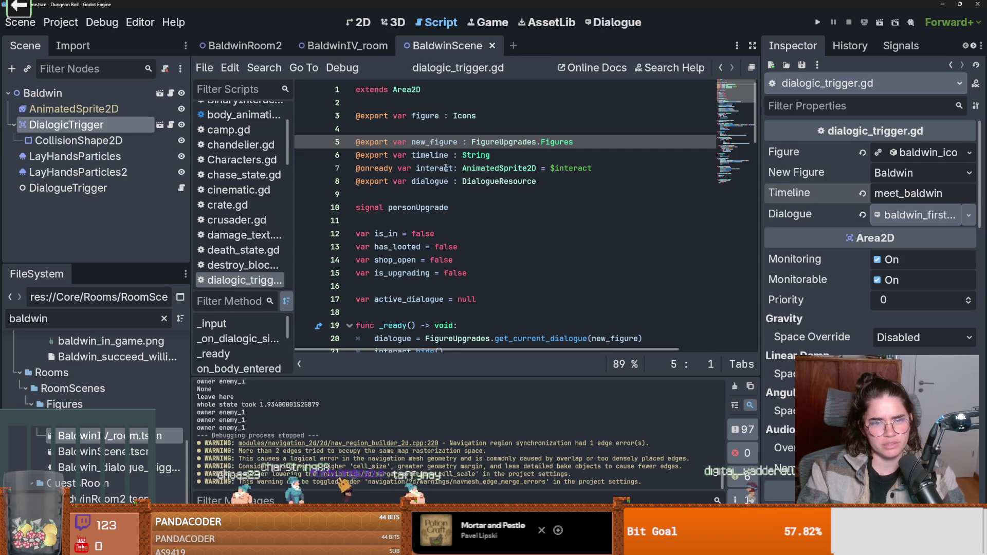
pyautogui.doubleClick(428, 155)
pyautogui.hotkey('ctrl', 'f')
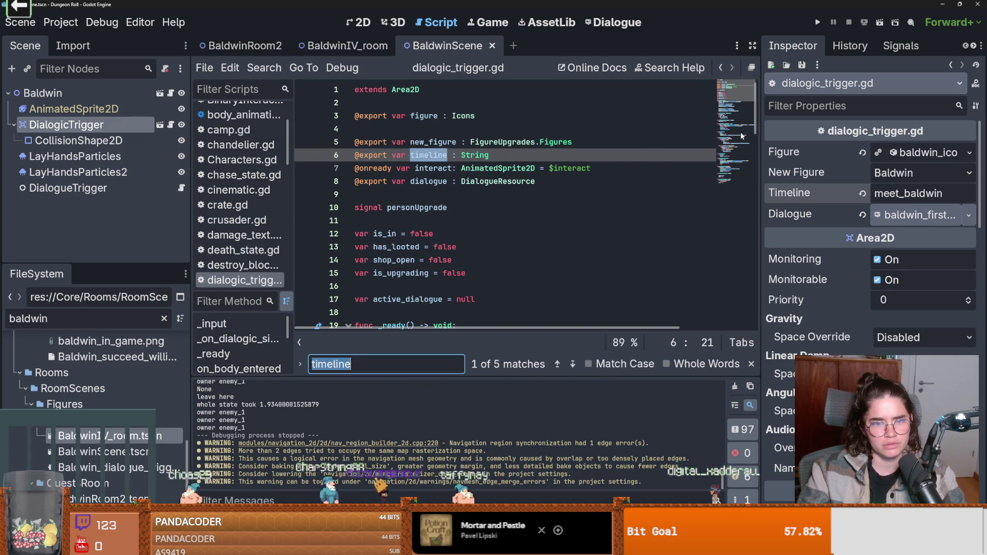
pyautogui.press('Return')
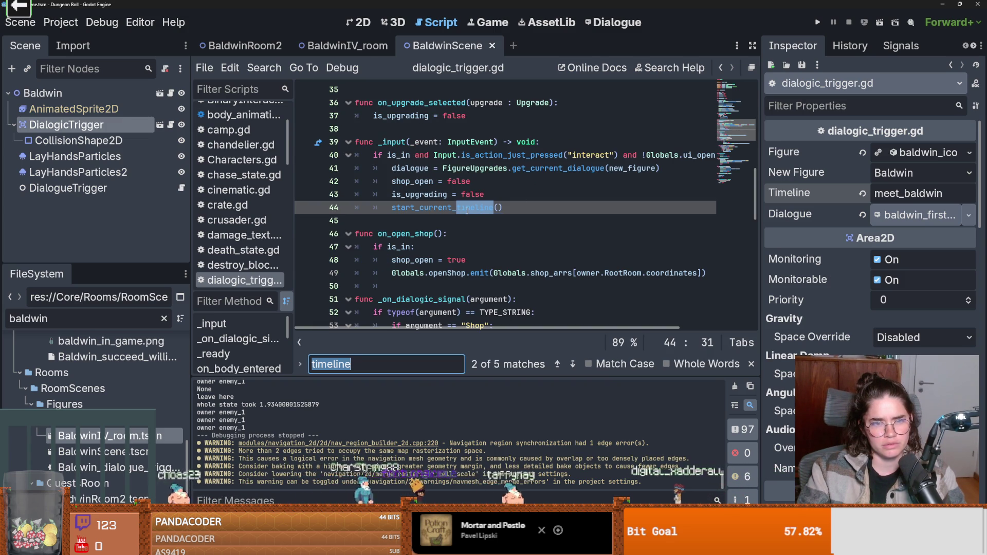
pyautogui.press('Return')
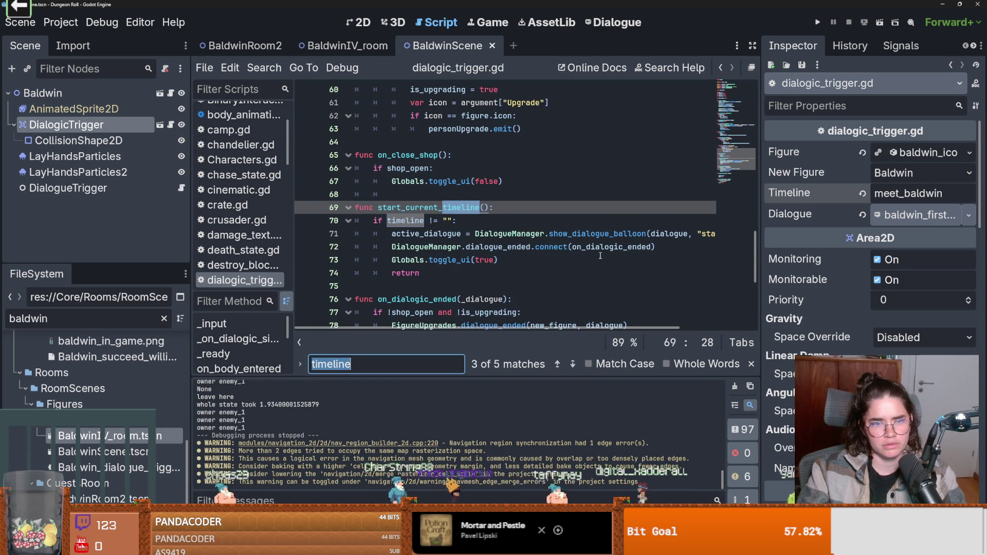
pyautogui.press('Return')
pyautogui.press('Return')
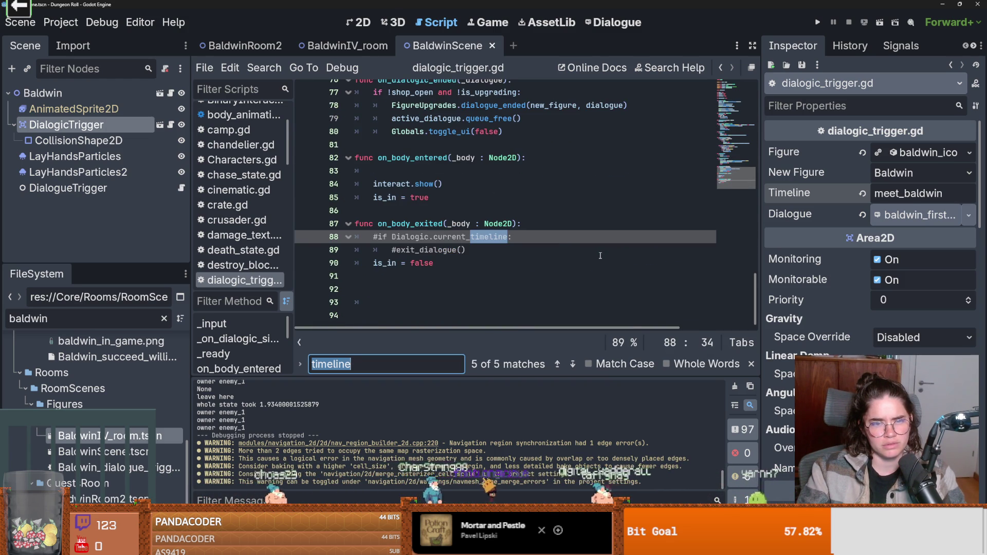
pyautogui.press('Return')
pyautogui.press('Return')
pyautogui.press('Return')
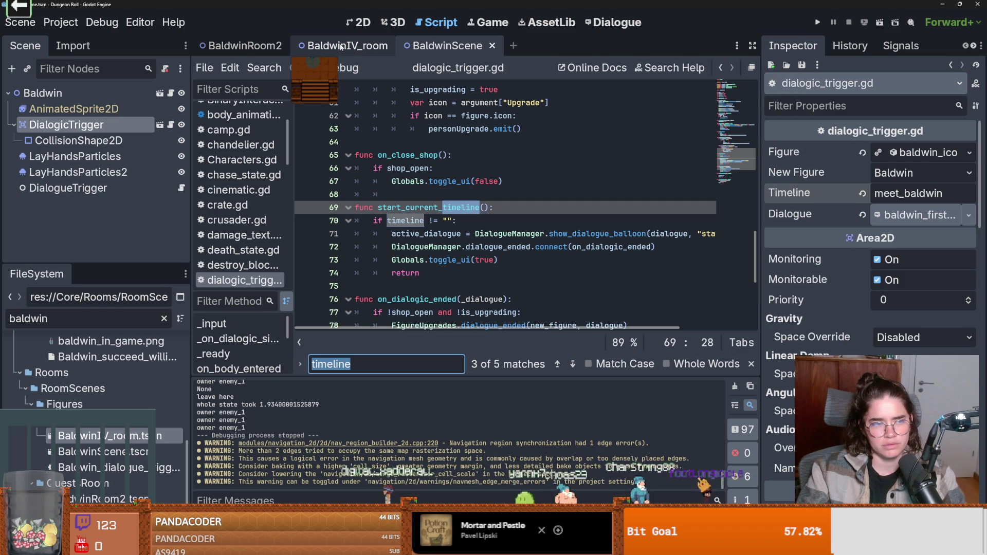
# - Unindent the body lines of the timeline check in start_current_timeline by one level
pyautogui.doubleClick(406, 221)
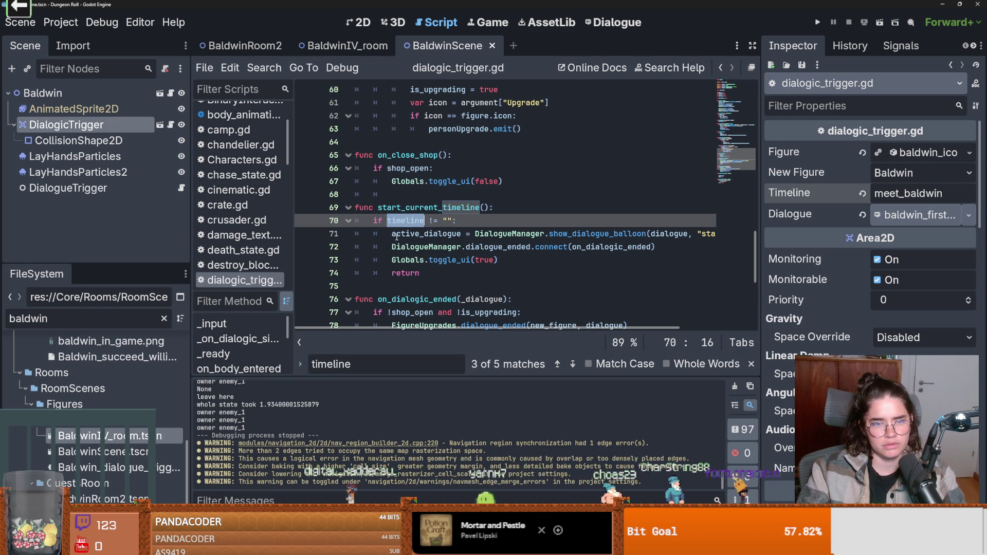
pyautogui.click(392, 235)
pyautogui.press('BackSpace')
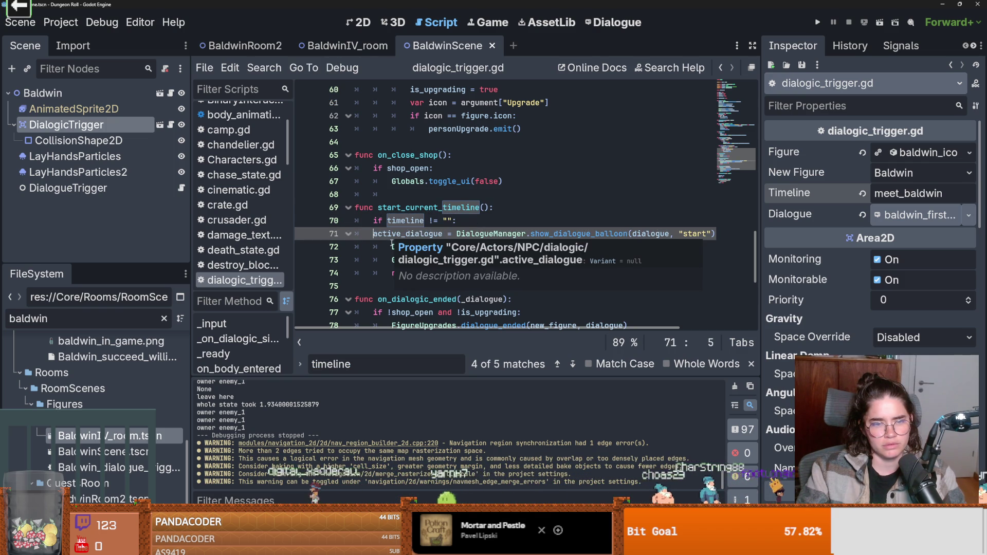
pyautogui.click(392, 247)
pyautogui.press('BackSpace')
pyautogui.click(392, 260)
pyautogui.press('BackSpace')
pyautogui.click(392, 272)
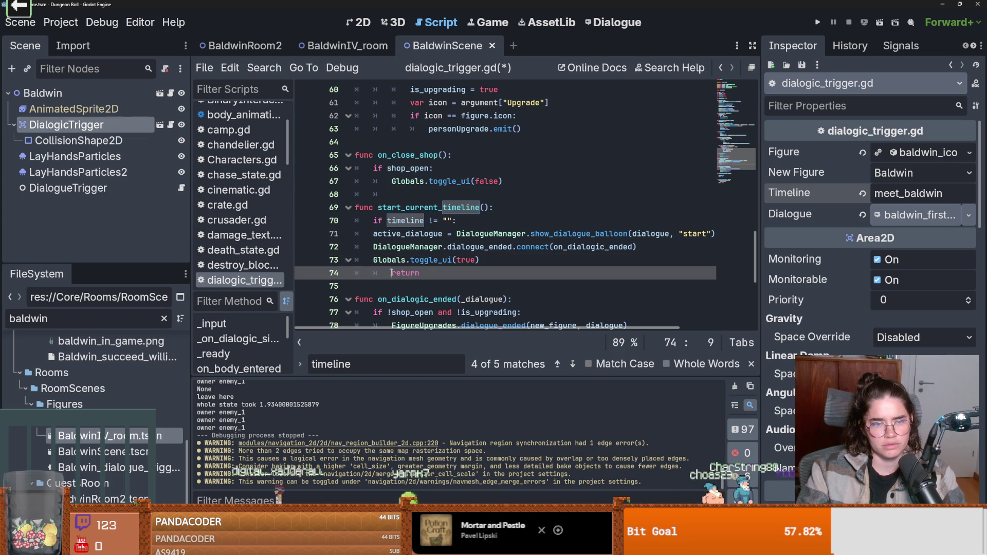
# - Delete the 'if timeline != "":' line, save the script, and run the project
pyautogui.moveTo(476, 220); pyautogui.dragTo(361, 227)
pyautogui.press('BackSpace')
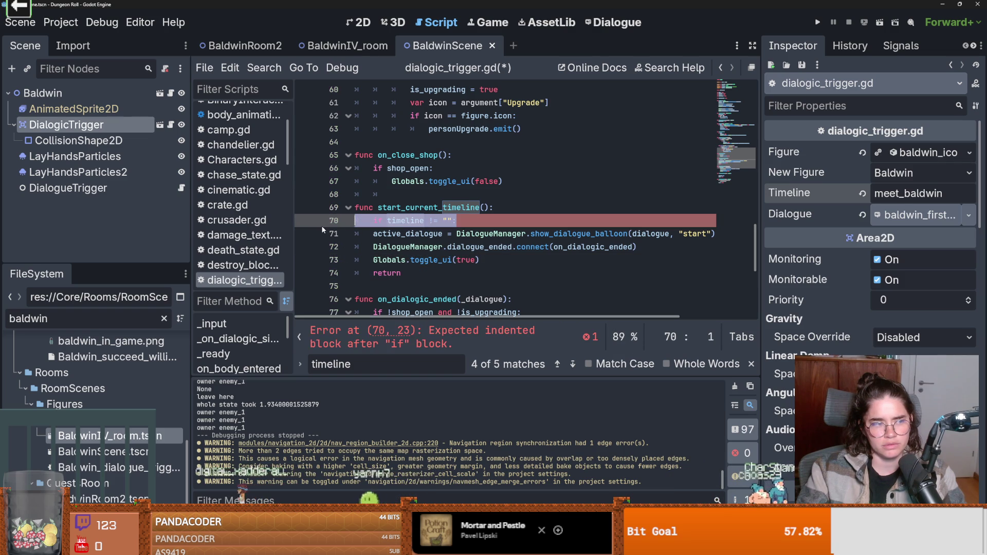
pyautogui.press('BackSpace')
pyautogui.hotkey('ctrl', 's')
pyautogui.click(452, 195)
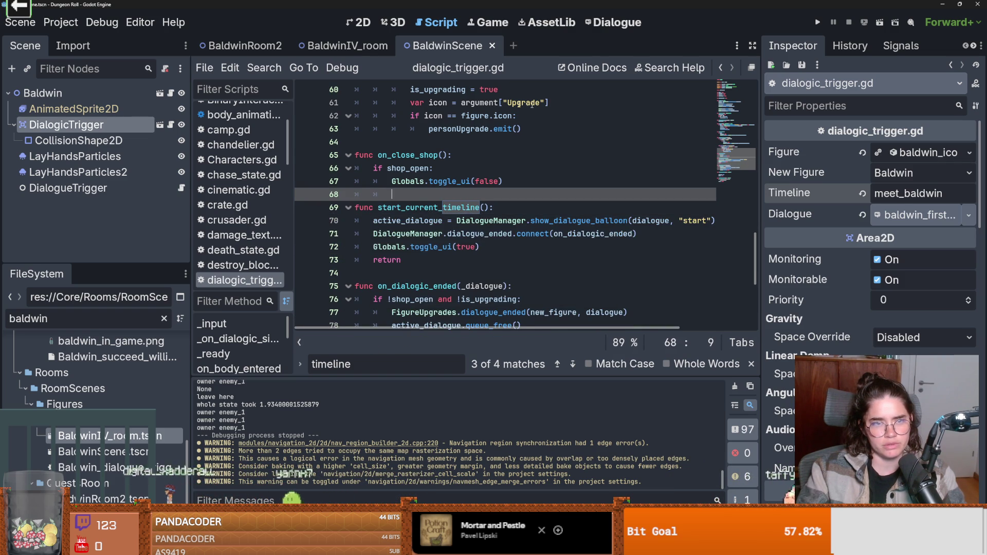
pyautogui.click(818, 23)
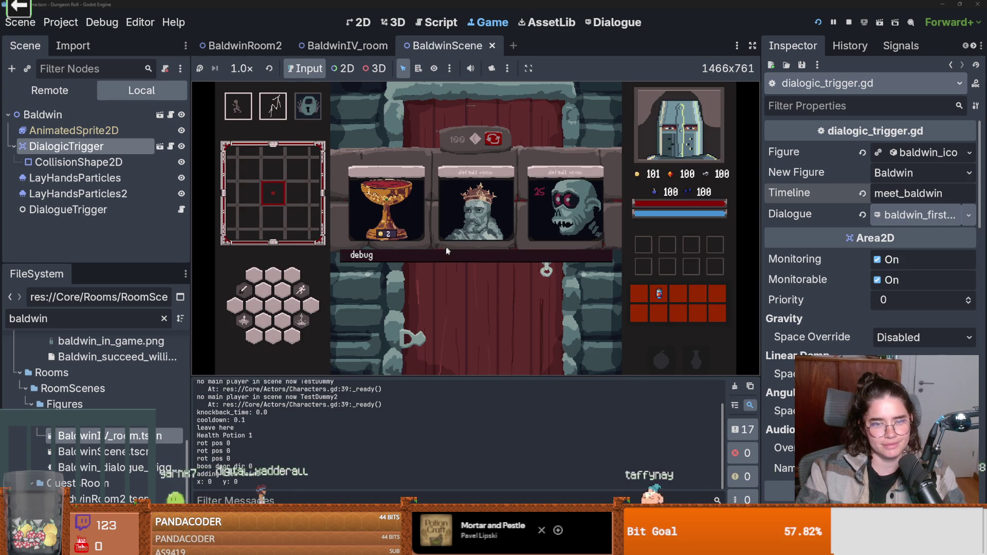
# - Pick a room, talk through Baldwin's dialogue with E, and leave by the bottom door
pyautogui.click(533, 343)
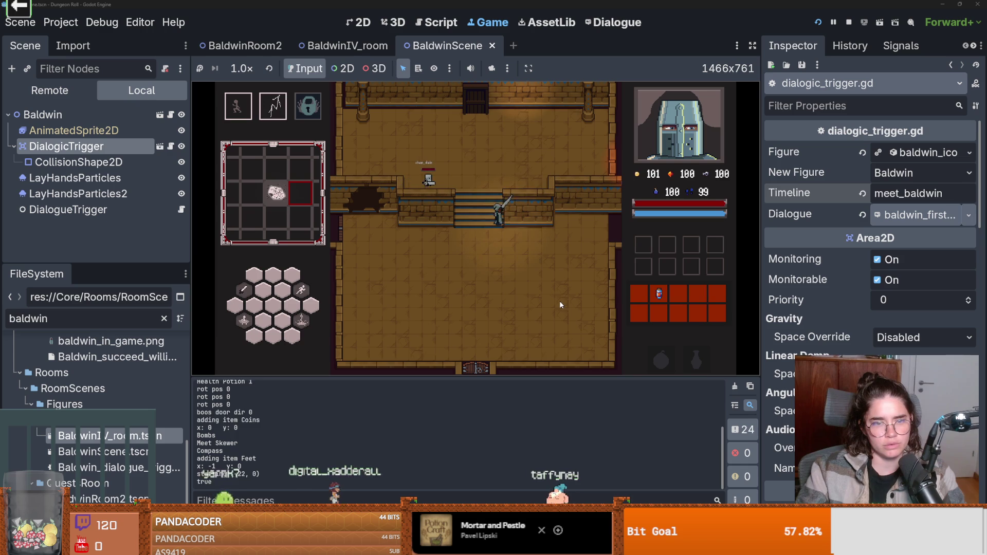
pyautogui.press('a')
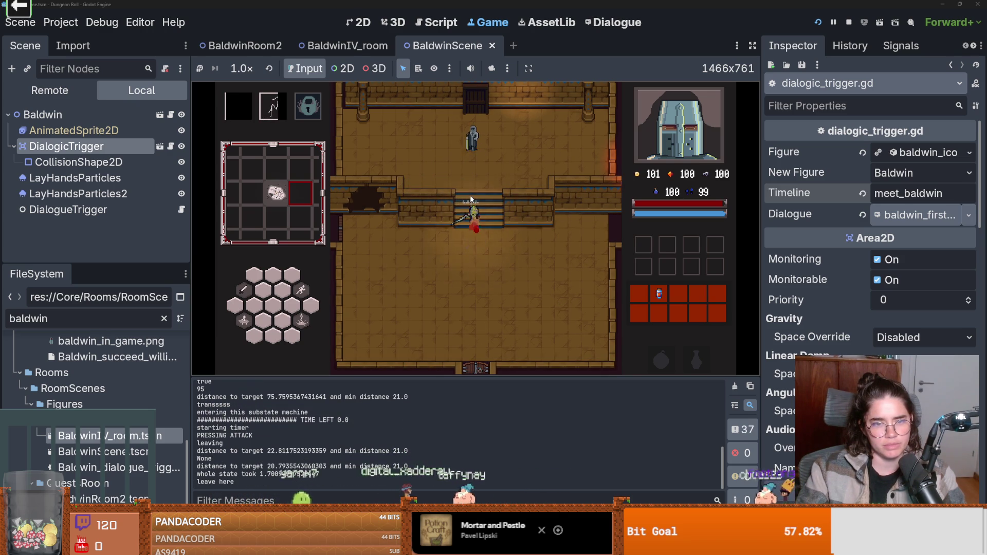
pyautogui.press('e')
pyautogui.press('e')
pyautogui.press('e')
pyautogui.press('e')
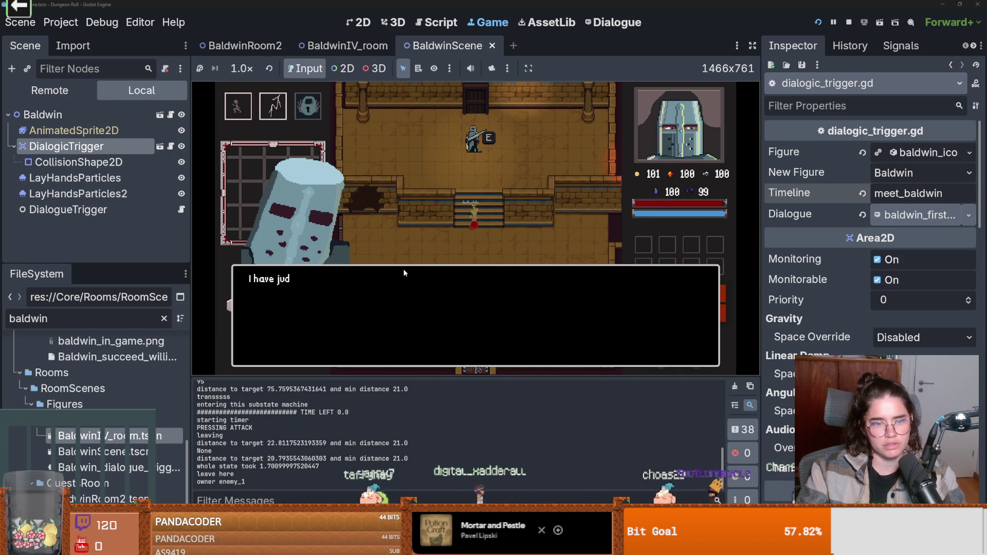
pyautogui.press('e')
pyautogui.press('e')
pyautogui.press('e')
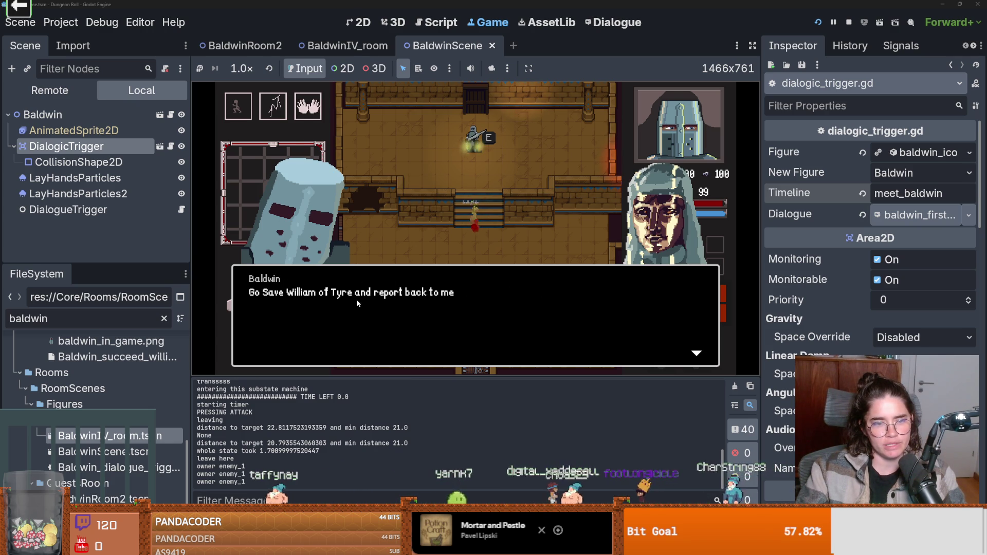
pyautogui.press('e')
pyautogui.press('s')
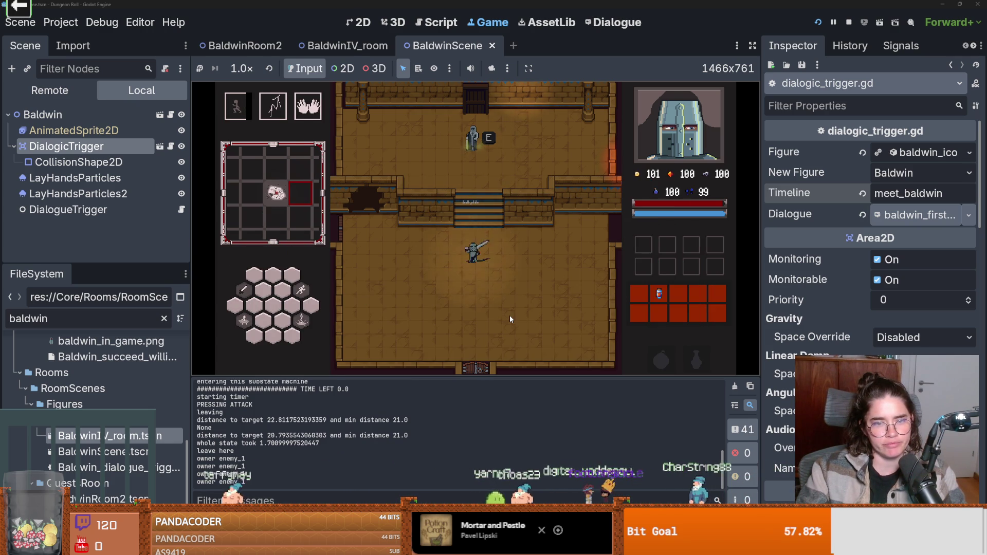
pyautogui.press('s')
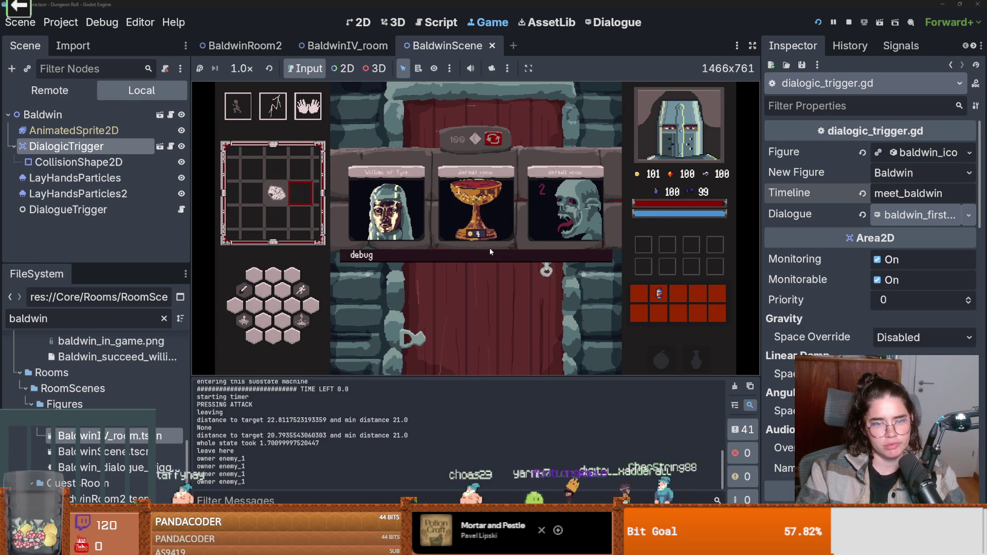
# - Enter the William of Tyre room, kill the skeleton and break the barrels
pyautogui.click(360, 206)
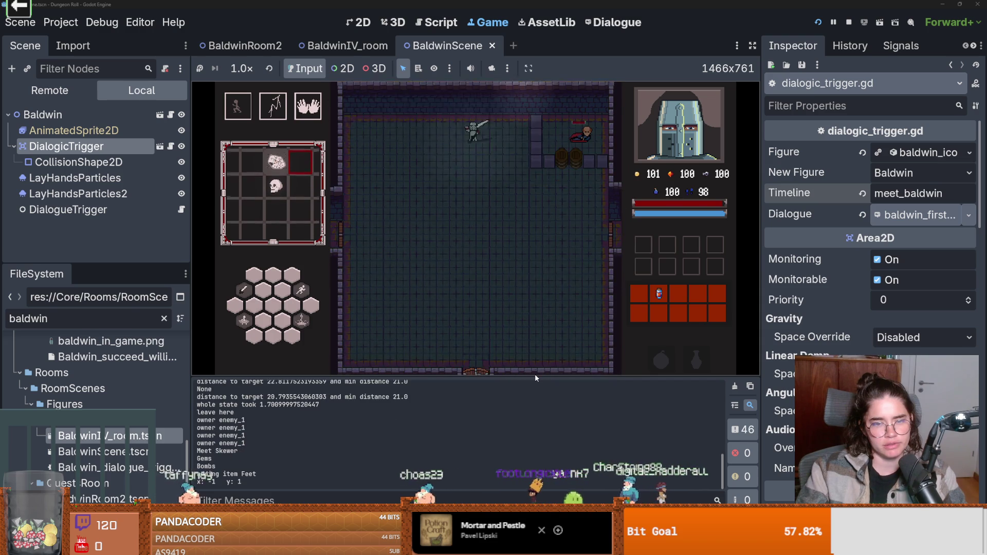
pyautogui.press('w')
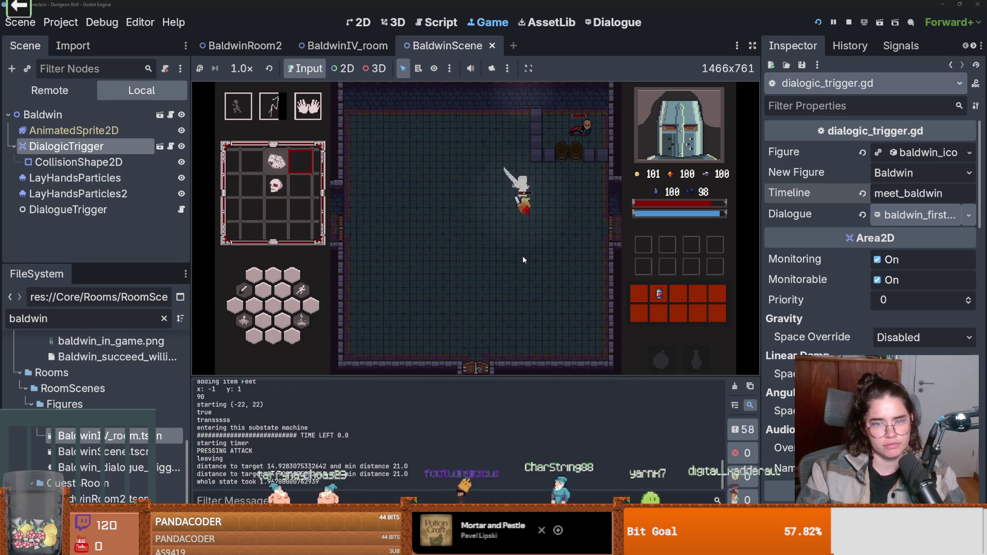
pyautogui.press('w')
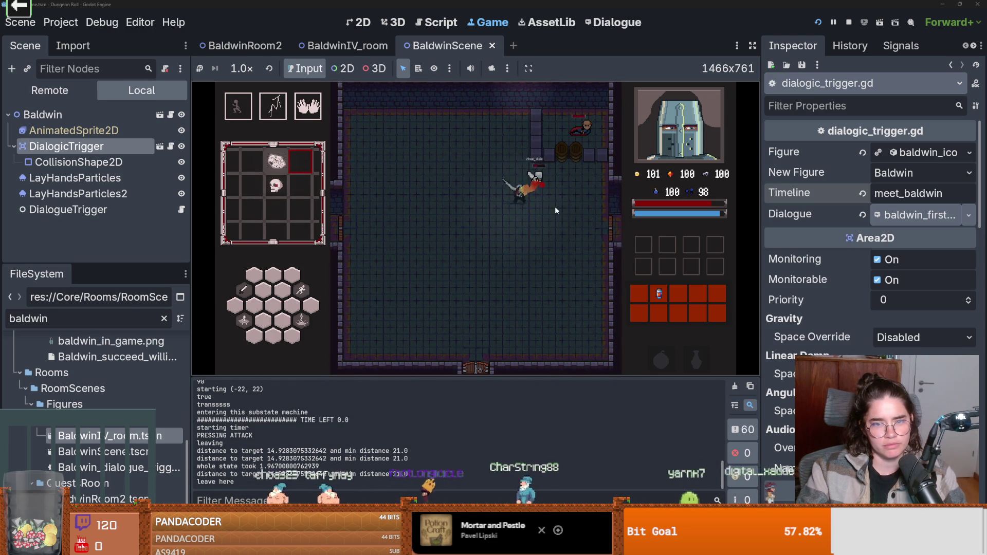
pyautogui.click(567, 189)
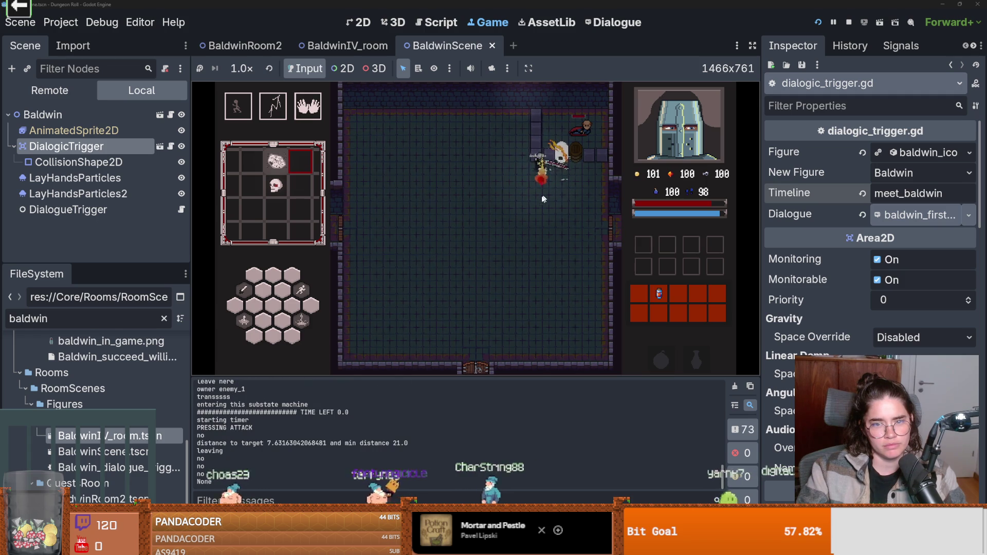
pyautogui.click(565, 149)
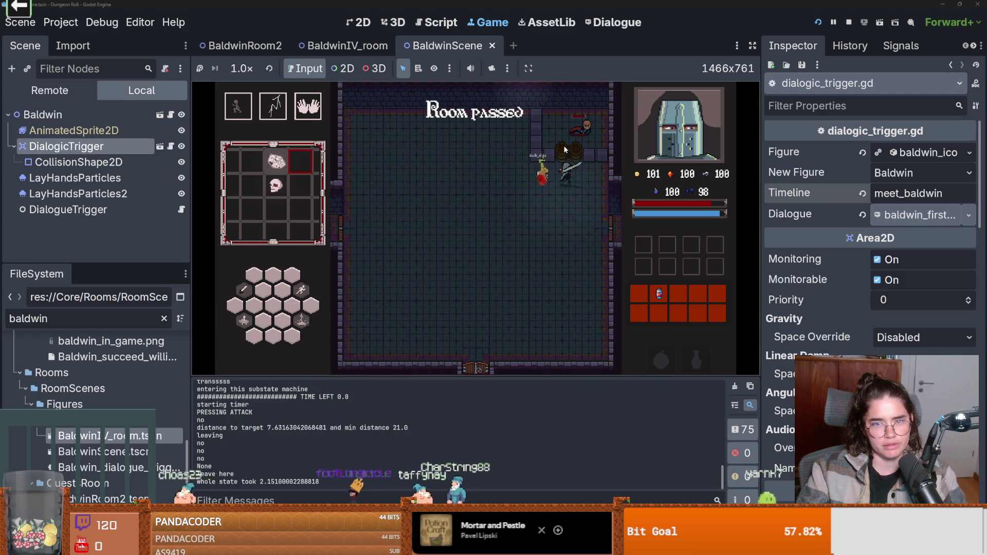
pyautogui.click(569, 163)
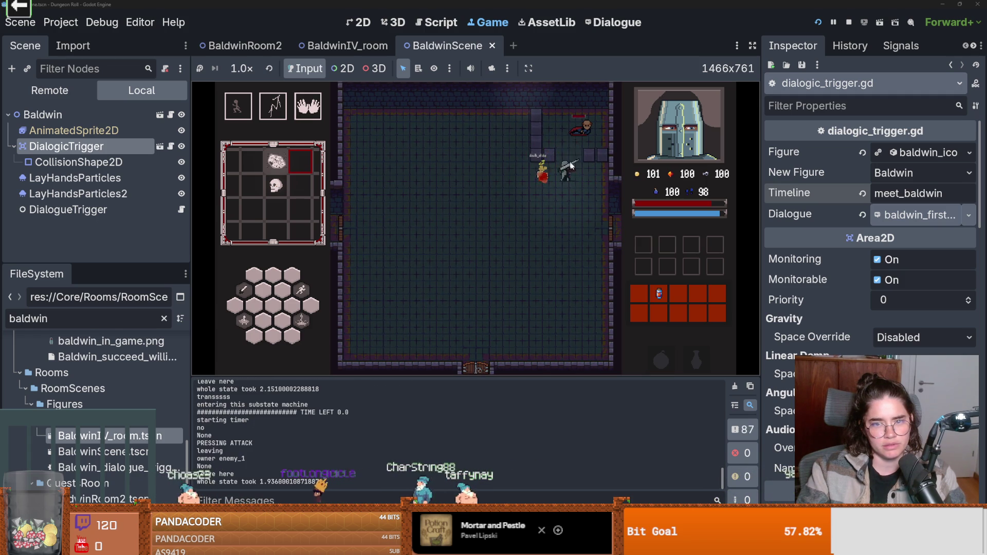
# - Talk to William of Tyre and click through his dialogue to the end
pyautogui.press('e')
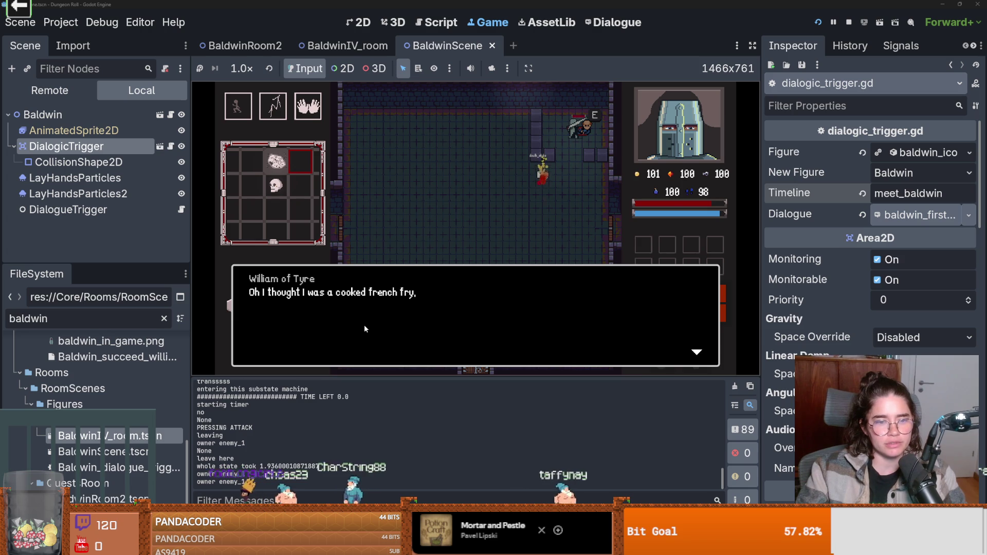
pyautogui.click(459, 320)
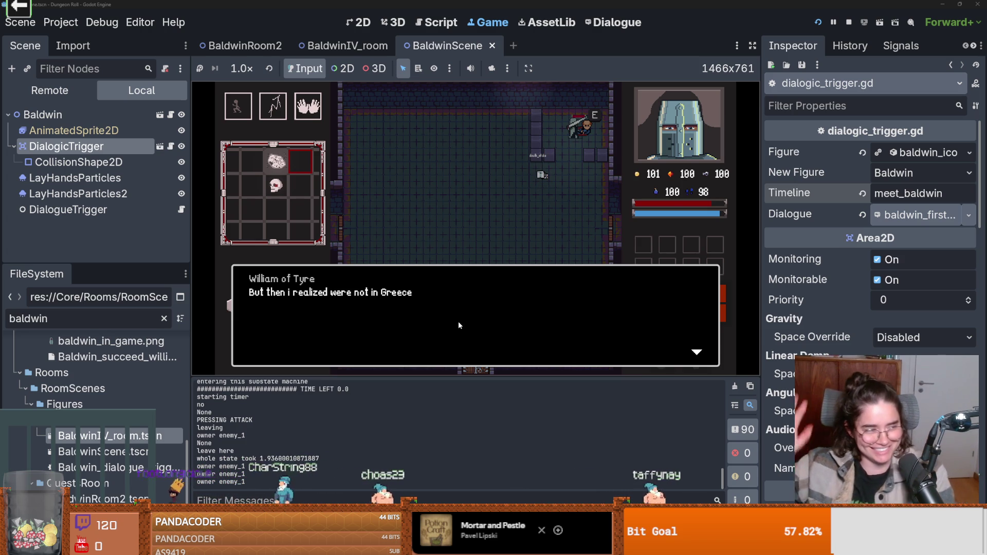
pyautogui.click(459, 323)
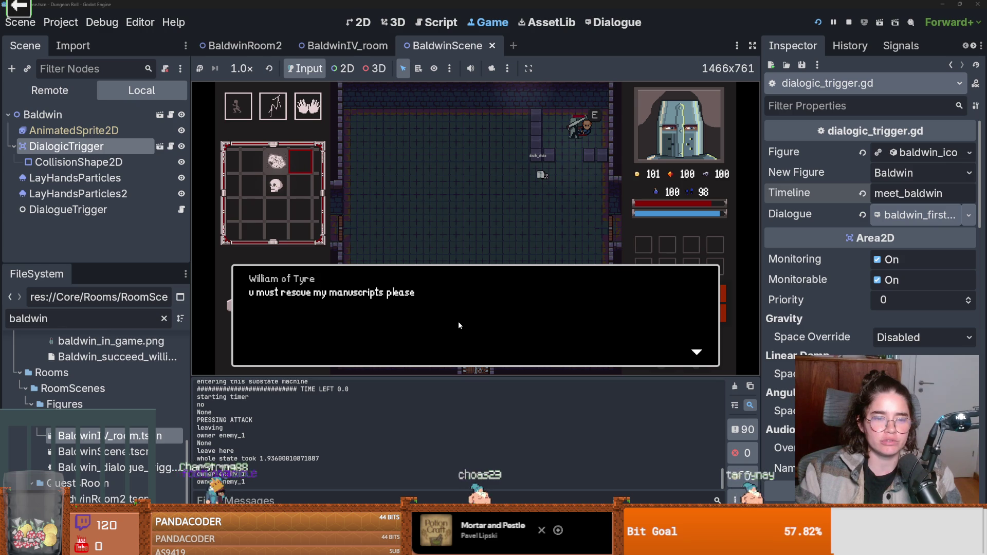
pyautogui.click(459, 325)
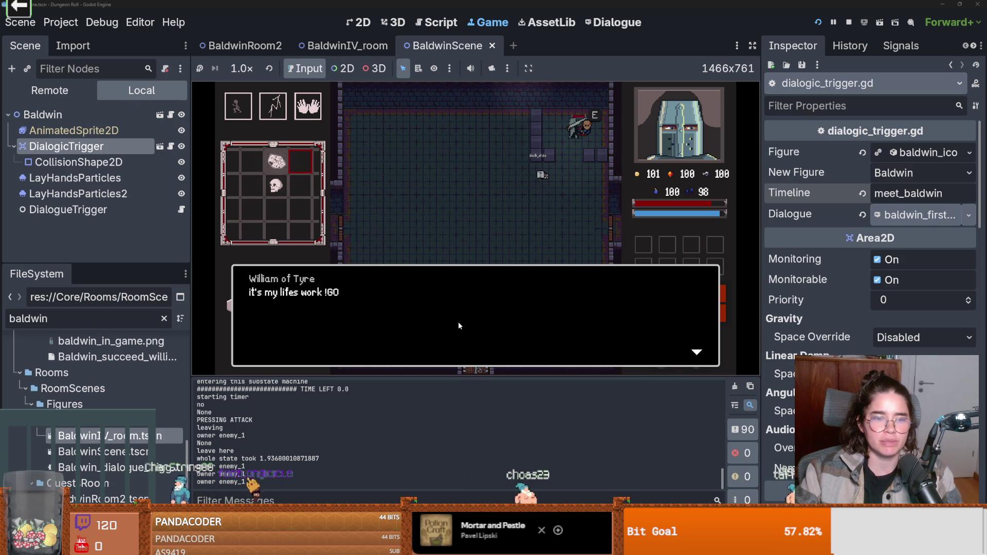
pyautogui.click(458, 321)
pyautogui.write('s')
pyautogui.press('BackSpace')
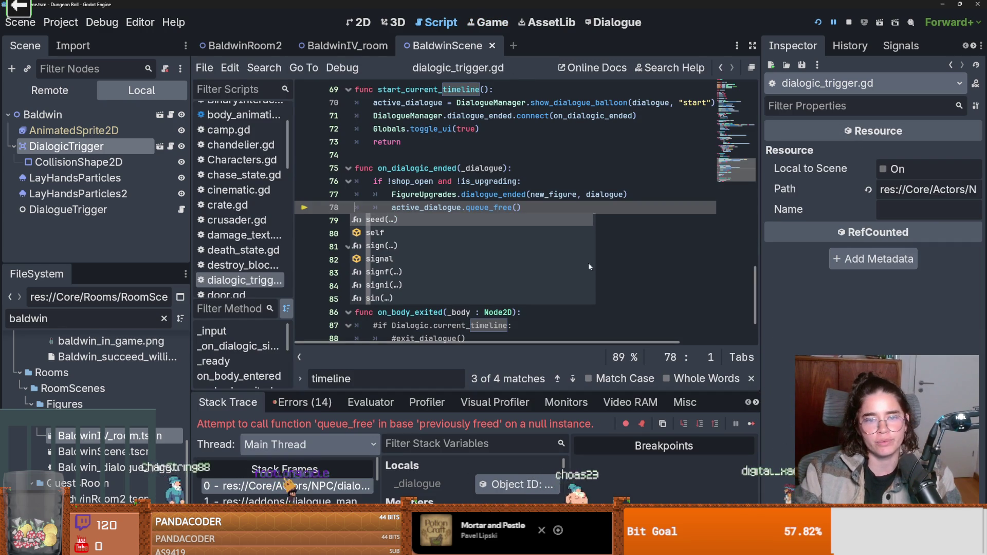
# - Inspect the dialogue resource's members in the debugger, then restore the script editor's size
pyautogui.click(658, 282)
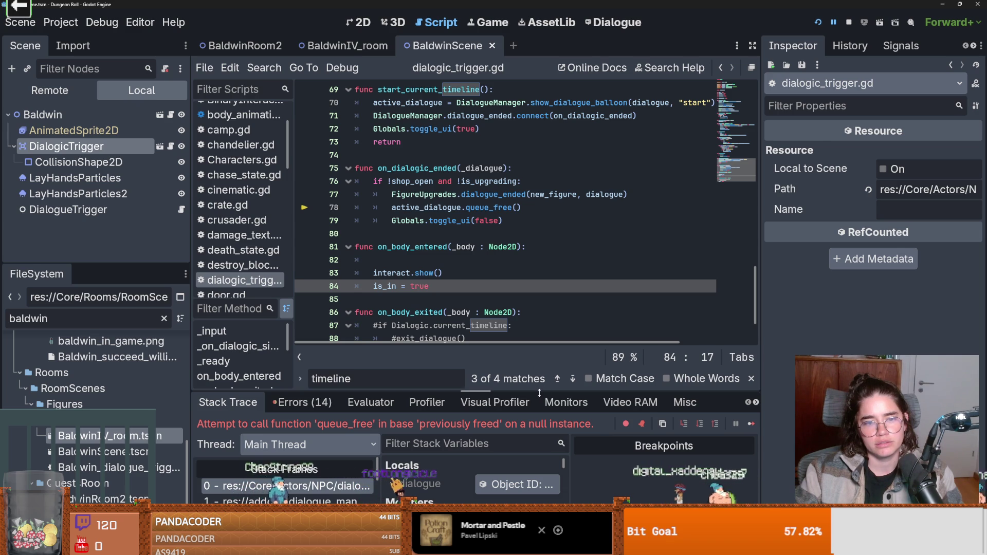
pyautogui.click(507, 483)
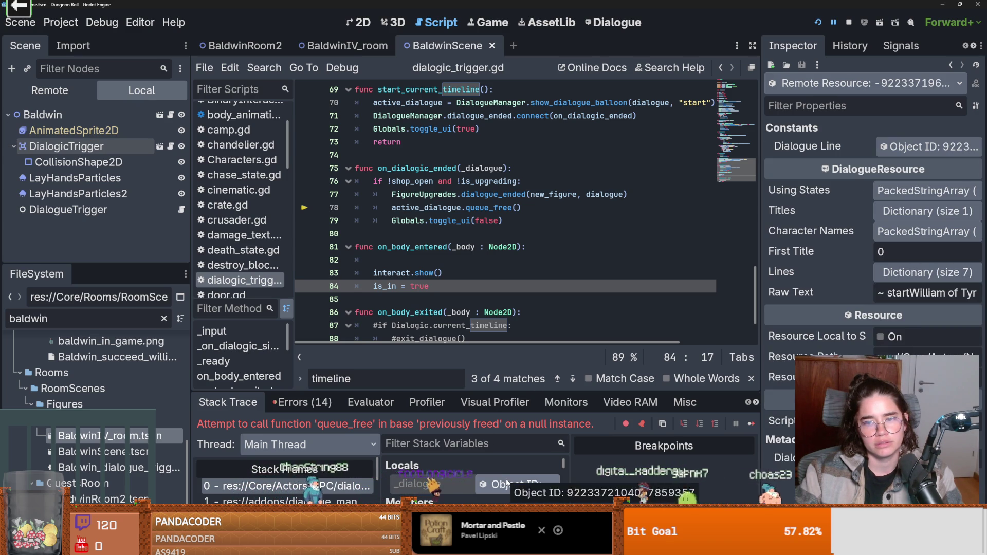
pyautogui.moveTo(468, 391); pyautogui.dragTo(466, 278)
pyautogui.scroll(-2, 446, 414)
pyautogui.scroll(-4, 446, 413)
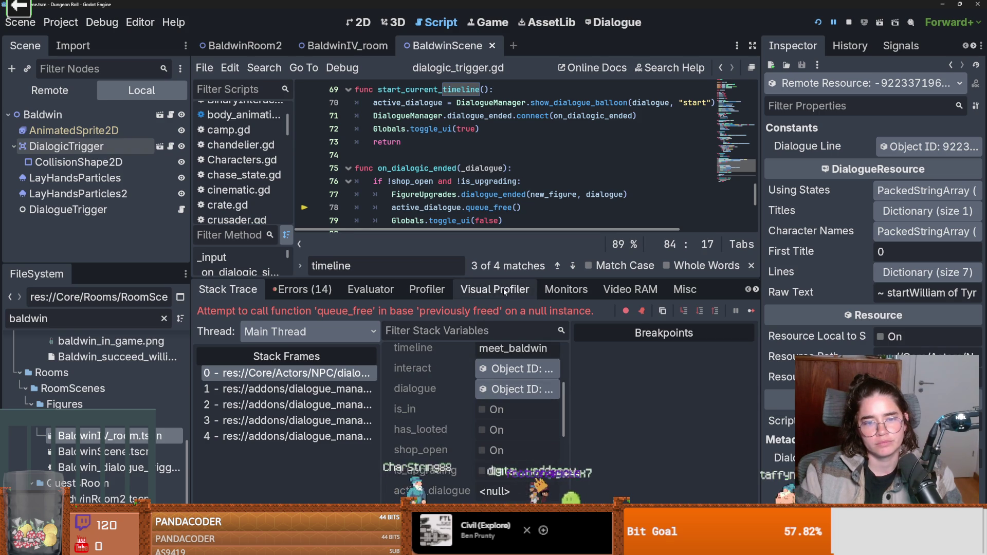
pyautogui.moveTo(467, 279); pyautogui.dragTo(468, 391)
# - Wrap the queue_free() call in an `if active_dialogue:` check in dialogic_trigger.gd
pyautogui.click(504, 220)
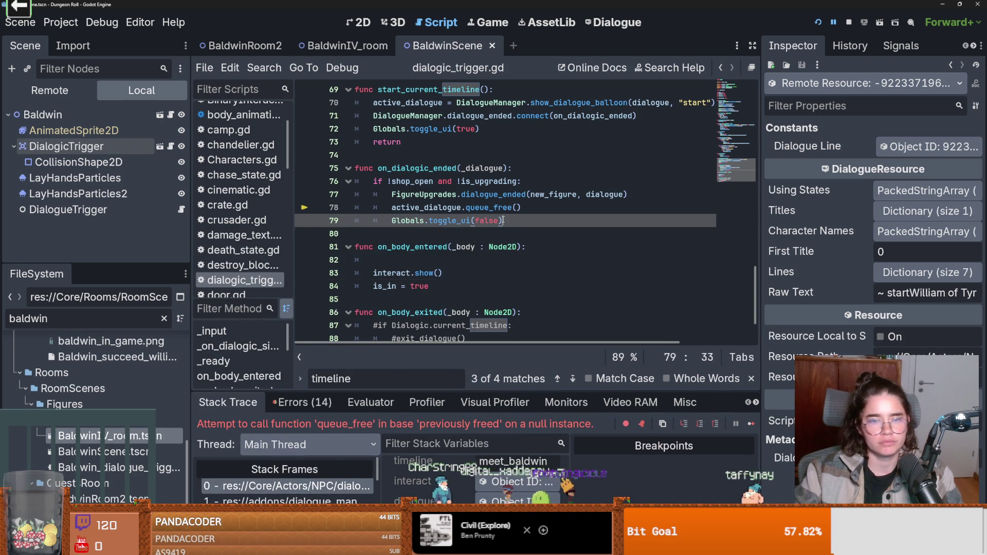
pyautogui.click(644, 193)
pyautogui.press('Return')
pyautogui.write('if ac')
pyautogui.press('Return')
pyautogui.write(':')
pyautogui.press('Down')
pyautogui.press('Home')
pyautogui.press('Tab')
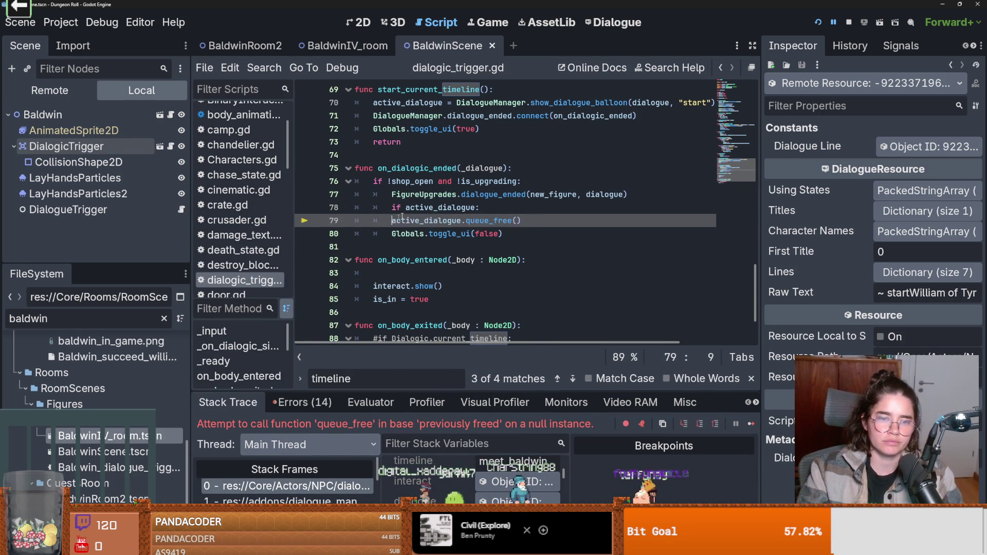
# - Relaunch the game, pick a room card and walk toward the stairs
pyautogui.click(818, 22)
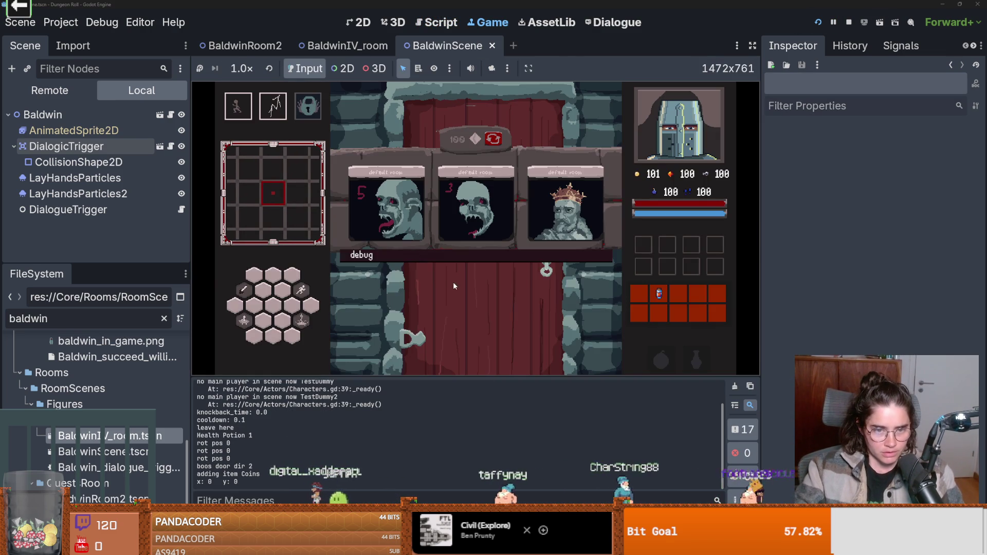
pyautogui.click(559, 319)
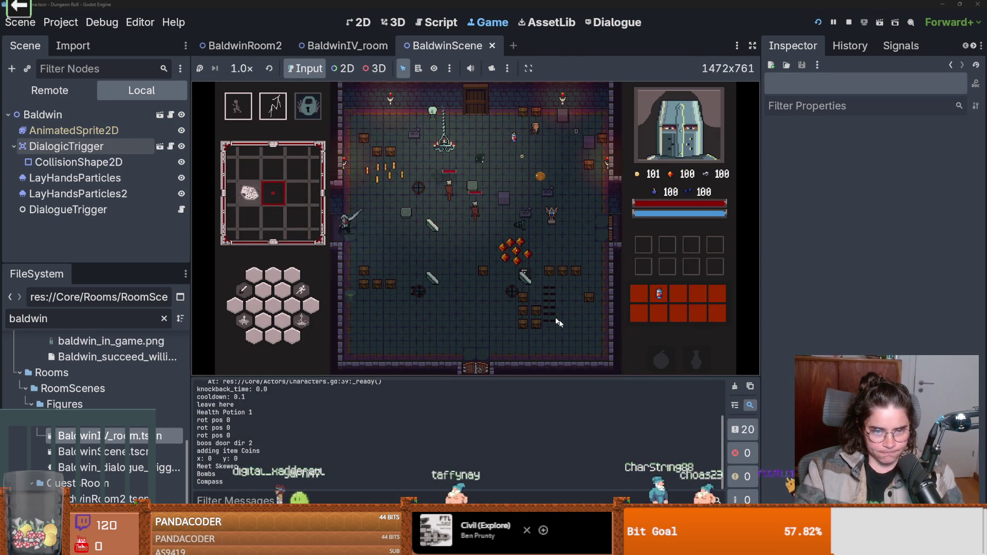
pyautogui.click(459, 224)
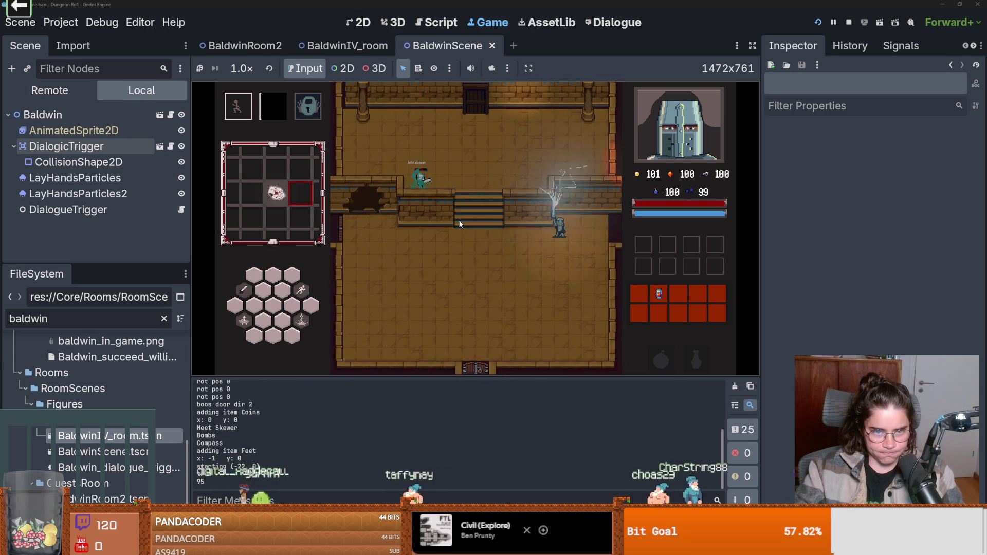
# - Attack at the stairs and click through all of Baldwin's dialogue lines until the box closes
pyautogui.click(432, 212)
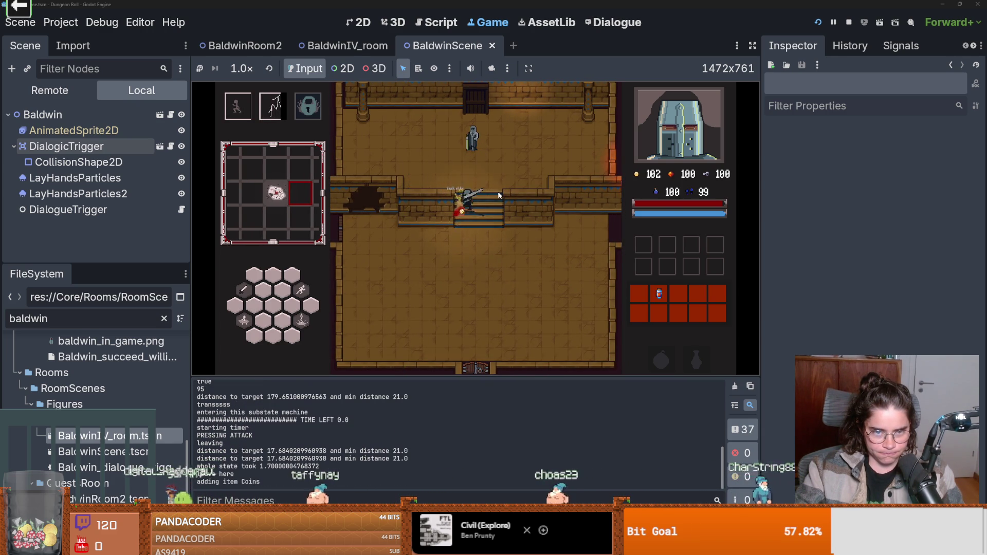
pyautogui.click(529, 304)
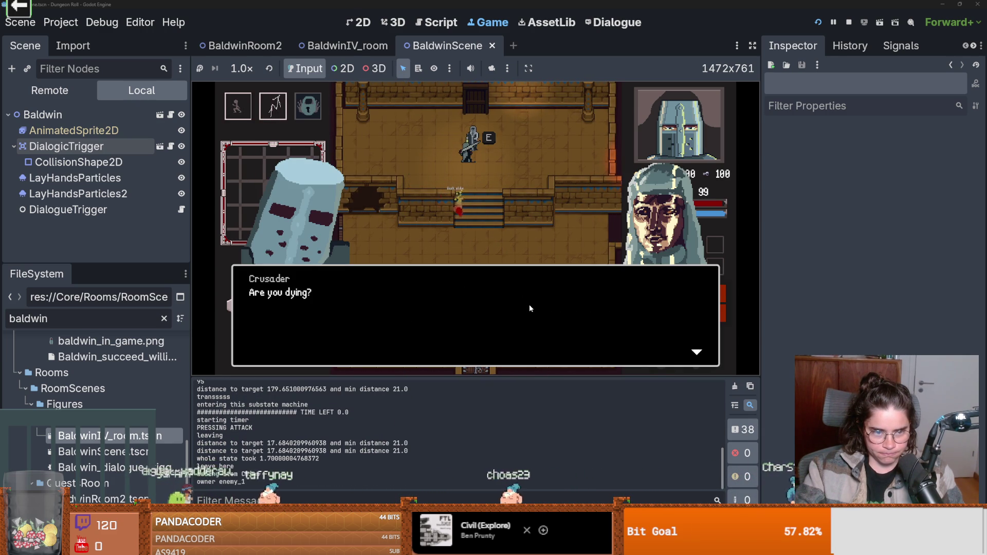
pyautogui.click(529, 305)
pyautogui.click(529, 304)
pyautogui.click(529, 304)
pyautogui.click(529, 304)
pyautogui.click(529, 305)
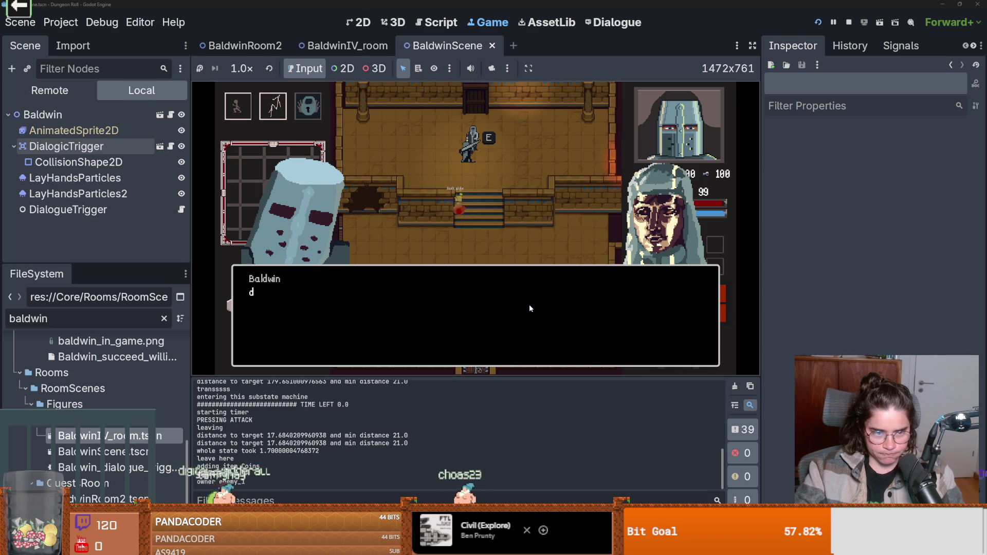
pyautogui.click(529, 305)
pyautogui.click(529, 304)
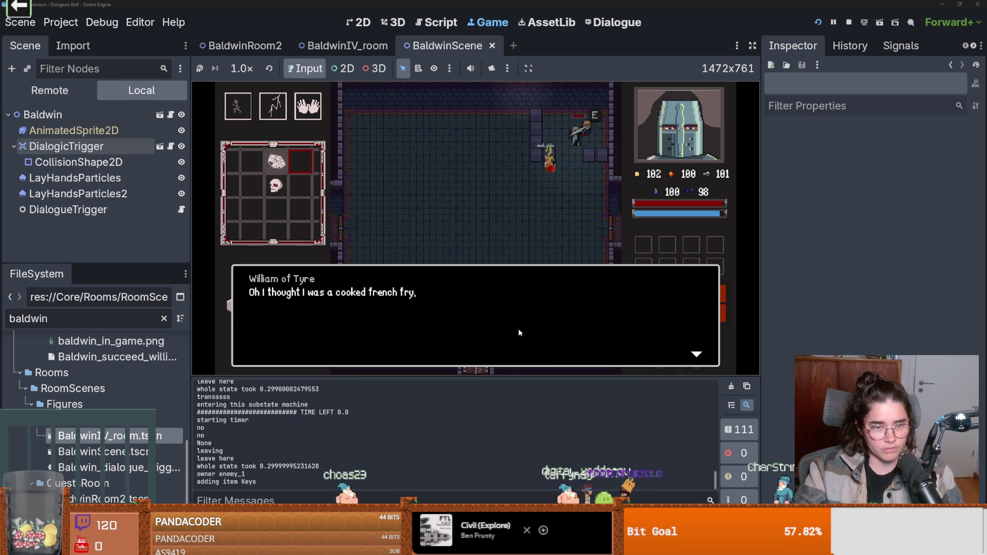
# - Click through William of Tyre's four dialogue lines, dismiss the room card screen, and stop the game
pyautogui.click(510, 323)
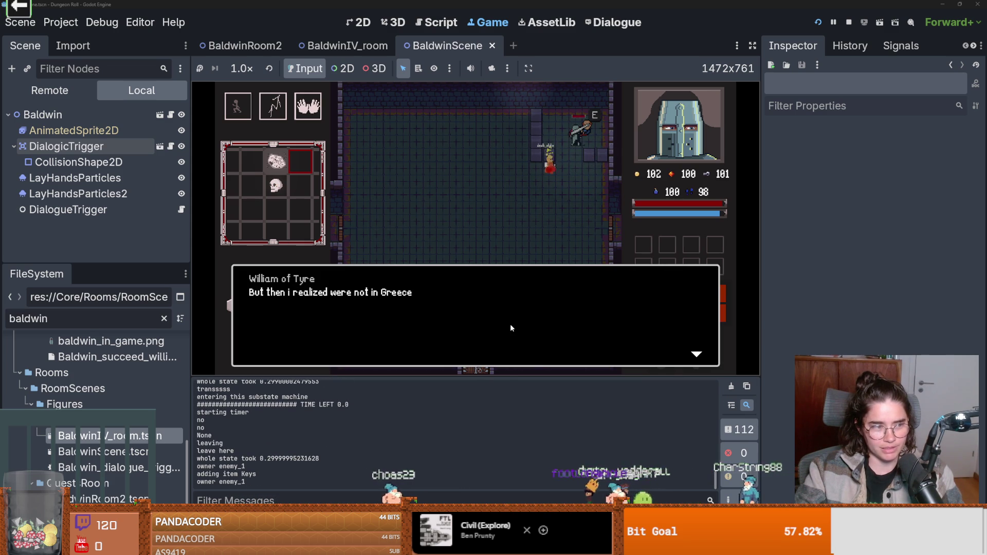
pyautogui.click(510, 323)
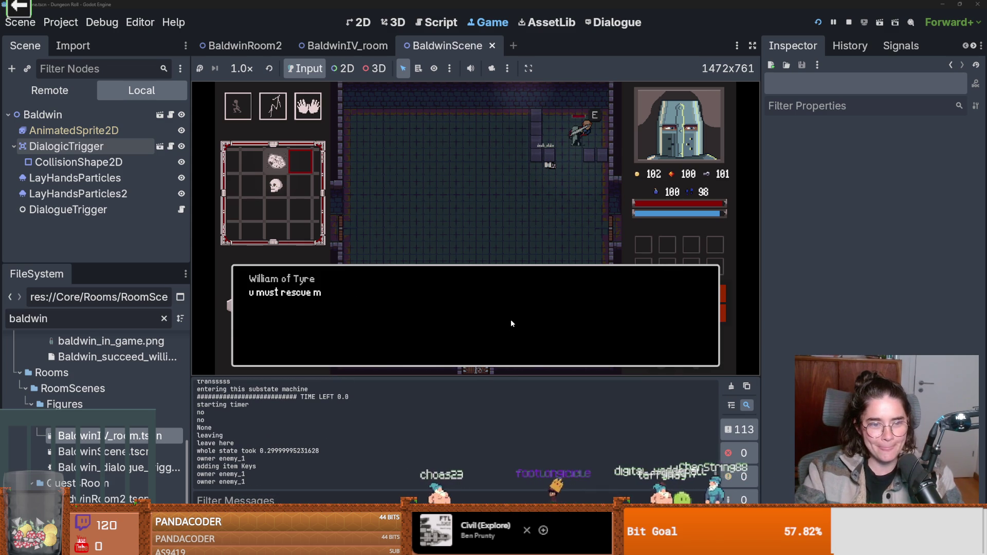
pyautogui.click(511, 318)
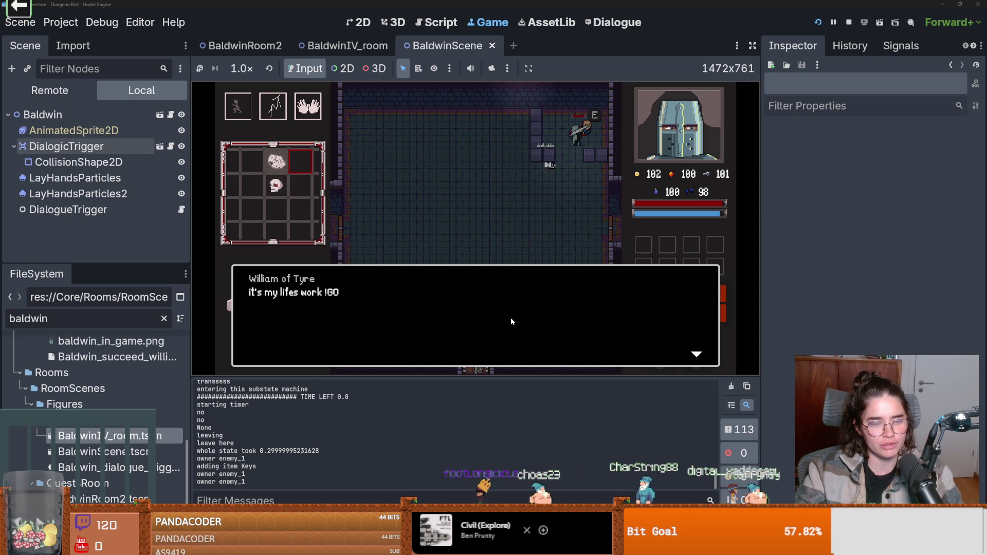
pyautogui.click(510, 317)
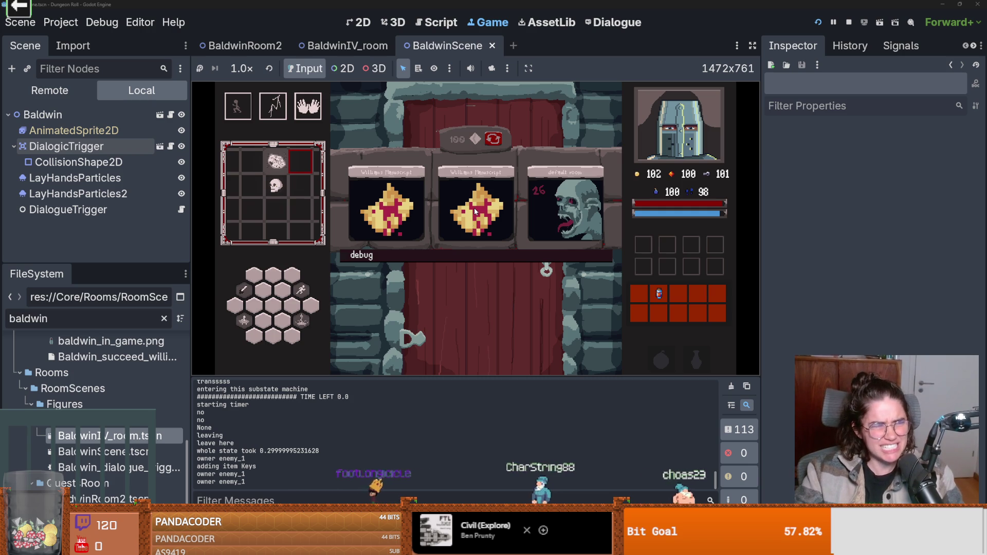
pyautogui.click(473, 220)
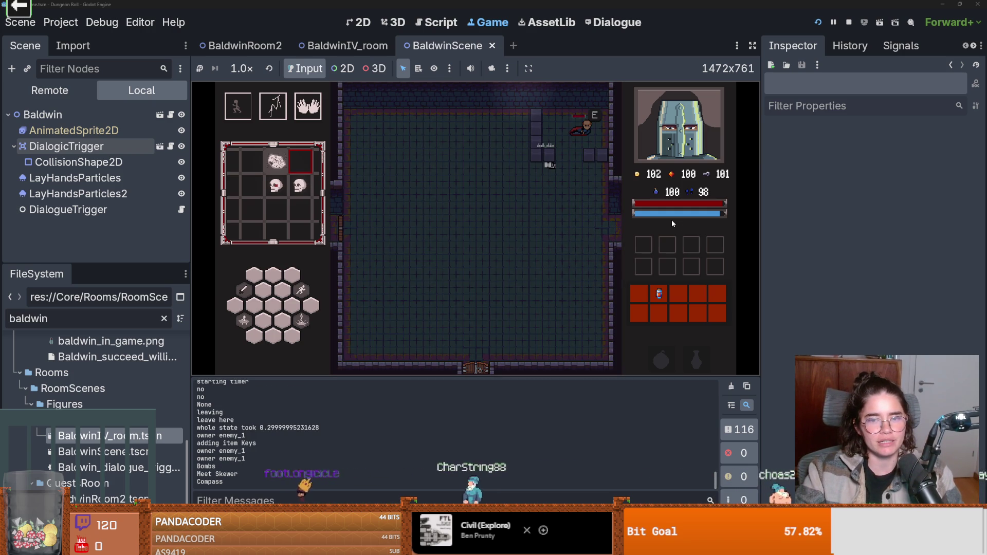
pyautogui.press('F8')
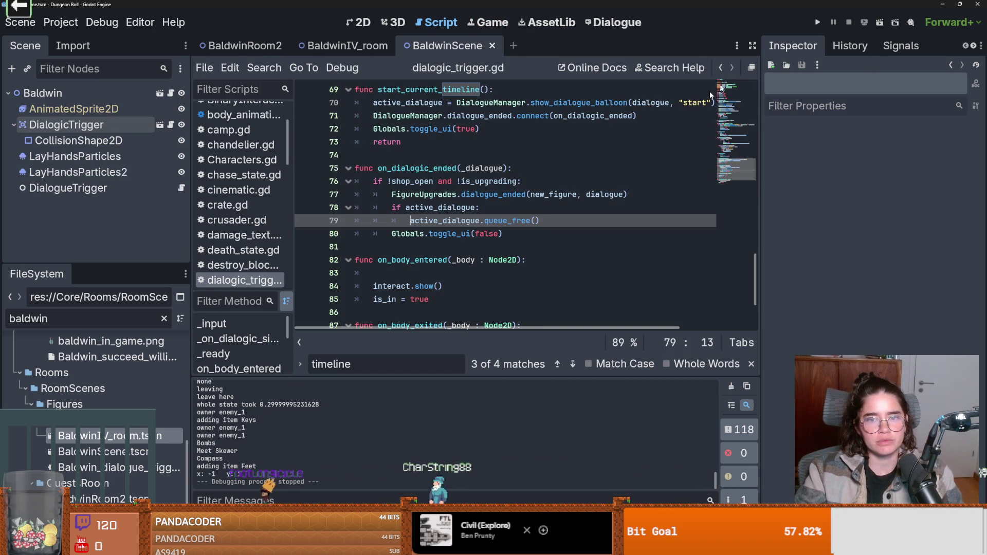
# - Show BaldwinRoom2 in the 2D editor, widen the left dock, and open baldwin_room_3 from FileSystem
pyautogui.hotkey('ctrl', 'shift', 'Tab')
pyautogui.hotkey('ctrl', 'shift', 'Tab')
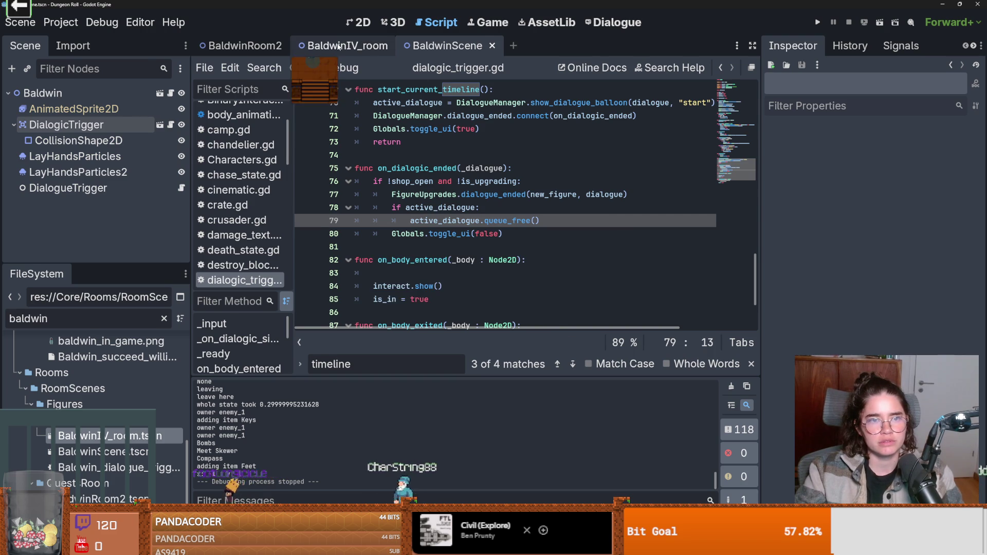
pyautogui.click(371, 24)
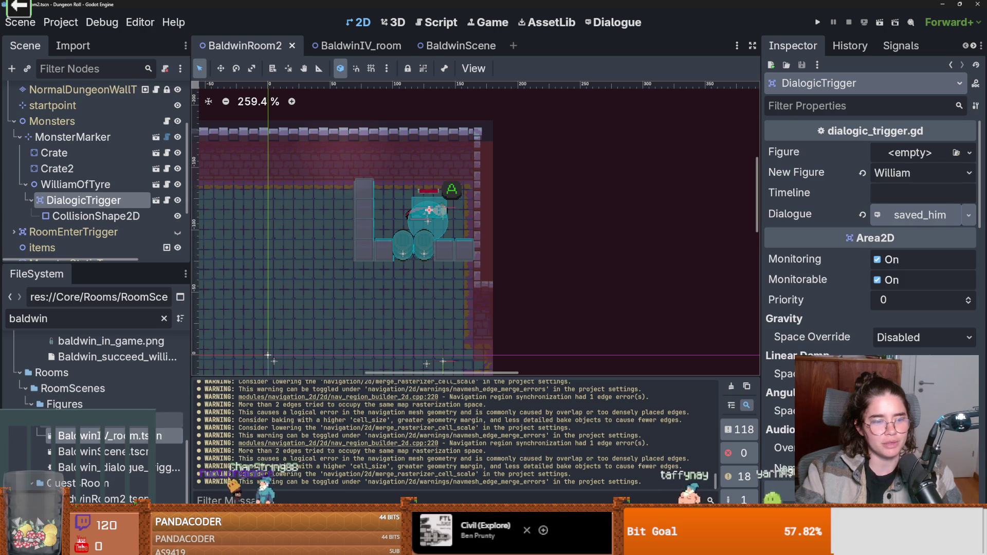
pyautogui.scroll(-1, 105, 434)
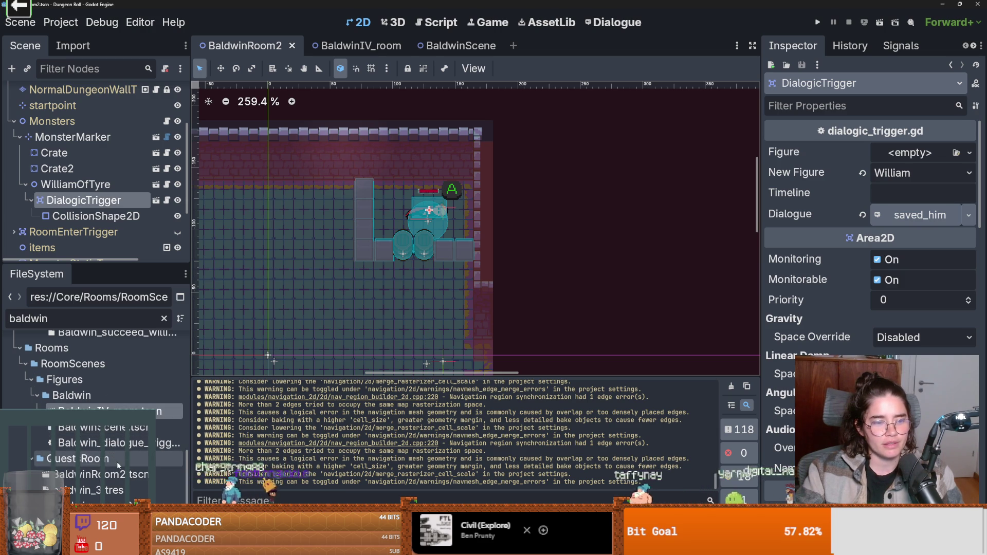
pyautogui.moveTo(191, 446); pyautogui.dragTo(260, 439)
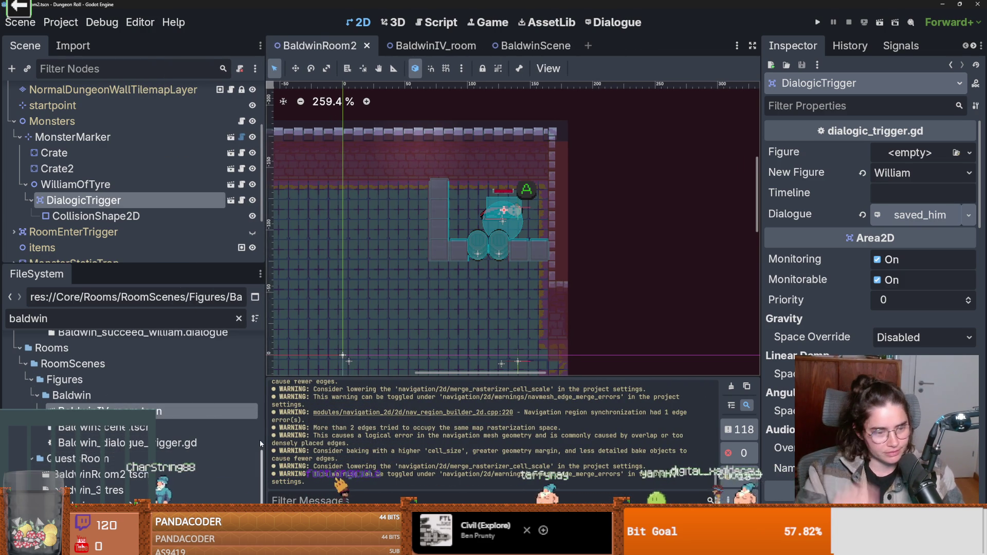
pyautogui.doubleClick(82, 493)
pyautogui.scroll(-4, 537, 232)
pyautogui.scroll(4, 537, 231)
pyautogui.scroll(-2, 360, 226)
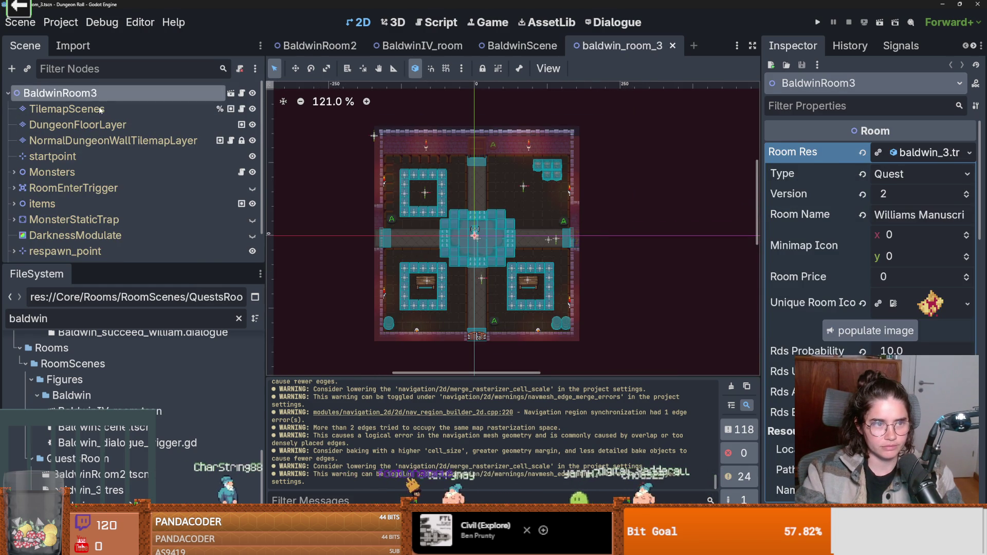
# - Select the TilemapScenes layer and save baldwin_room_3 with Ctrl+S
pyautogui.click(382, 235)
pyautogui.scroll(-3, 454, 278)
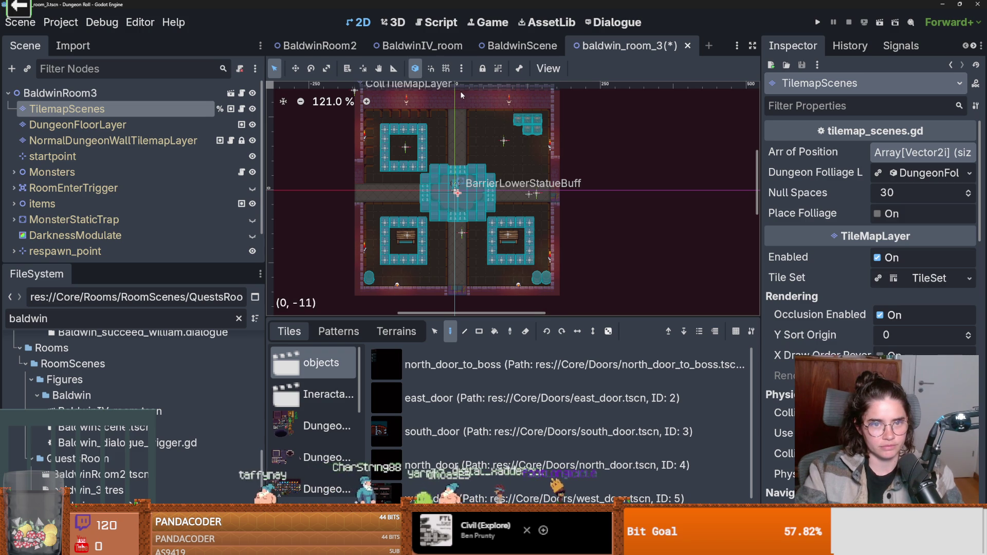
pyautogui.hotkey('ctrl', 's')
pyautogui.scroll(6, 467, 206)
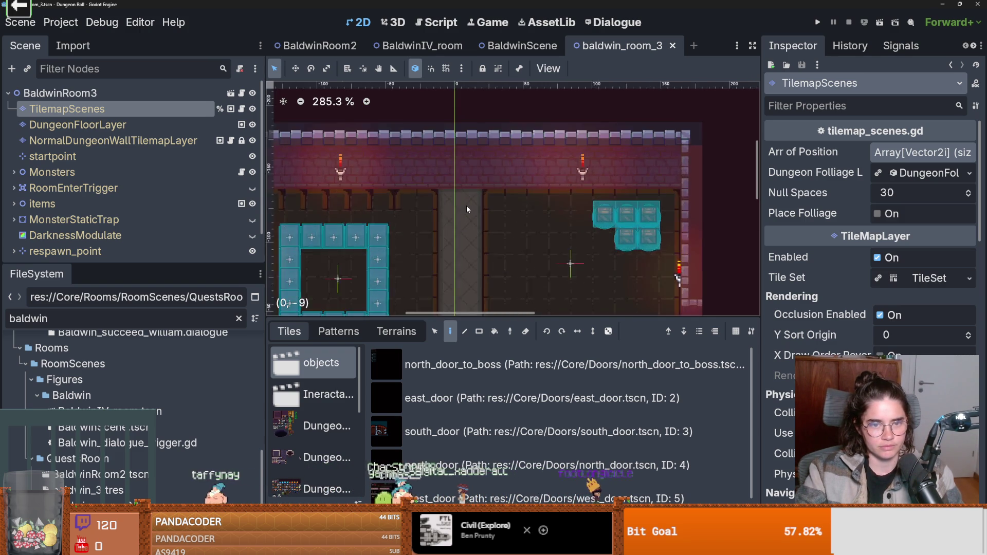
# - Open the base room scene and erase the door tile from its top wall
pyautogui.click(230, 93)
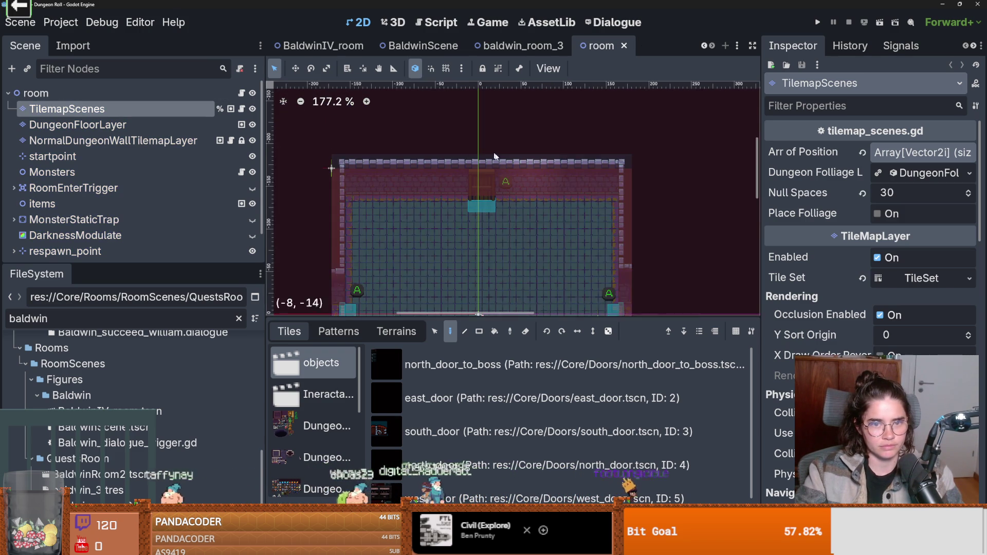
pyautogui.scroll(4, 483, 206)
pyautogui.scroll(-3, 477, 199)
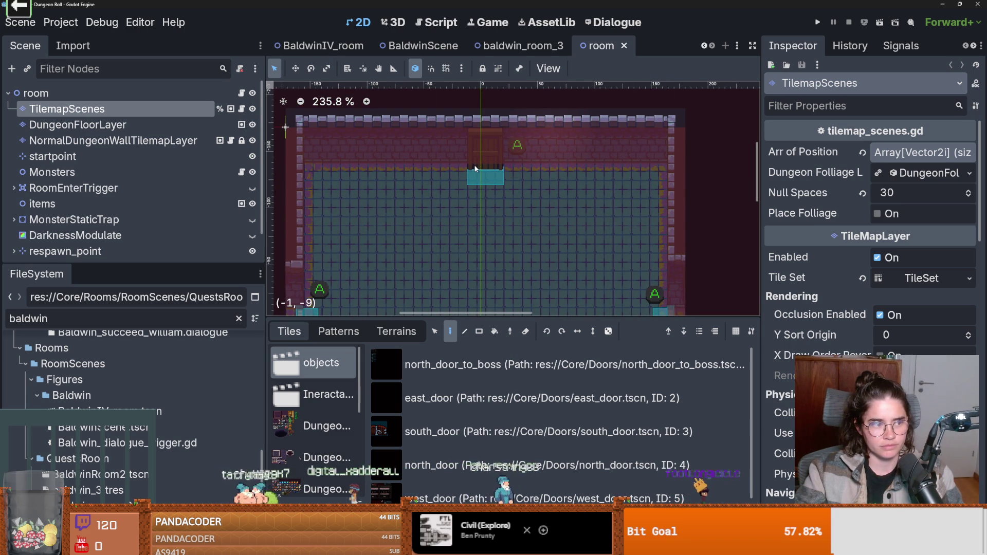
pyautogui.rightClick(488, 140)
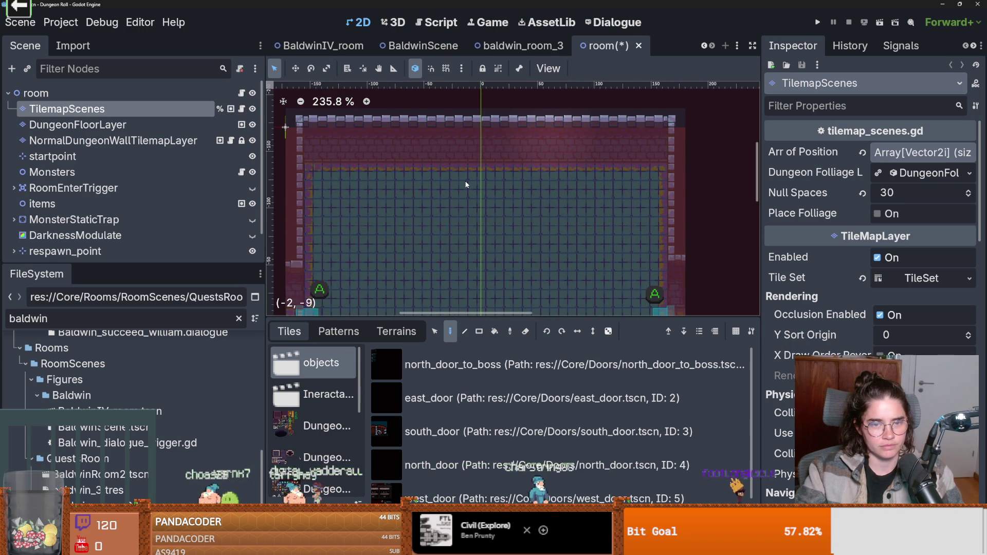
# - On the DungeonFloorLayer, pick the dungeon tile source and select a 2x3 block of atlas tiles
pyautogui.scroll(2, 459, 227)
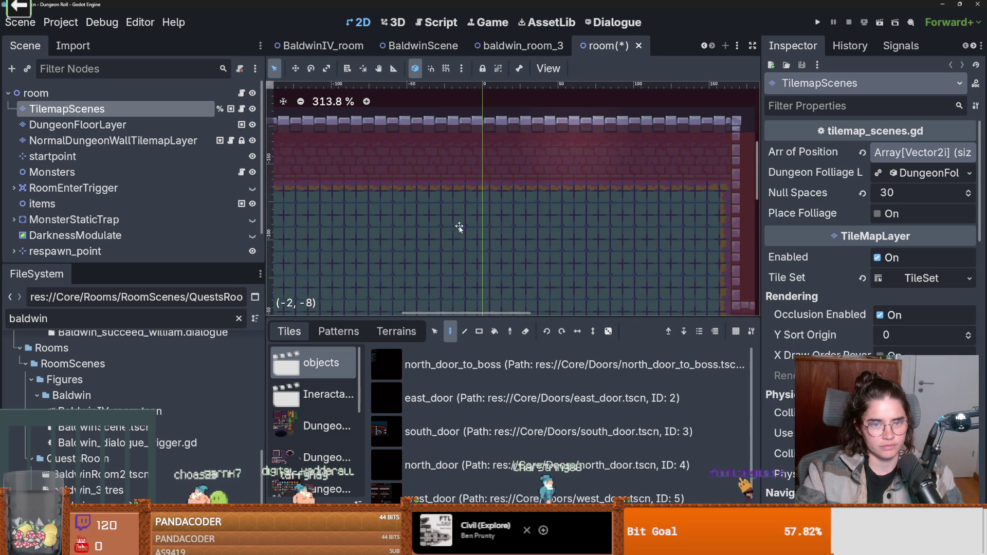
pyautogui.click(169, 124)
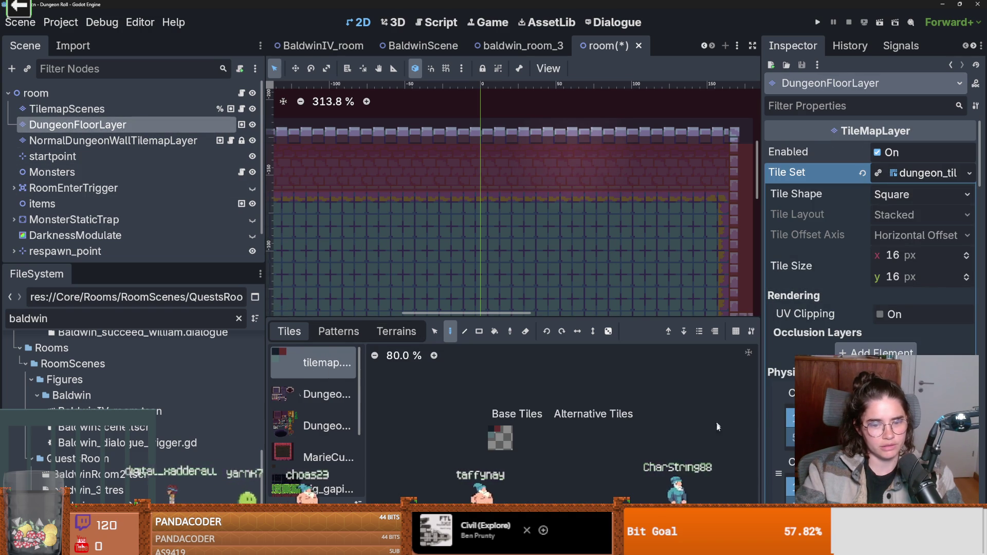
pyautogui.scroll(-3, 305, 396)
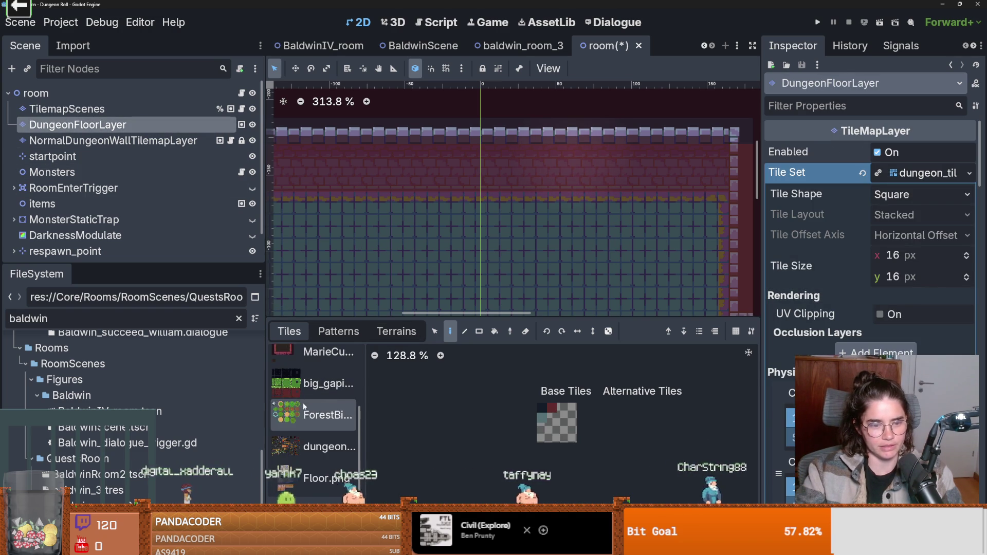
pyautogui.click(319, 446)
pyautogui.scroll(-2, 508, 416)
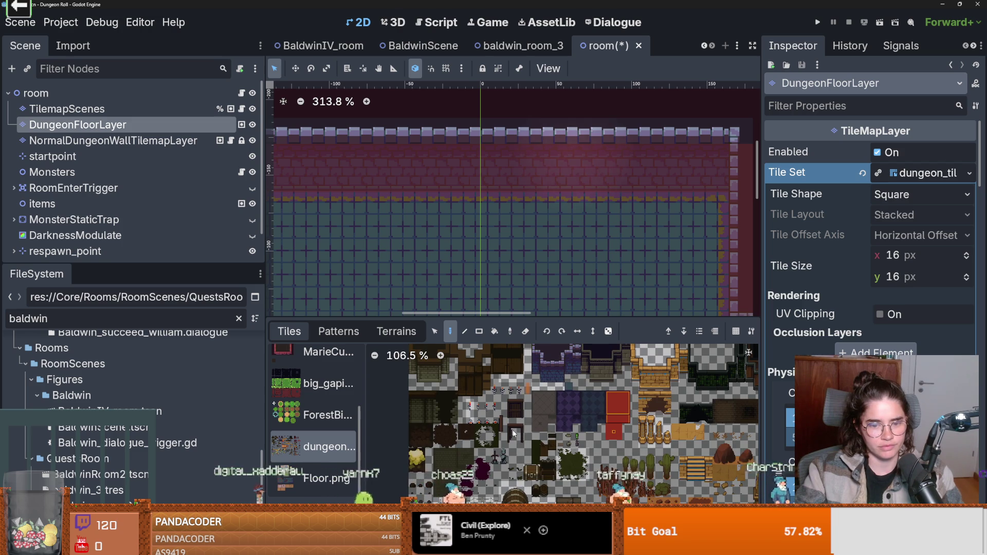
pyautogui.click(411, 547)
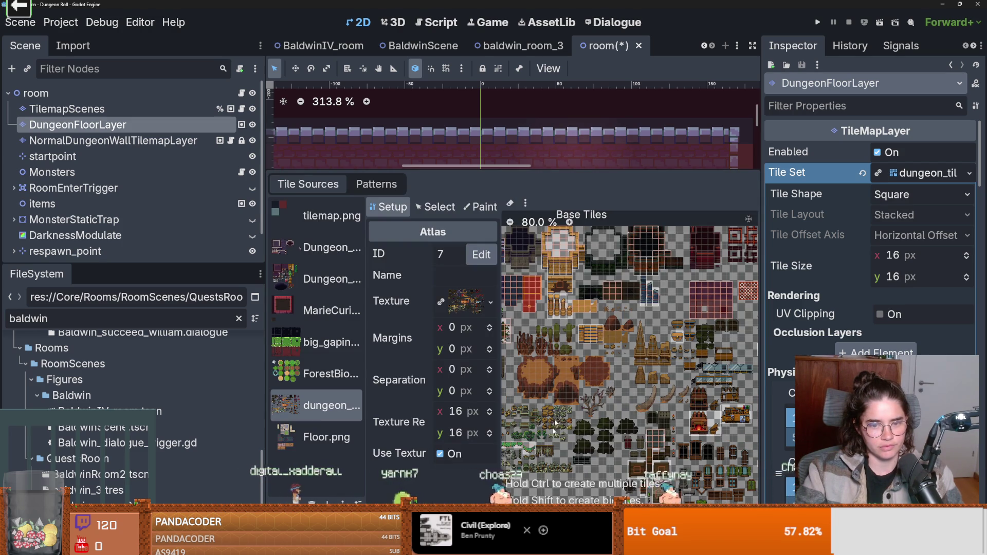
pyautogui.scroll(2, 616, 389)
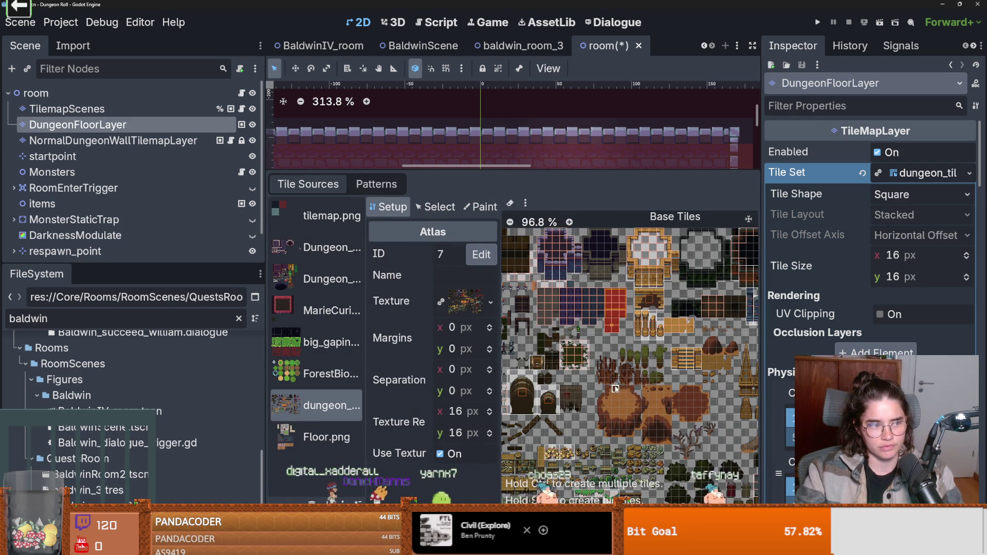
pyautogui.scroll(5, 615, 389)
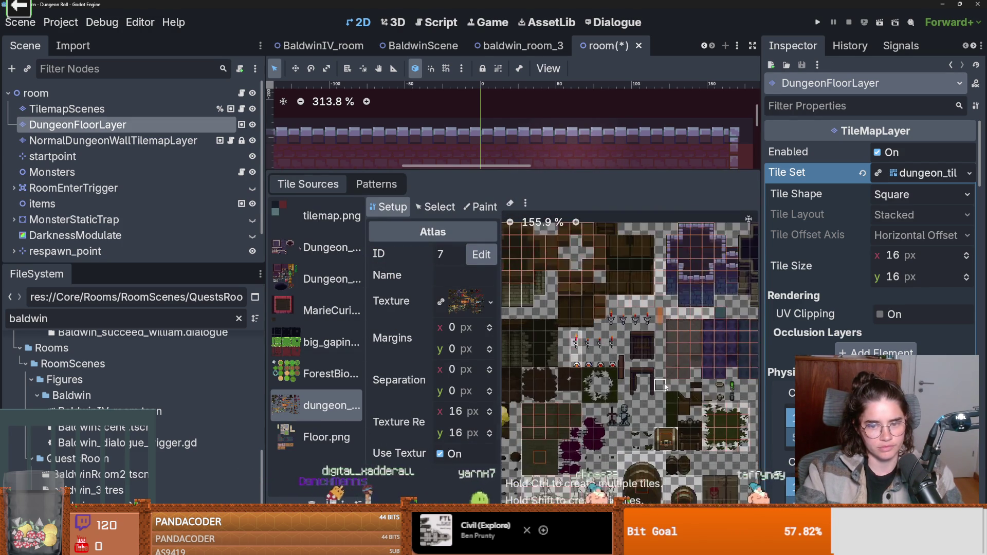
pyautogui.scroll(4, 665, 386)
pyautogui.moveTo(644, 364)
pyautogui.mouseDown()
pyautogui.moveTo(646, 393)
pyautogui.moveTo(661, 396)
pyautogui.mouseUp()
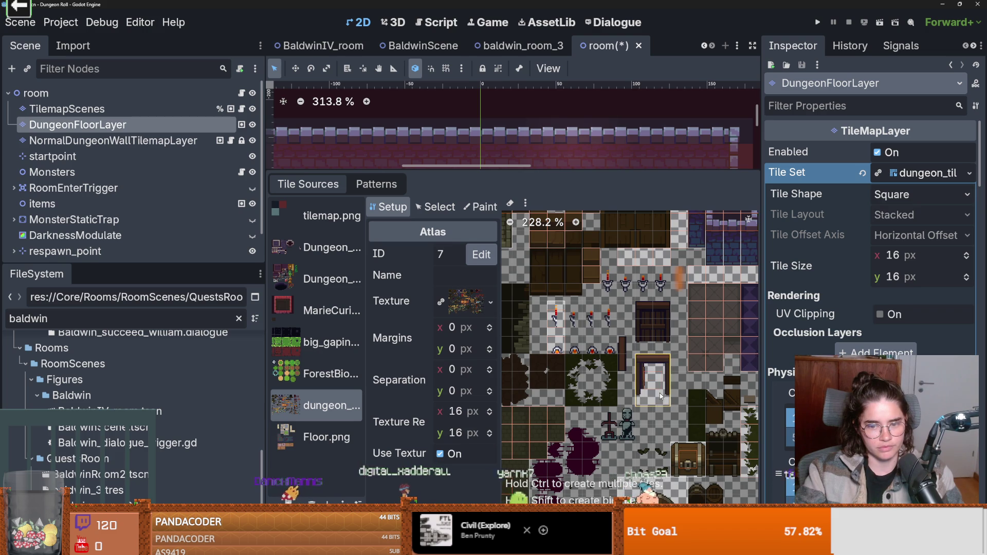
pyautogui.click(617, 514)
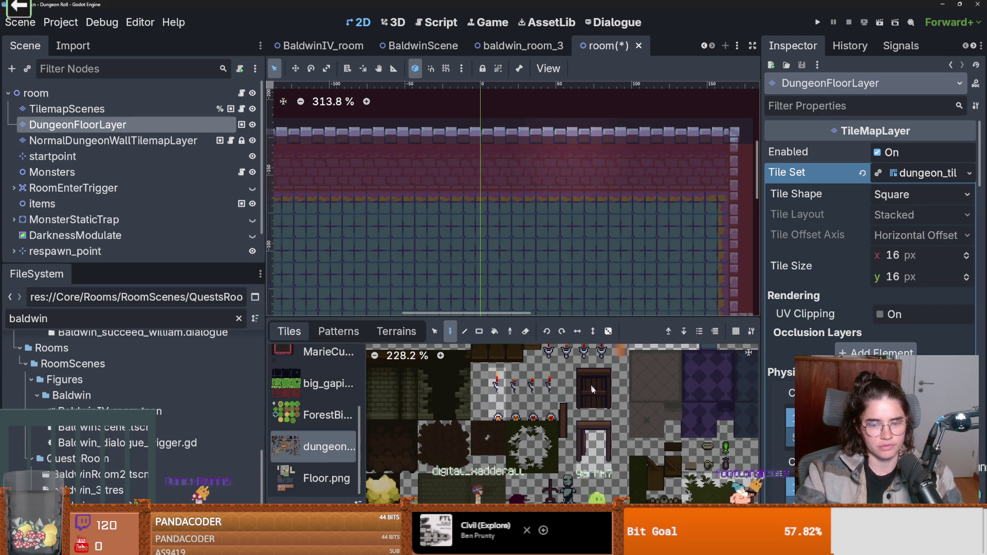
# - Check the TilemapScenes layer, resize the tile sources list, then reselect the dungeon floor layer
pyautogui.scroll(-2, 468, 181)
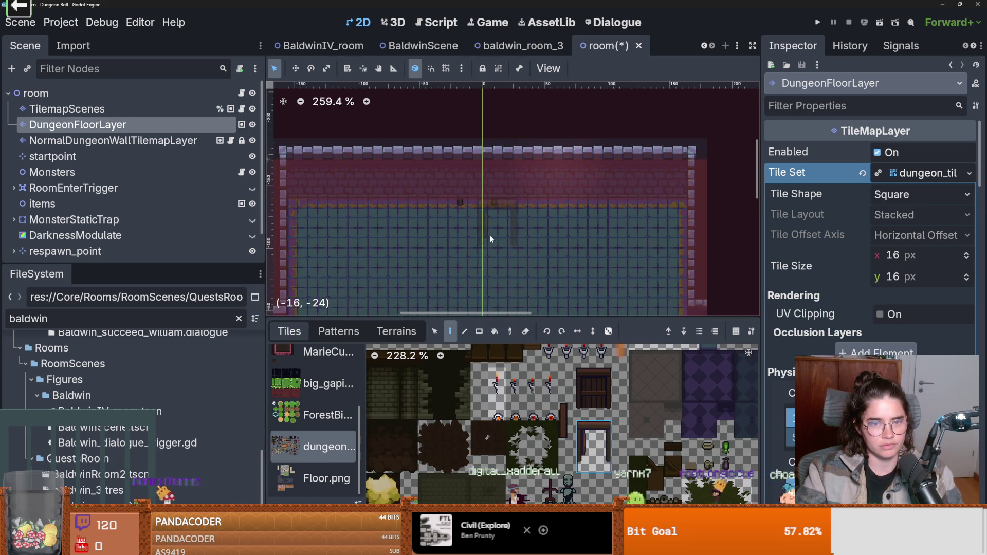
pyautogui.scroll(3, 467, 181)
pyautogui.click(164, 110)
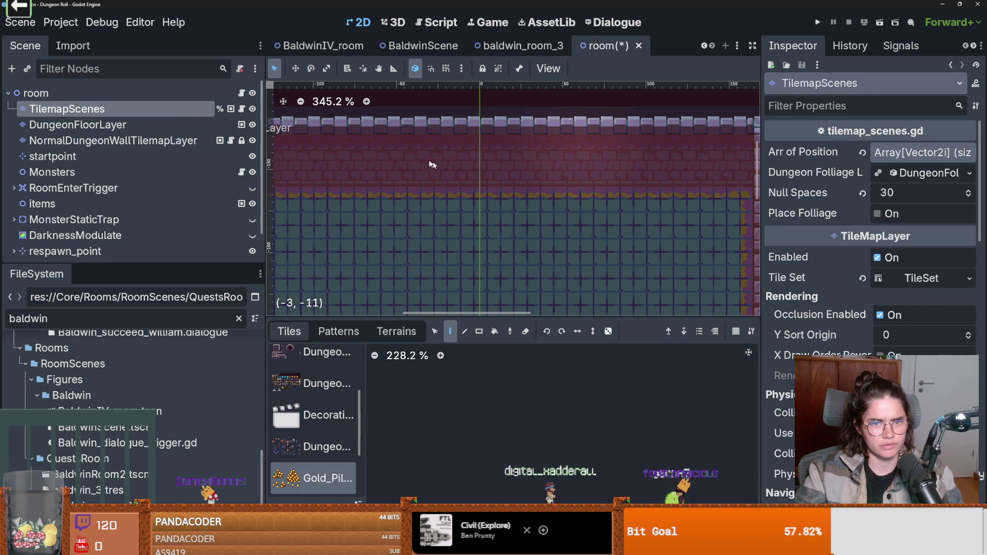
pyautogui.scroll(-4, 325, 423)
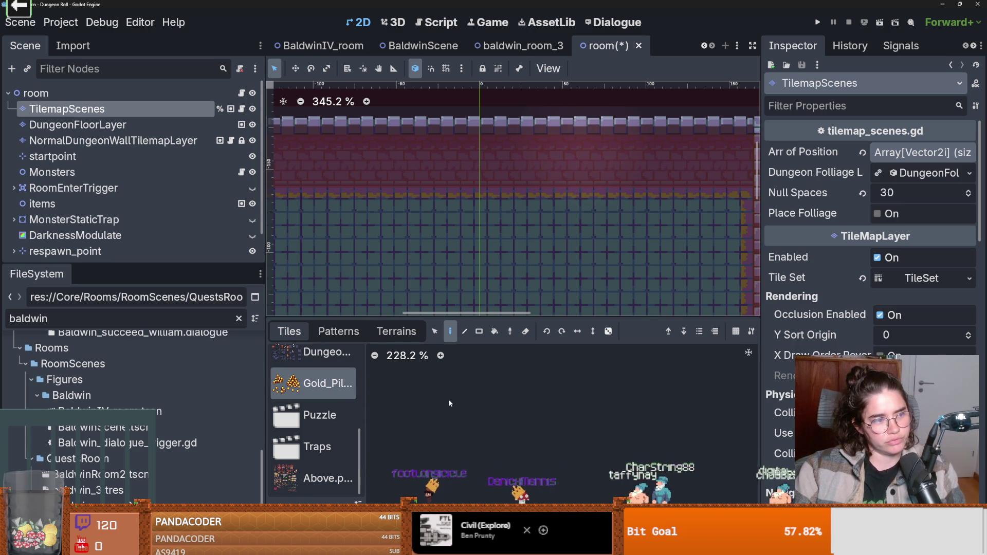
pyautogui.scroll(1, 330, 450)
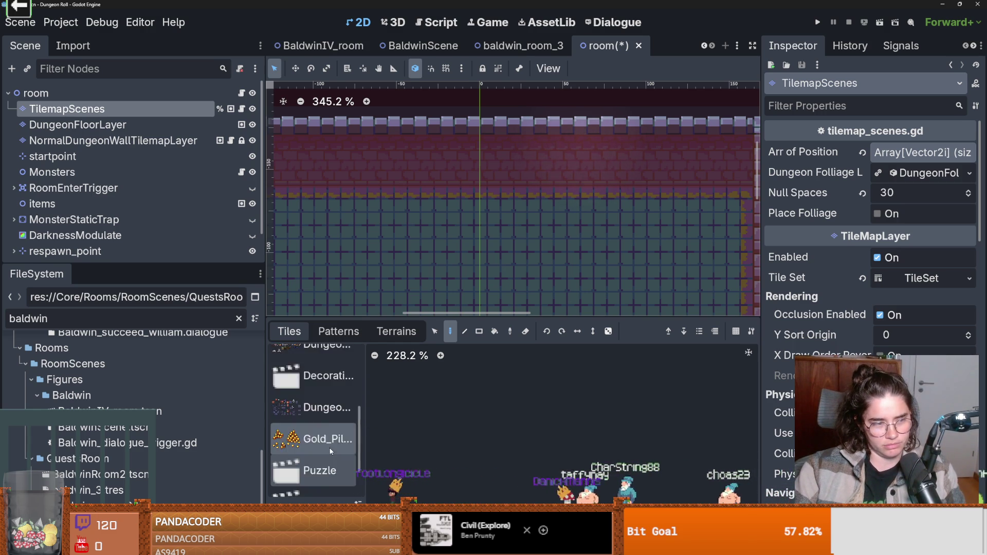
pyautogui.scroll(-1, 330, 451)
pyautogui.moveTo(365, 435); pyautogui.dragTo(386, 436)
pyautogui.scroll(2, 334, 452)
pyautogui.scroll(-2, 334, 457)
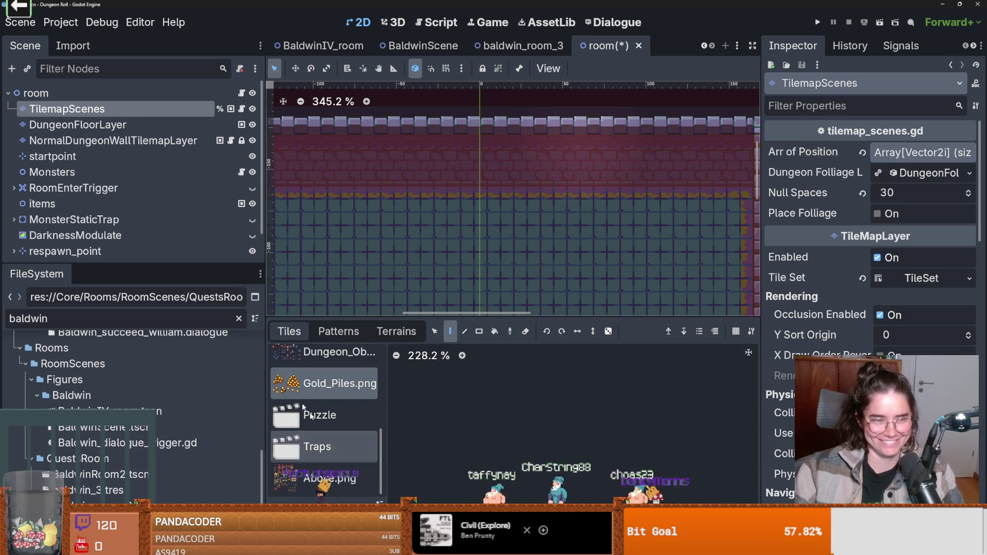
pyautogui.click(158, 125)
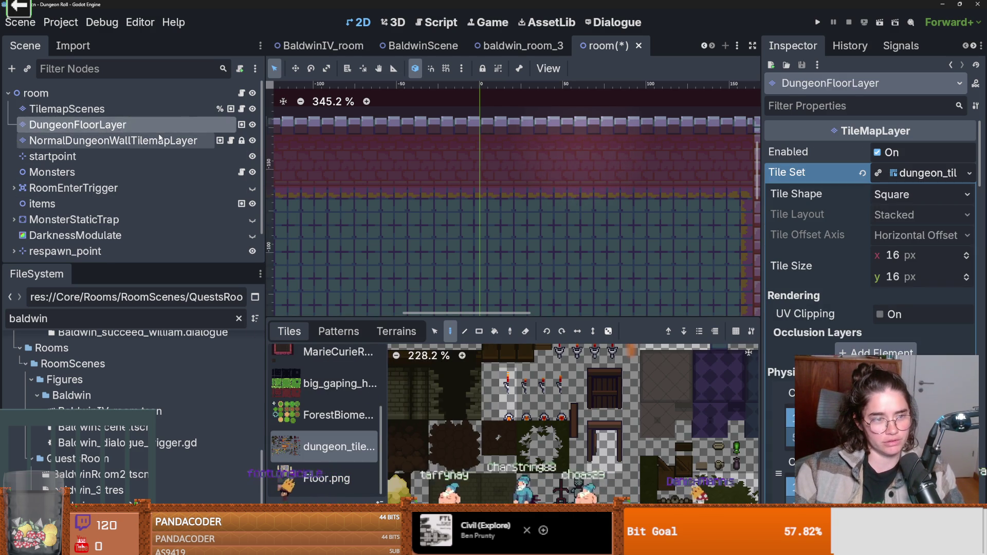
# - Select NormalDungeonWallTilemapLayer, add the door to the top wall, and save the room
pyautogui.click(113, 140)
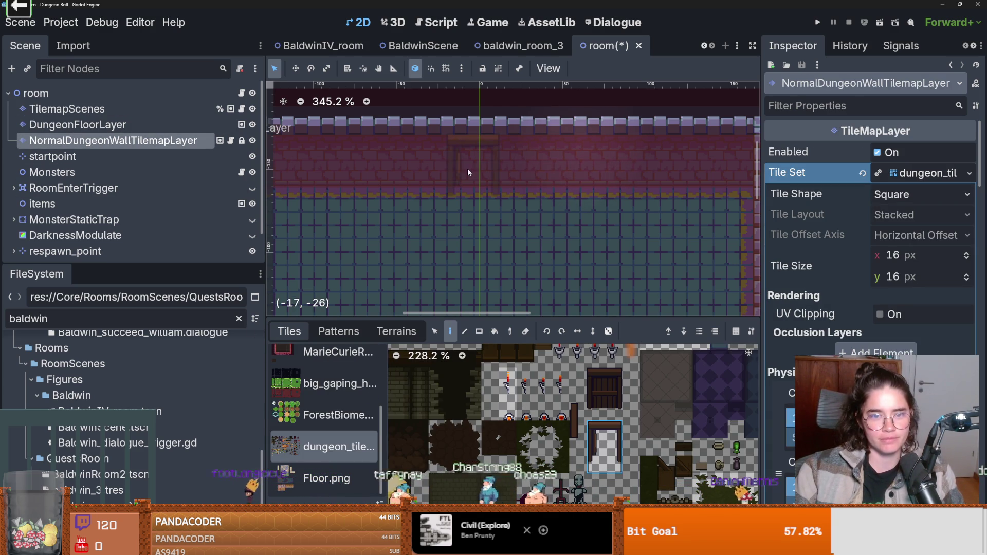
pyautogui.scroll(-3, 483, 164)
pyautogui.scroll(-2, 544, 148)
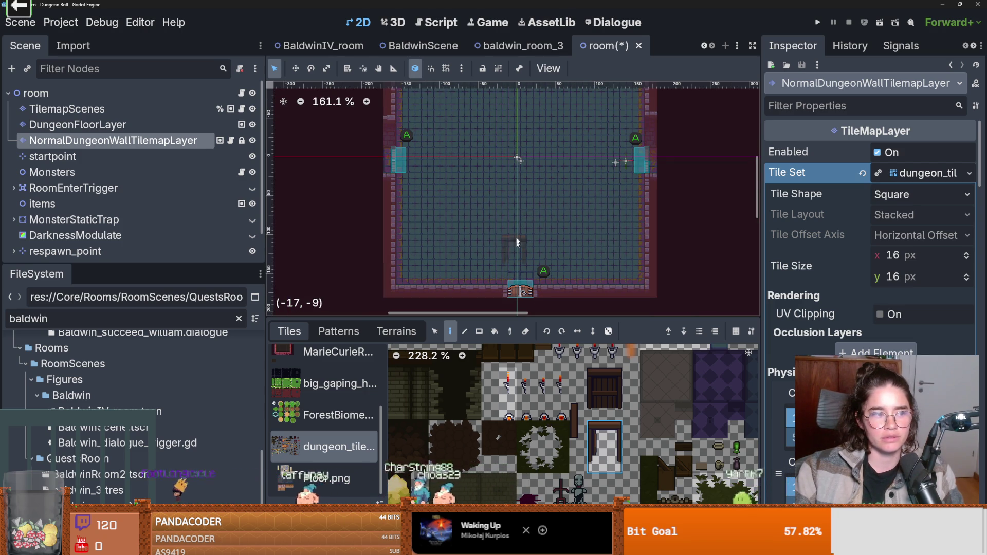
pyautogui.scroll(3, 502, 202)
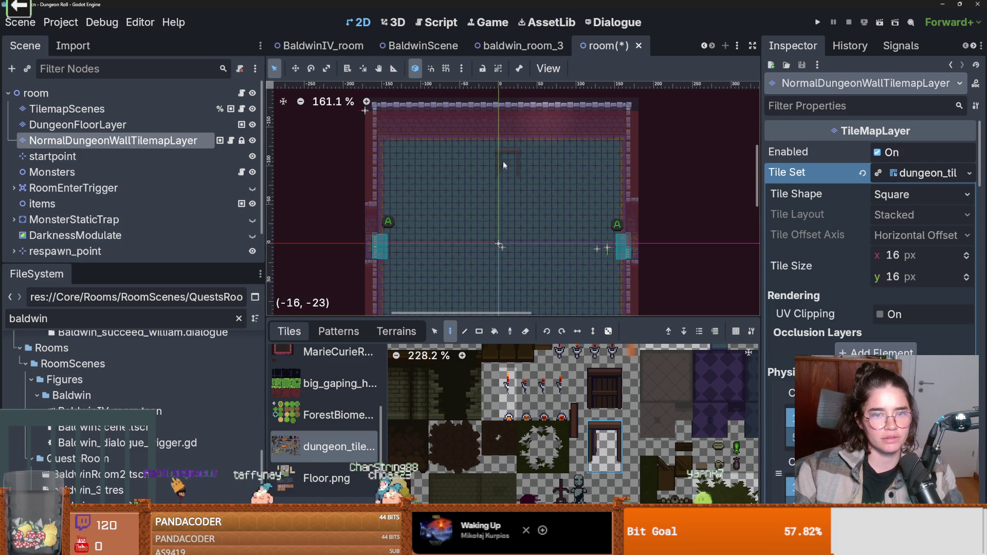
pyautogui.scroll(4, 501, 125)
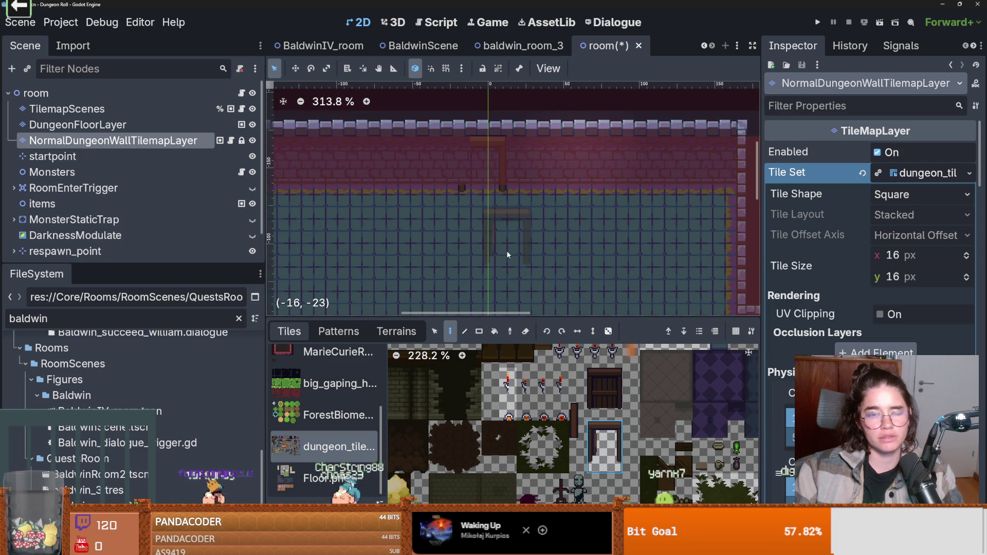
pyautogui.scroll(-1, 499, 216)
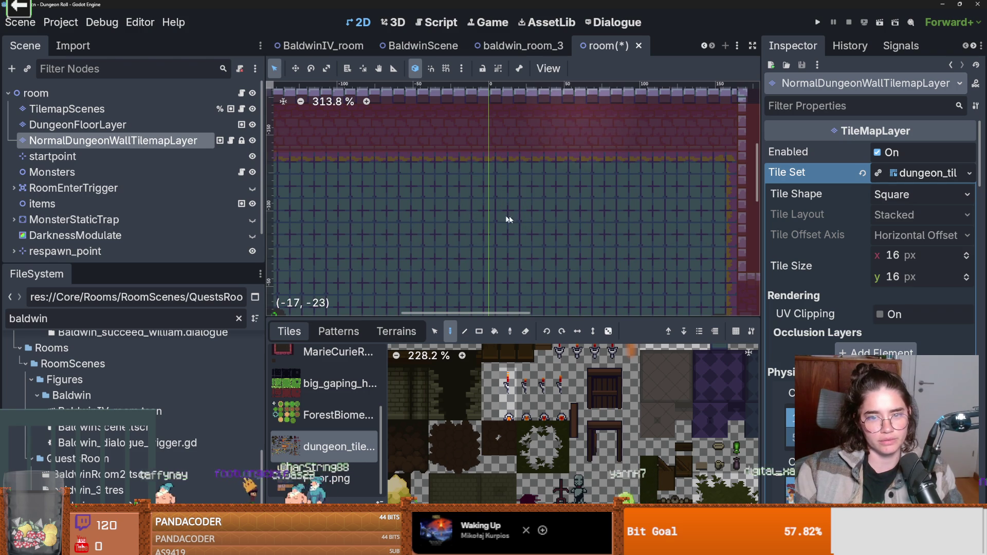
pyautogui.hotkey('ctrl', 's')
pyautogui.scroll(-1, 502, 220)
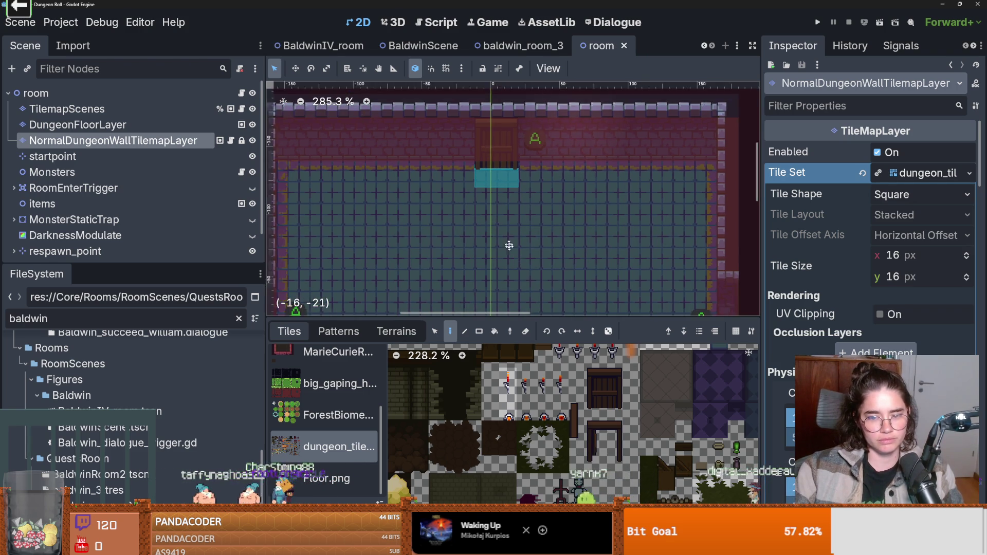
pyautogui.hotkey('ctrl', 's')
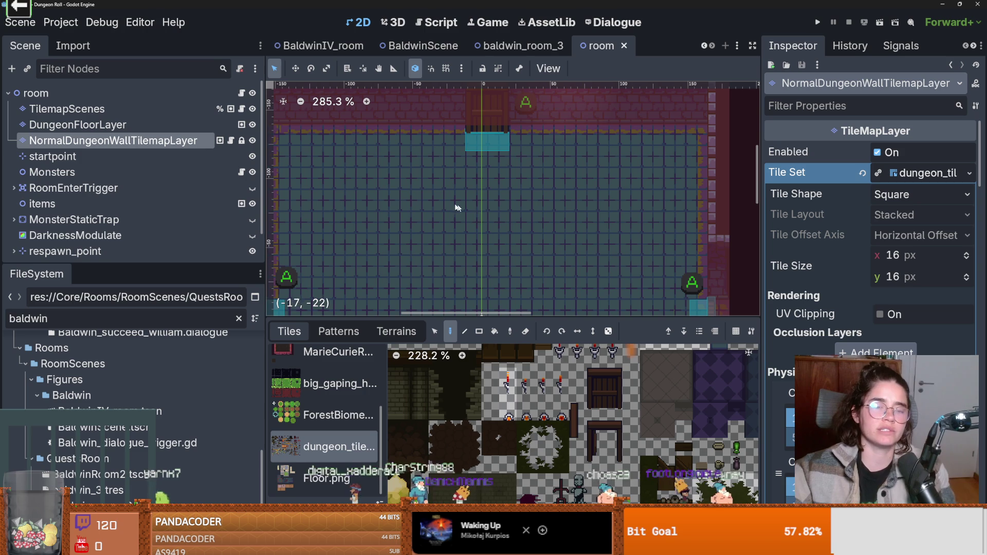
# - Pan and zoom around the whole room to check the new door, then save again
pyautogui.scroll(-1, 501, 220)
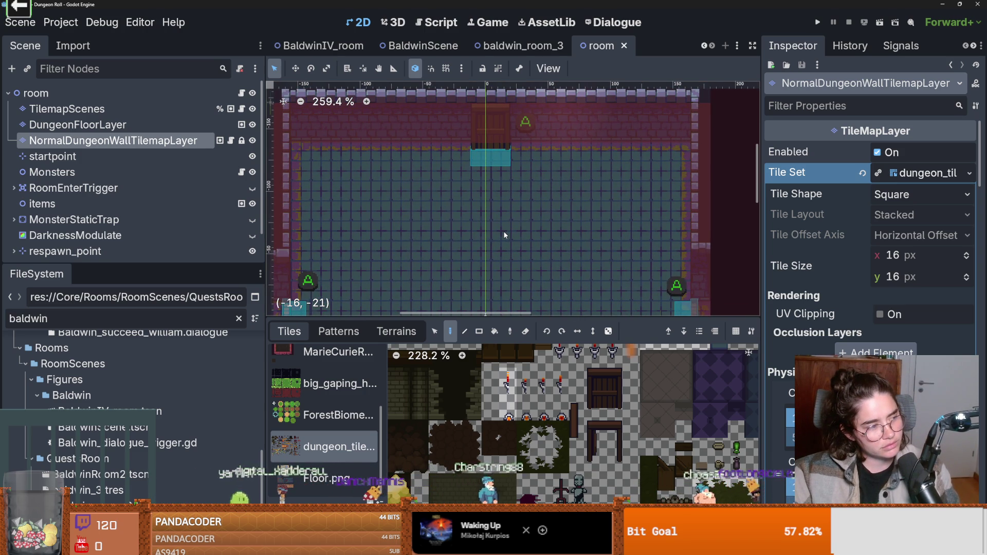
pyautogui.scroll(1, 504, 235)
pyautogui.scroll(-1, 504, 234)
pyautogui.scroll(3, 504, 234)
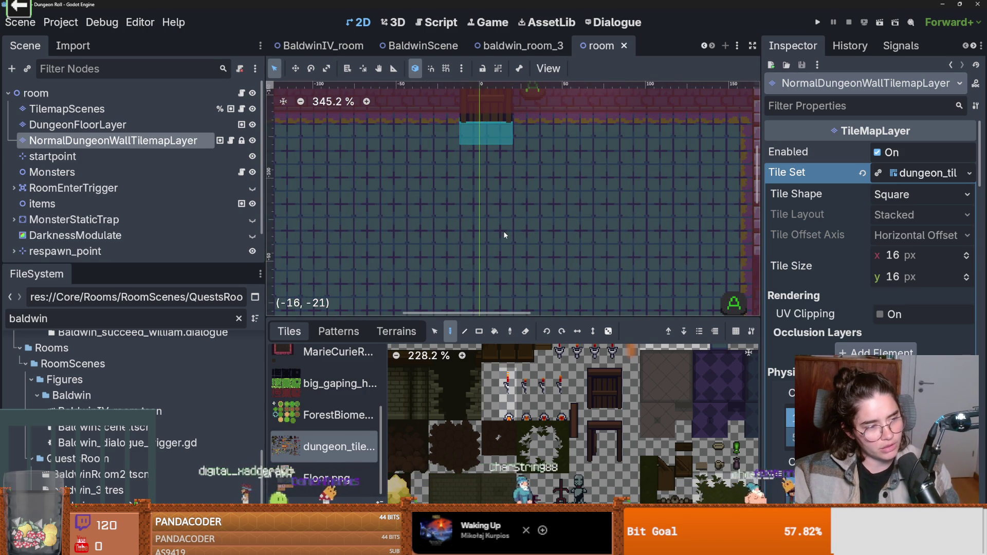
pyautogui.scroll(3, 504, 234)
pyautogui.scroll(1, 504, 235)
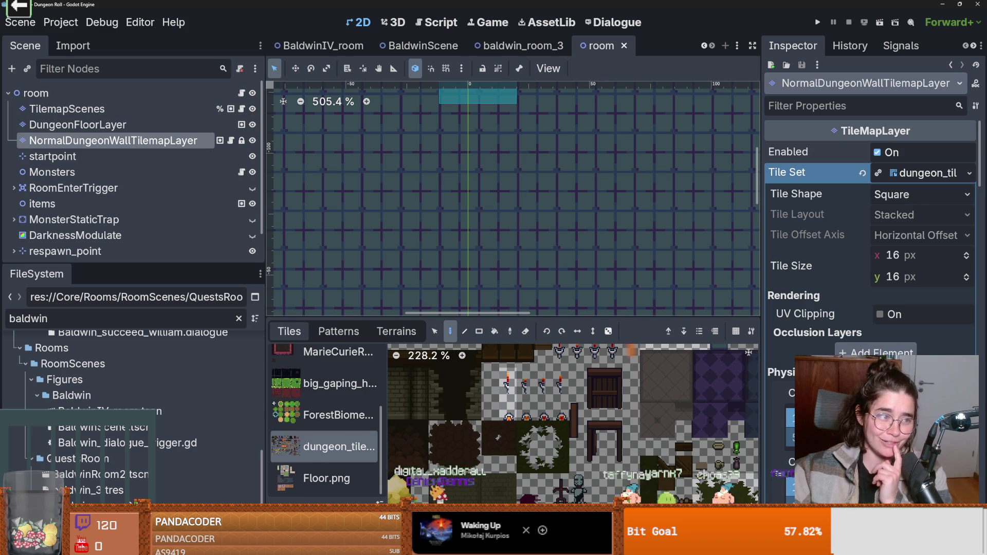
pyautogui.scroll(1, 371, 178)
pyautogui.scroll(-6, 372, 178)
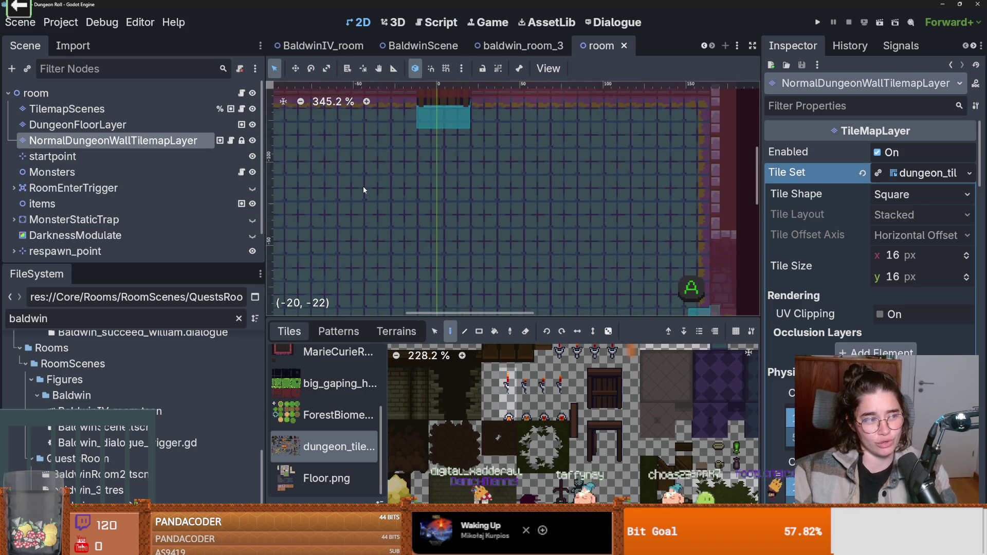
pyautogui.scroll(1, 362, 186)
pyautogui.moveTo(362, 186); pyautogui.dragTo(399, 171)
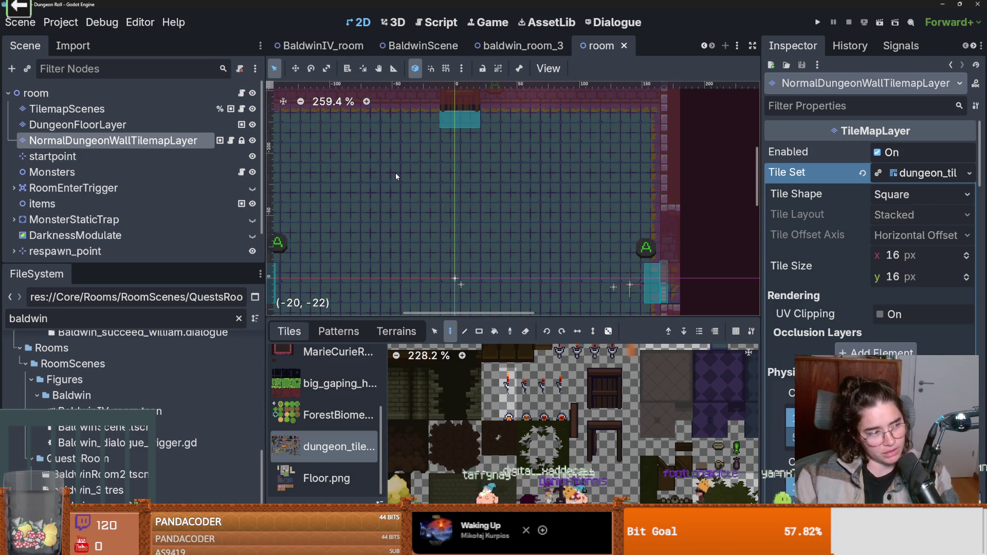
pyautogui.scroll(-3, 378, 189)
pyautogui.moveTo(379, 189); pyautogui.dragTo(433, 126)
pyautogui.scroll(1, 478, 223)
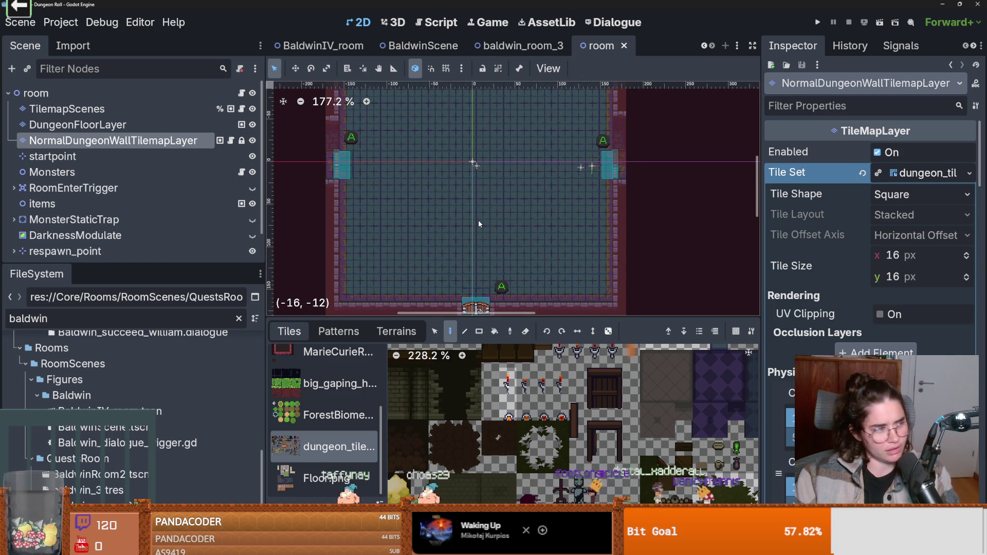
pyautogui.scroll(-1, 478, 220)
pyautogui.scroll(1, 478, 220)
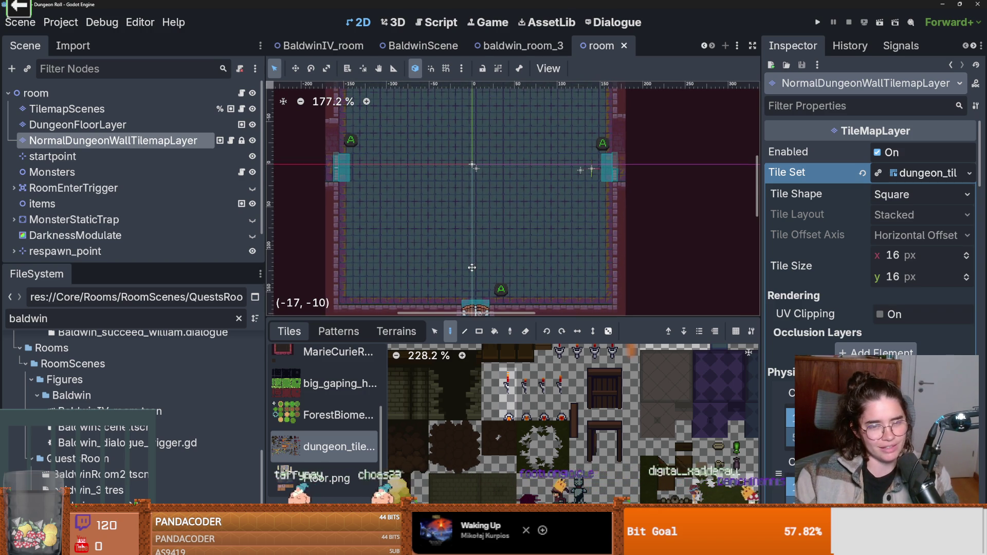
pyautogui.scroll(-1, 491, 257)
pyautogui.scroll(3, 491, 258)
pyautogui.scroll(-4, 489, 276)
pyautogui.scroll(-4, 490, 259)
pyautogui.scroll(-3, 490, 259)
pyautogui.scroll(1, 497, 232)
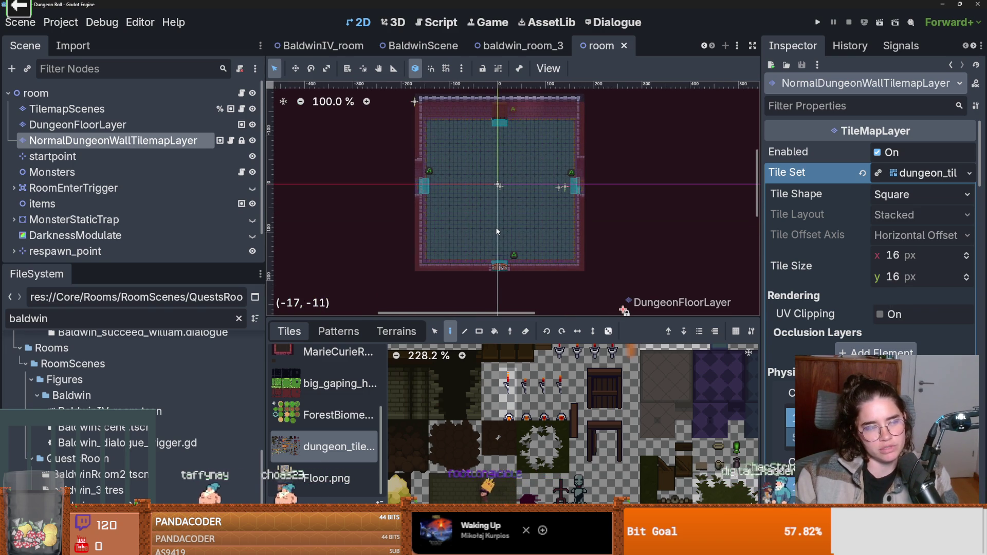
pyautogui.scroll(3, 497, 231)
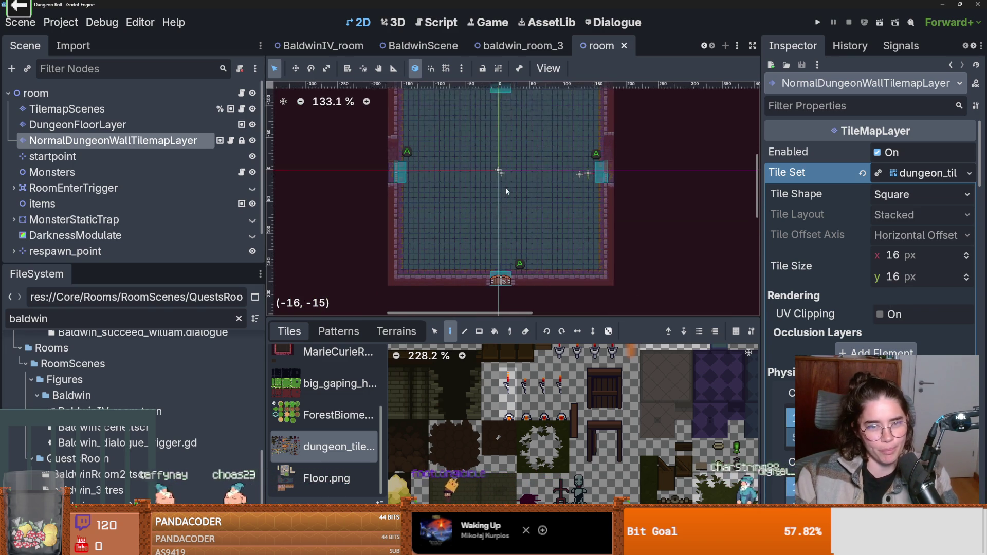
pyautogui.scroll(1, 497, 230)
pyautogui.scroll(-1, 498, 228)
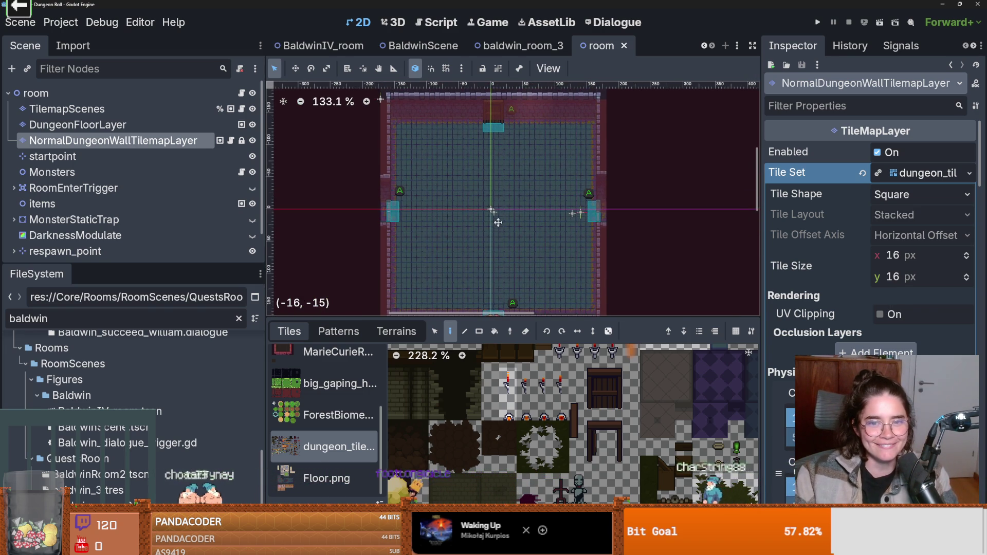
pyautogui.scroll(1, 500, 202)
pyautogui.hotkey('ctrl', 's')
# - Give the room view more vertical space, save once more, and launch the game
pyautogui.scroll(-4, 529, 197)
pyautogui.scroll(3, 529, 201)
pyautogui.scroll(-3, 527, 206)
pyautogui.scroll(2, 529, 211)
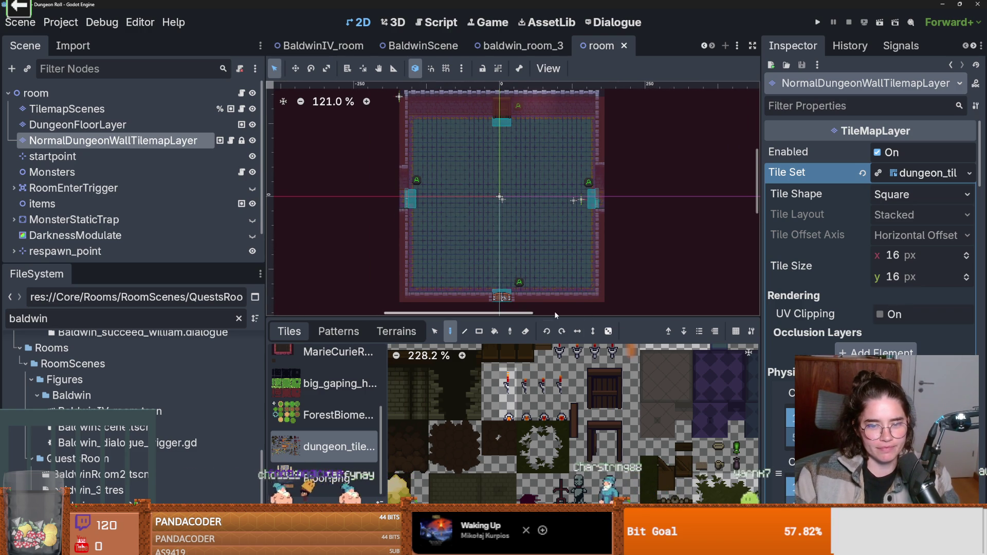
pyautogui.moveTo(554, 315); pyautogui.dragTo(516, 371)
pyautogui.hotkey('ctrl', 's')
pyautogui.scroll(1, 516, 330)
pyautogui.scroll(3, 514, 327)
pyautogui.scroll(-3, 514, 327)
pyautogui.scroll(2, 514, 327)
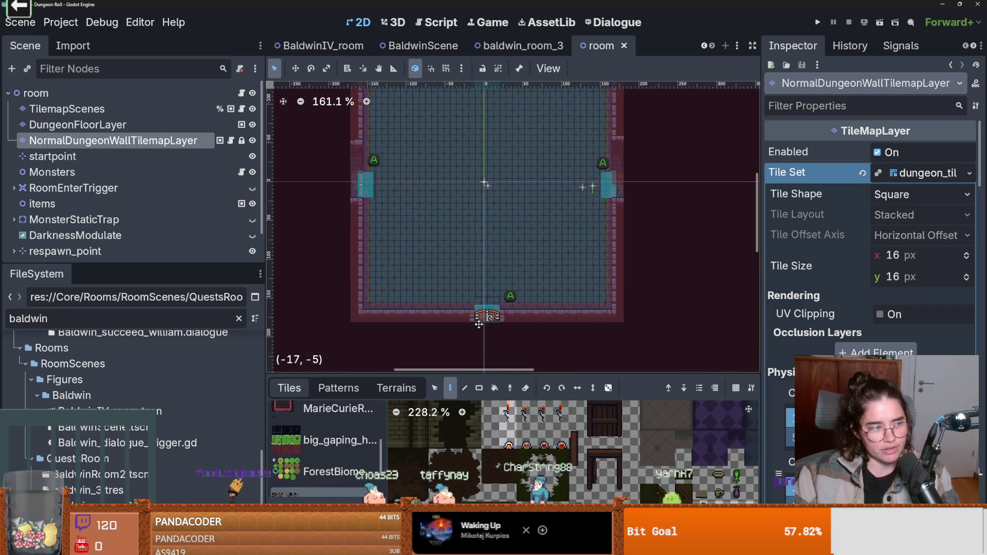
pyautogui.scroll(3, 479, 322)
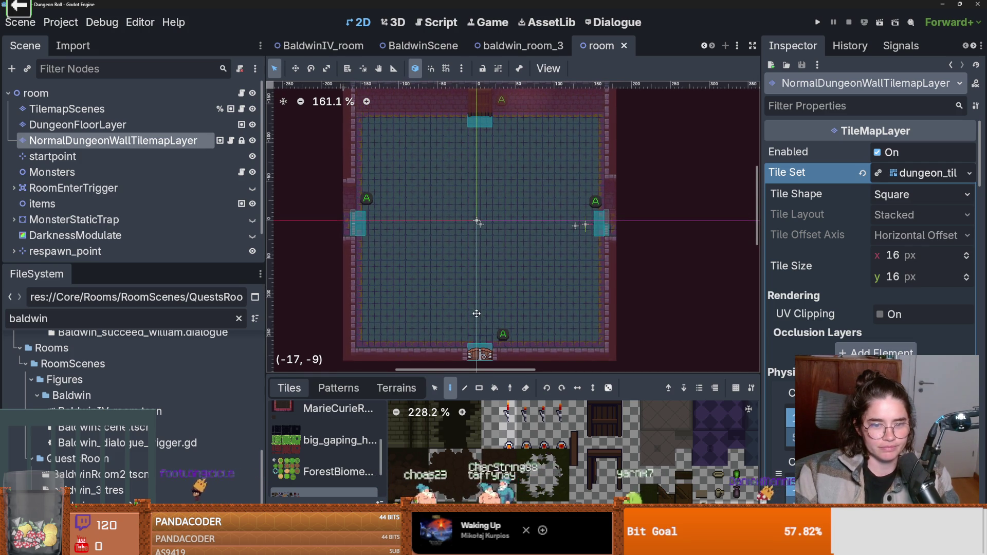
pyautogui.click(816, 21)
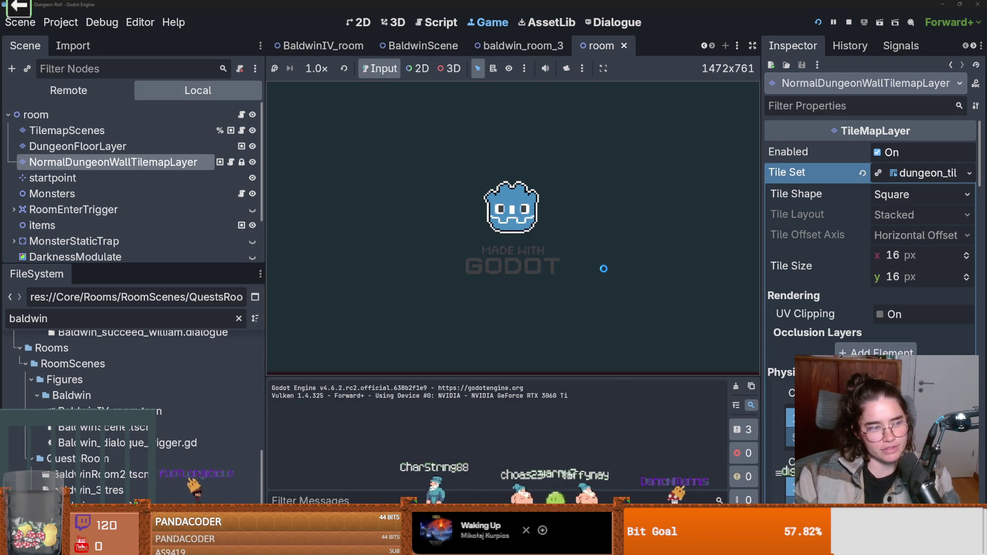
# - Walk to Baldwin, press E to talk, and advance to his 'dying since my tutor' answer
pyautogui.press('w')
pyautogui.press('d')
pyautogui.press('e')
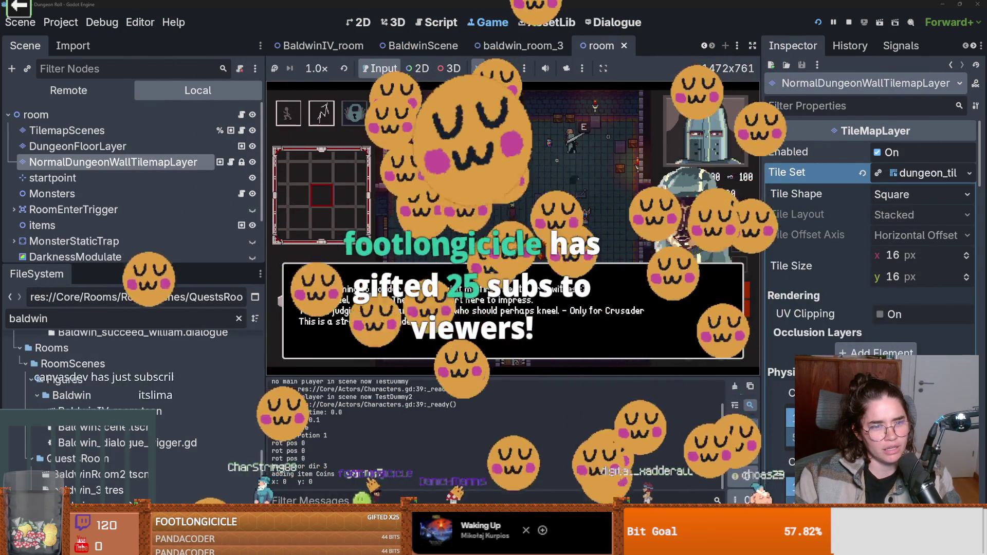
pyautogui.press('space')
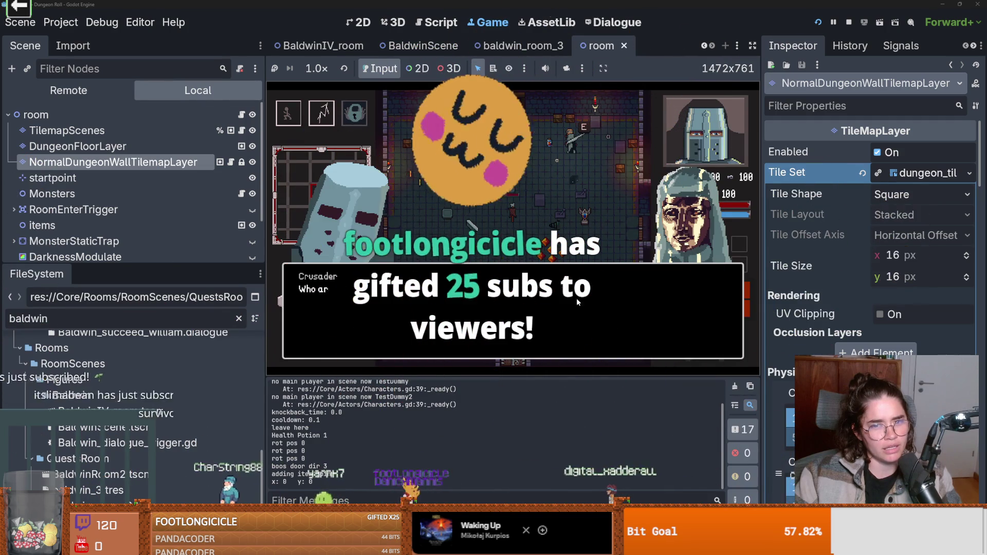
pyautogui.press('space')
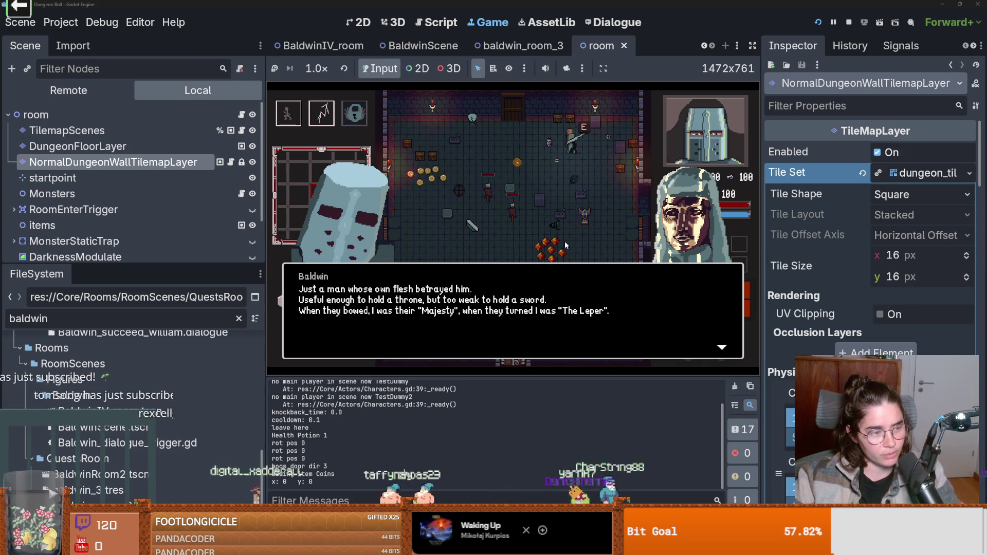
pyautogui.press('space')
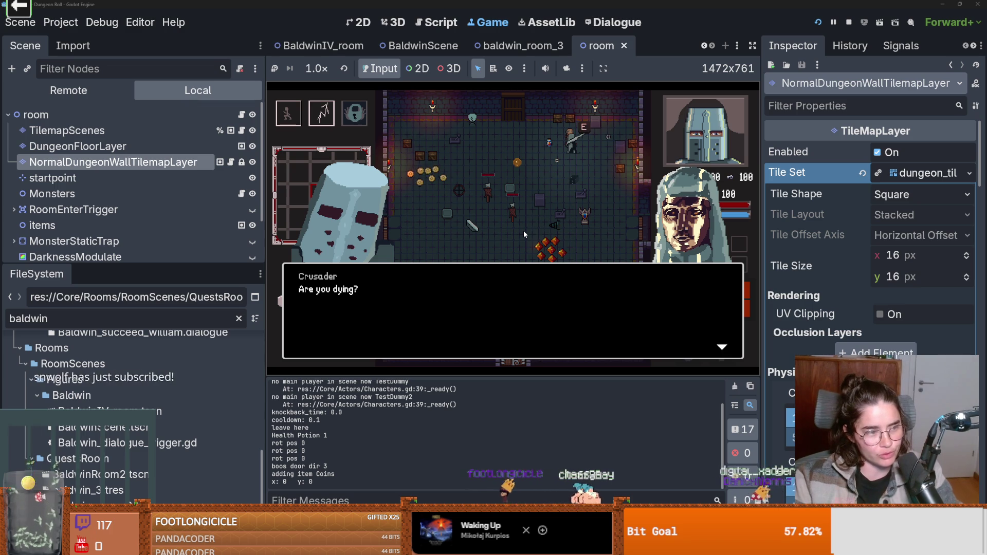
pyautogui.click(523, 230)
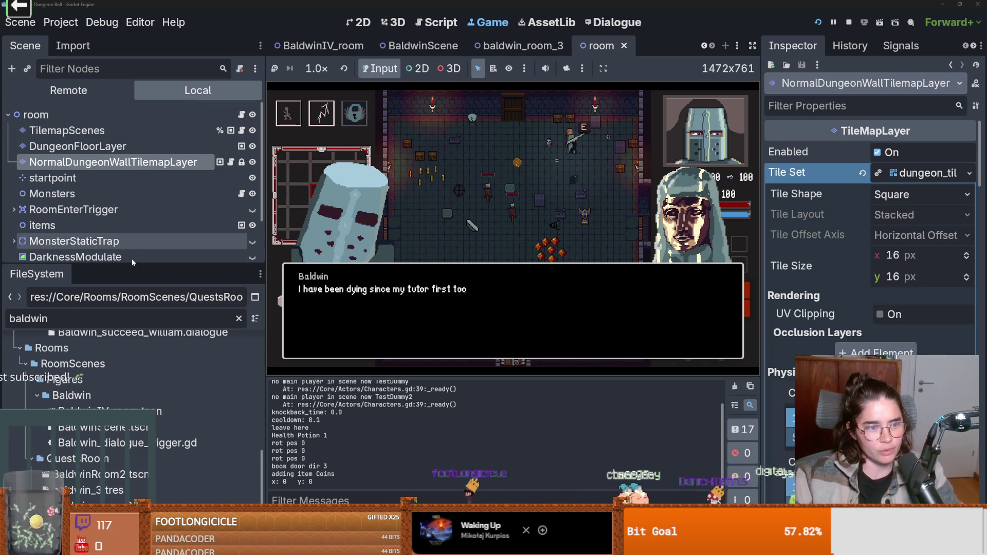
pyautogui.moveTo(132, 267); pyautogui.dragTo(132, 331)
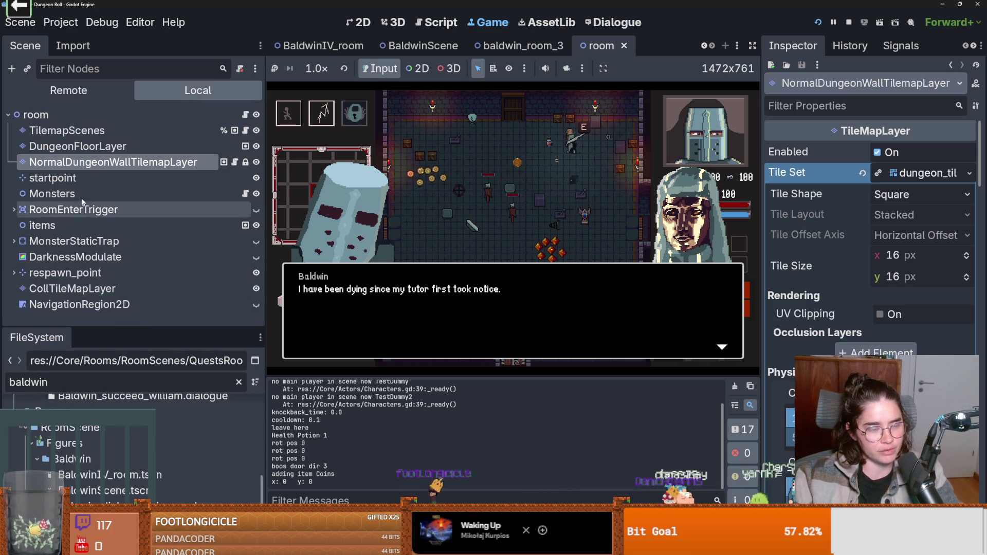
# - Inspect the startpoint and Monsters nodes, then continue Baldwin's dialogue five lines
pyautogui.click(88, 180)
pyautogui.click(92, 193)
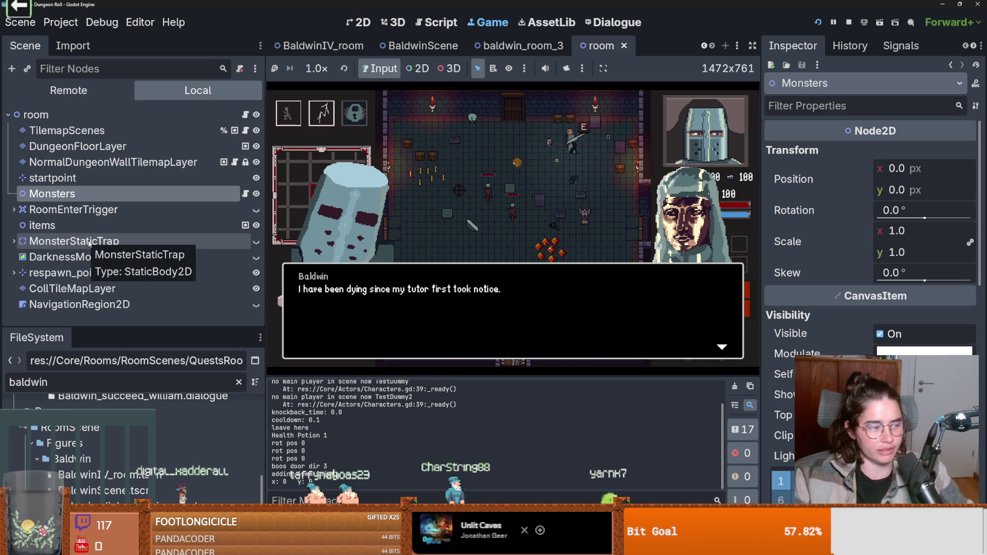
pyautogui.click(523, 291)
pyautogui.click(523, 292)
pyautogui.click(523, 292)
pyautogui.click(523, 291)
pyautogui.click(523, 291)
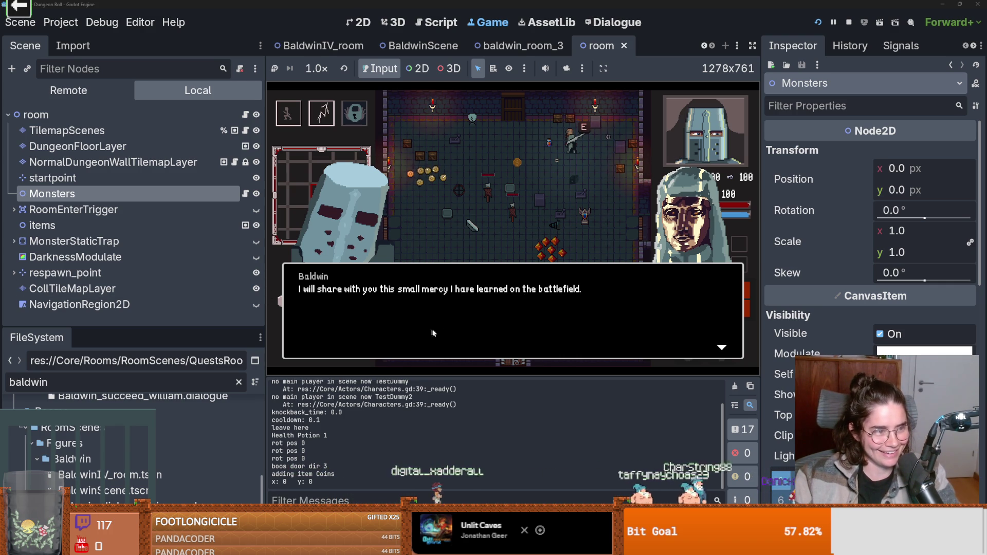
# - Close Baldwin's final lines and bring up the Dialogue editor workspace
pyautogui.click(443, 331)
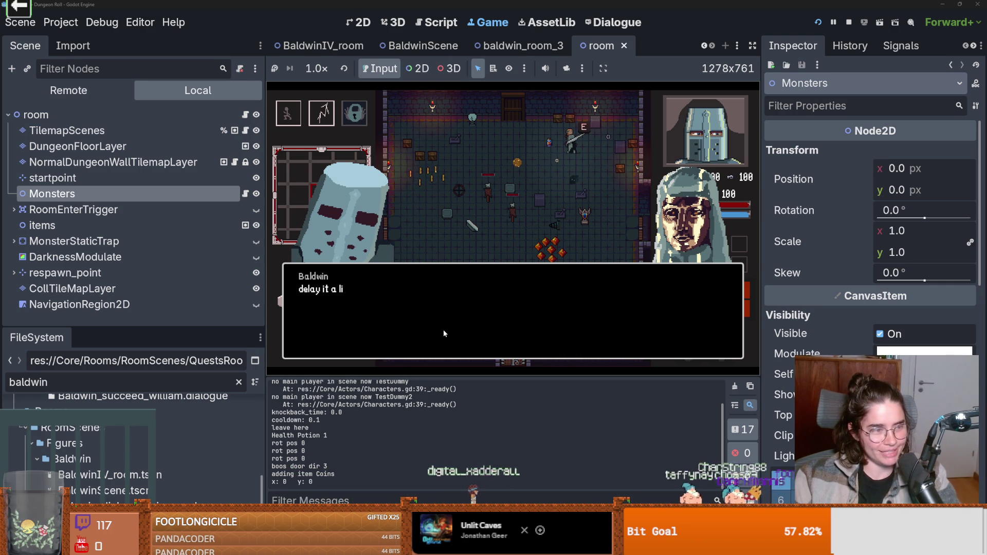
pyautogui.click(443, 329)
pyautogui.click(443, 329)
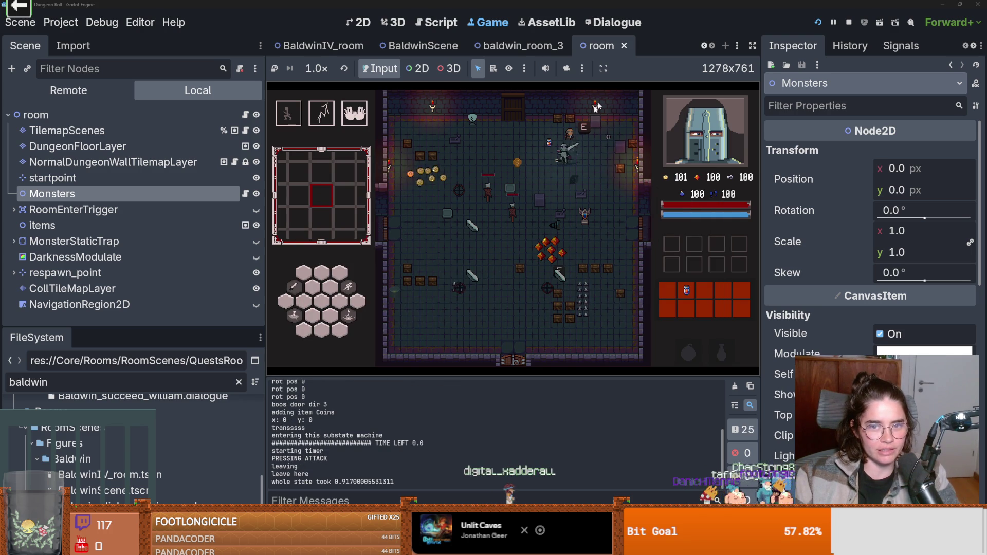
pyautogui.click(617, 23)
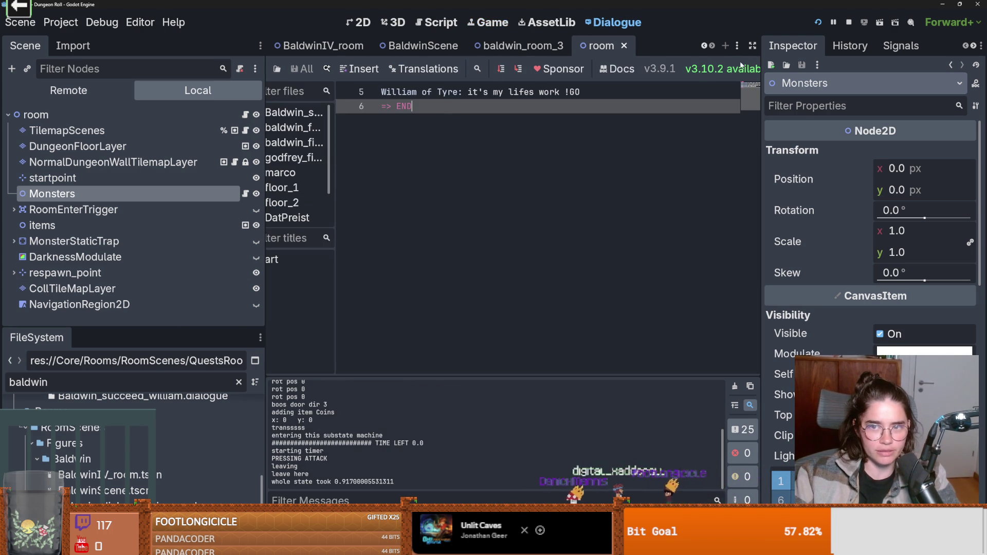
# - Close the room scene tab and clear the FileSystem filter to list all files
pyautogui.click(624, 45)
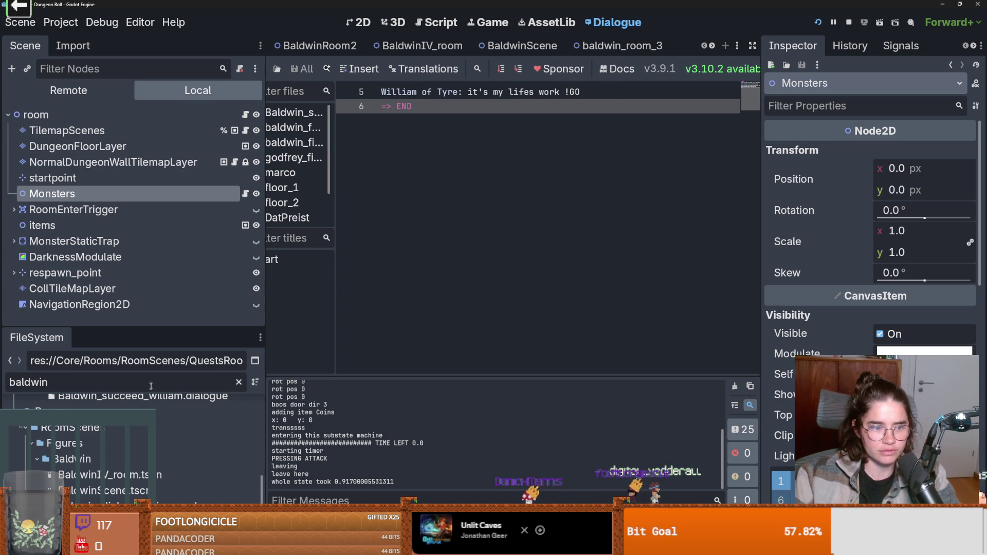
pyautogui.click(239, 382)
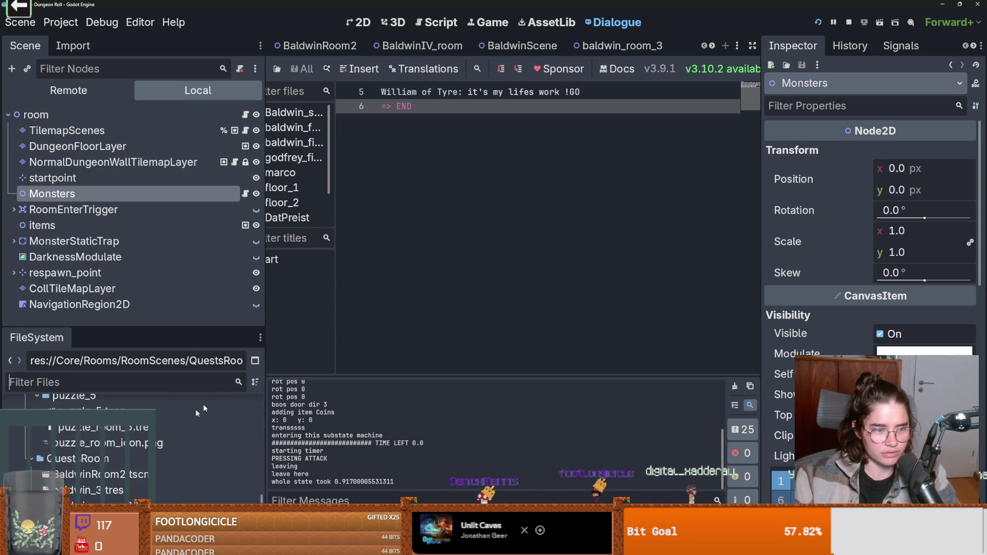
pyautogui.scroll(10, 105, 483)
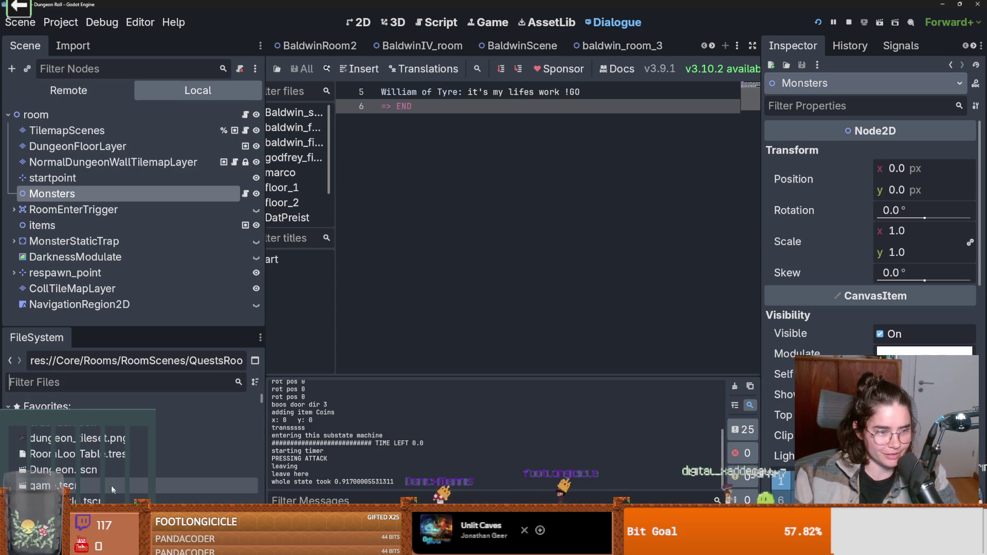
# - Open Dungeon.tscn and root_room.tscn from Favorites
pyautogui.doubleClick(90, 453)
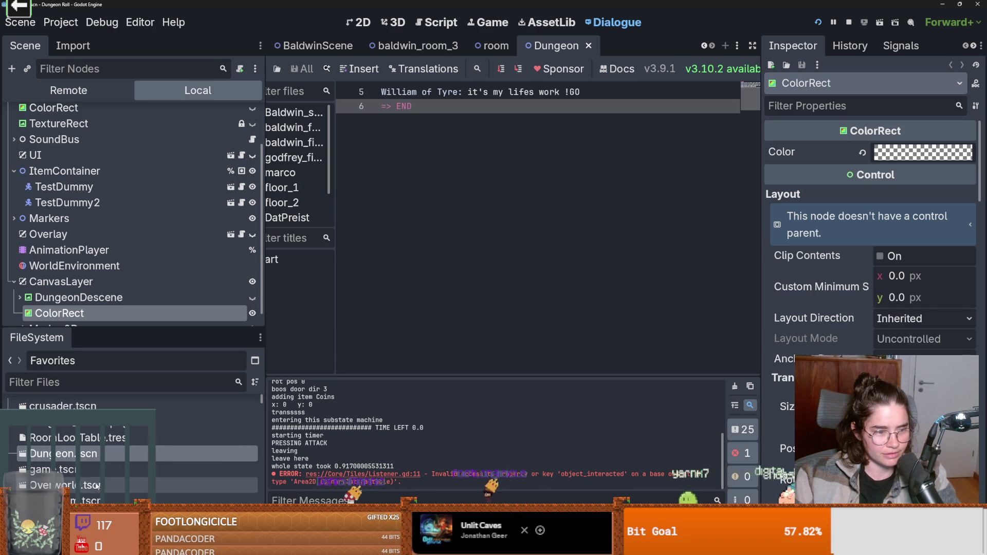
pyautogui.scroll(-1, 108, 457)
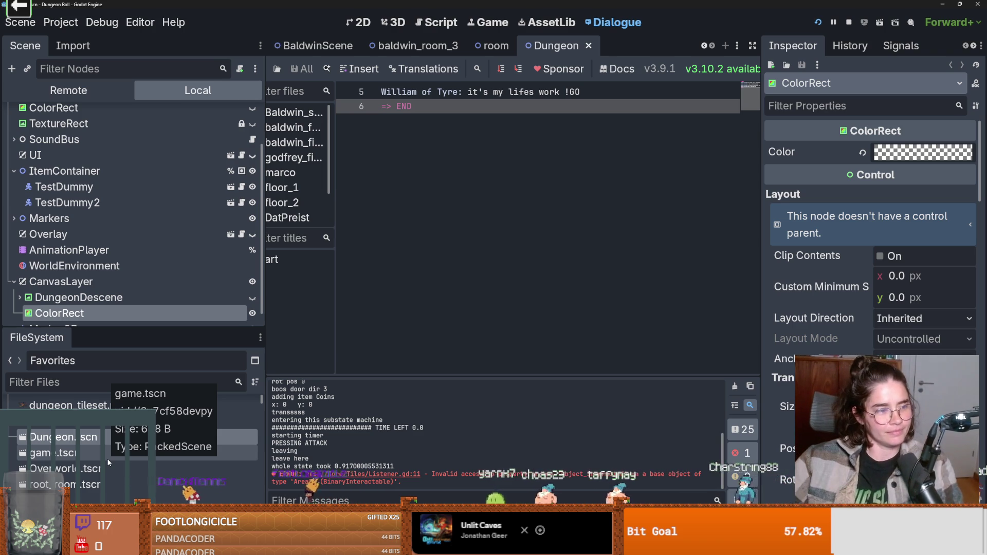
pyautogui.scroll(2, 123, 478)
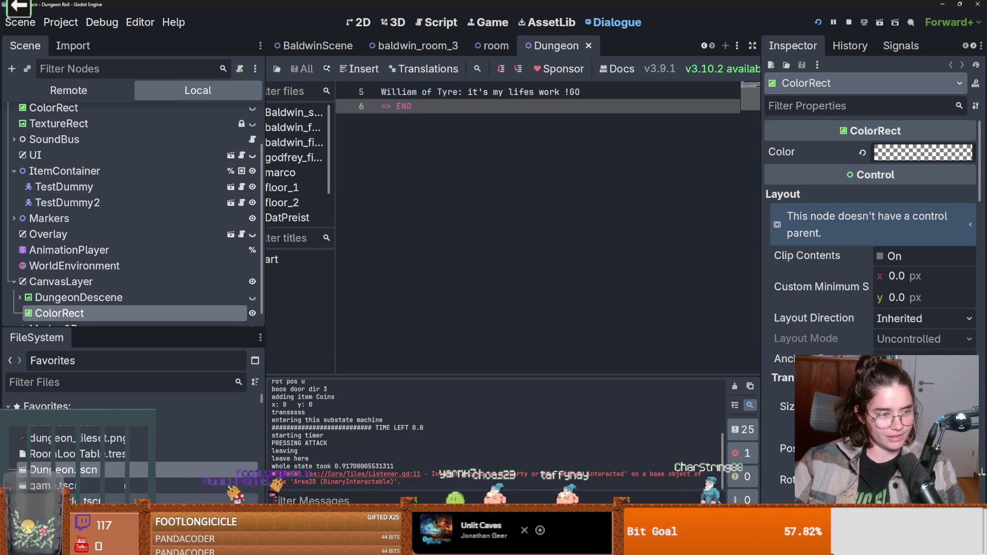
pyautogui.scroll(-1, 109, 480)
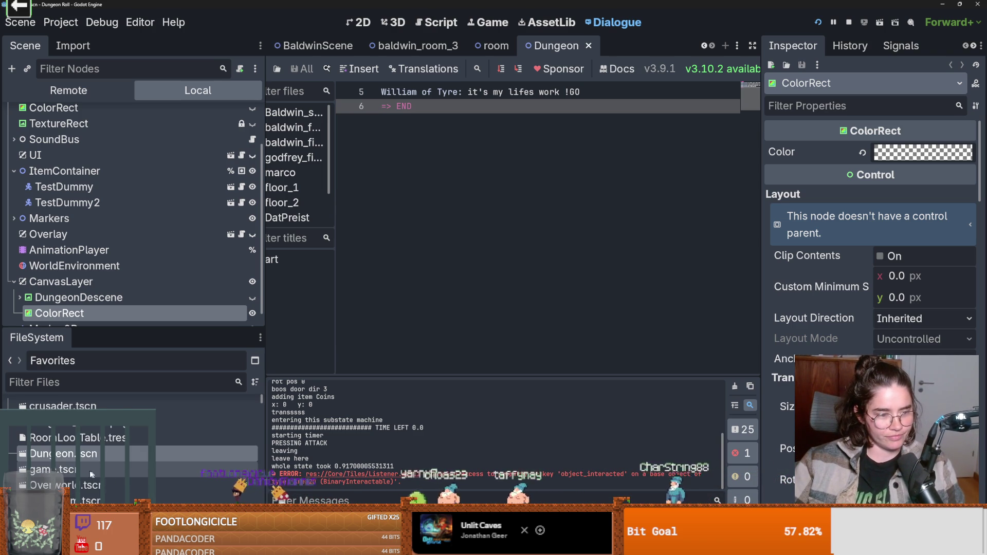
pyautogui.doubleClick(113, 500)
pyautogui.scroll(1, 205, 278)
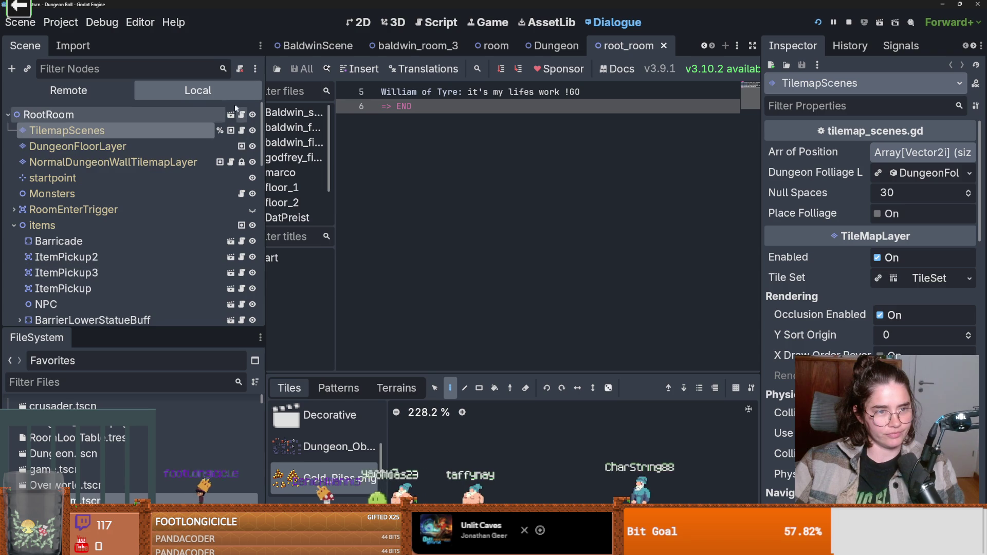
# - View RootRoom in 2D, select its NPC node, and open the priest scene with its DialogicTrigger
pyautogui.click(363, 21)
pyautogui.scroll(3, 411, 216)
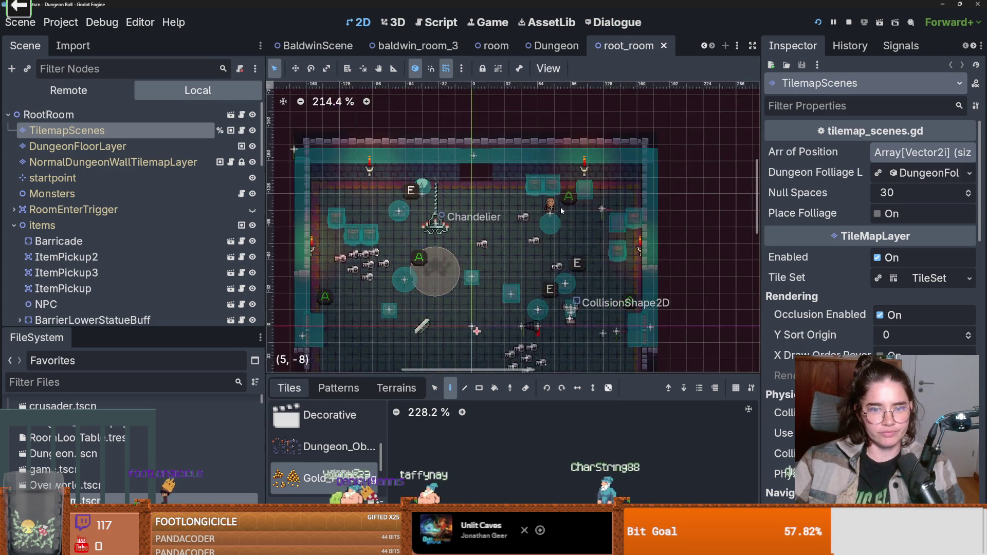
pyautogui.scroll(-3, 88, 219)
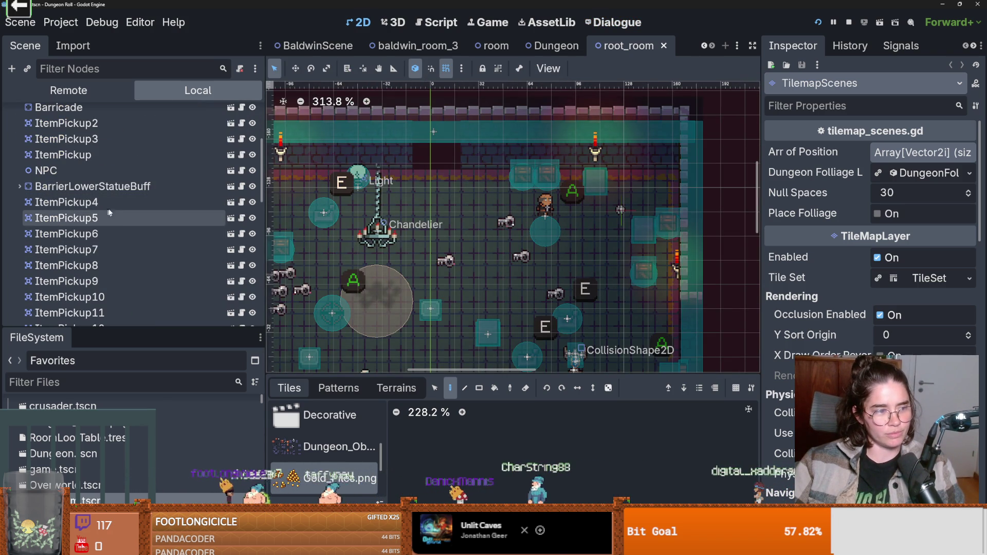
pyautogui.scroll(-6, 108, 237)
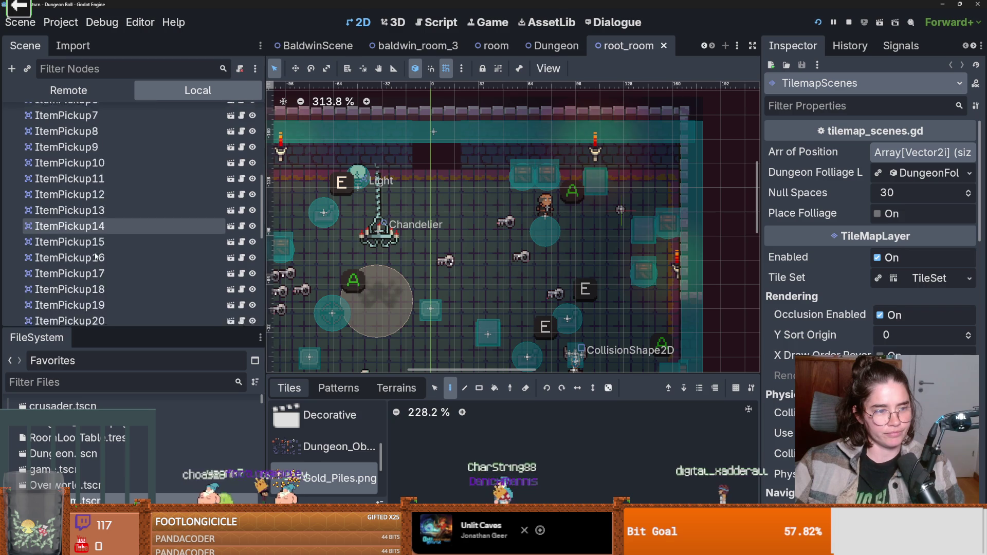
pyautogui.scroll(-3, 92, 244)
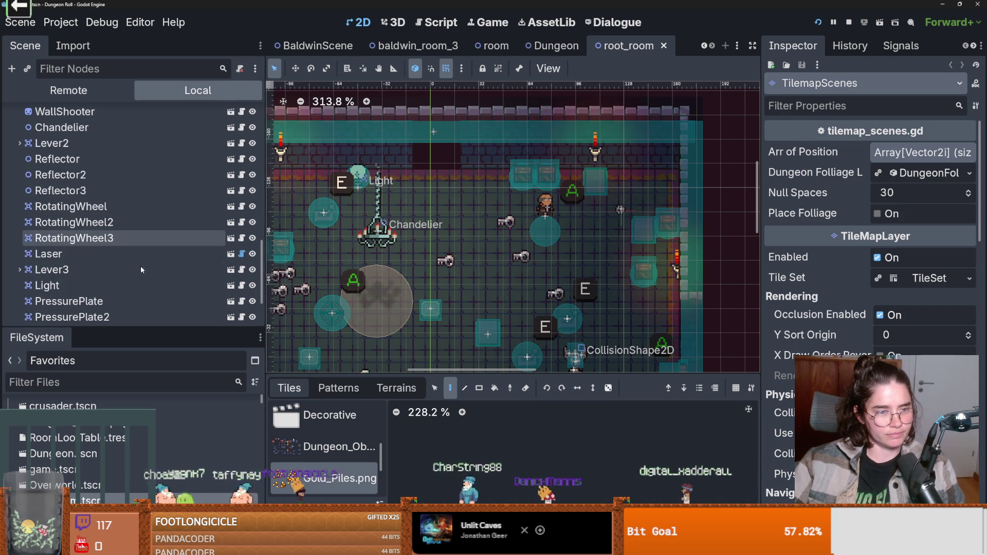
pyautogui.scroll(-2, 109, 275)
pyautogui.scroll(12, 100, 270)
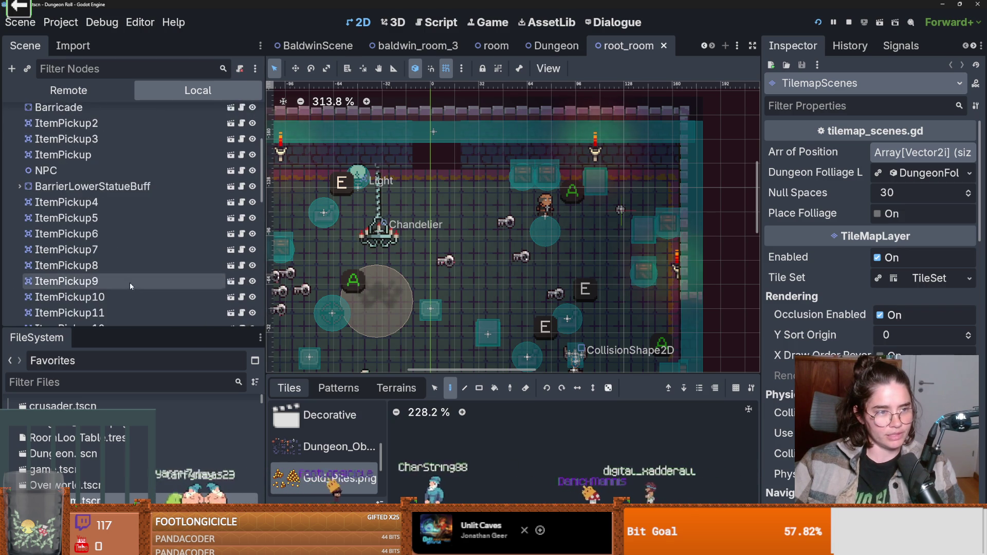
pyautogui.scroll(-1, 70, 279)
pyautogui.click(79, 251)
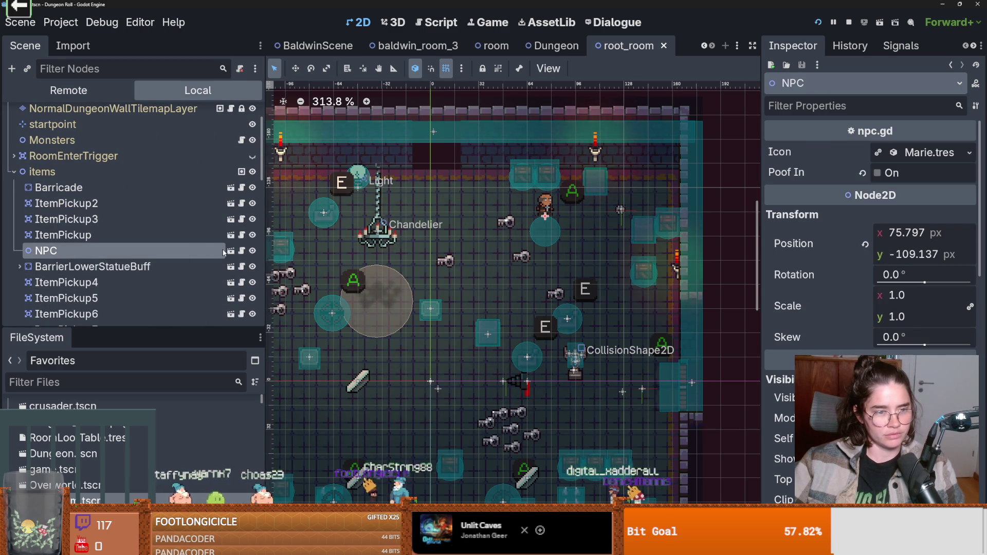
pyautogui.click(230, 251)
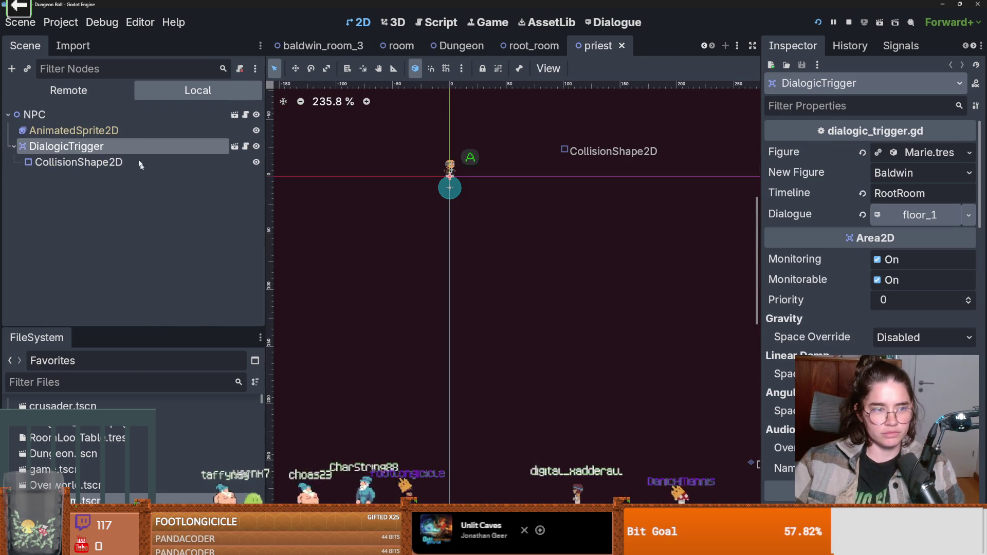
# - Inspect the trigger's New Figure dropdown options, leaving it set to Baldwin
pyautogui.click(957, 177)
pyautogui.click(953, 192)
pyautogui.click(952, 193)
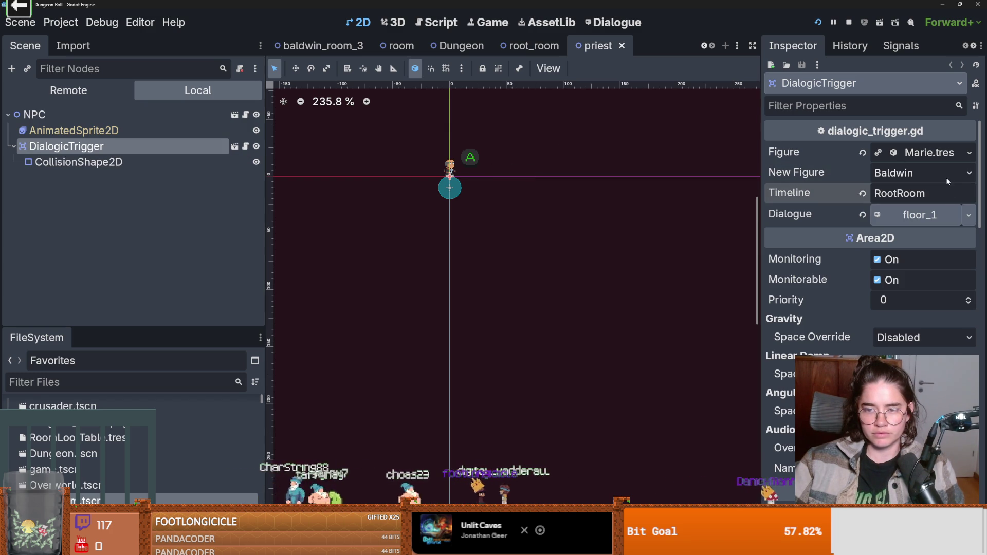
pyautogui.click(945, 177)
pyautogui.click(81, 380)
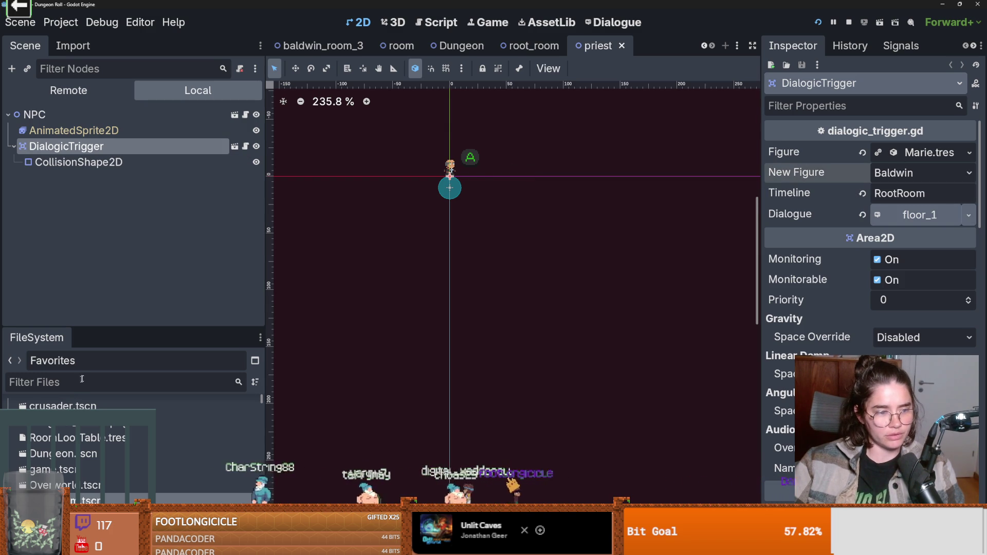
# - Filter FileSystem for 'Figure', open FigureUpgrades.gd, and append ', PeterTheHermit' to the Figures enum
pyautogui.write('Figures')
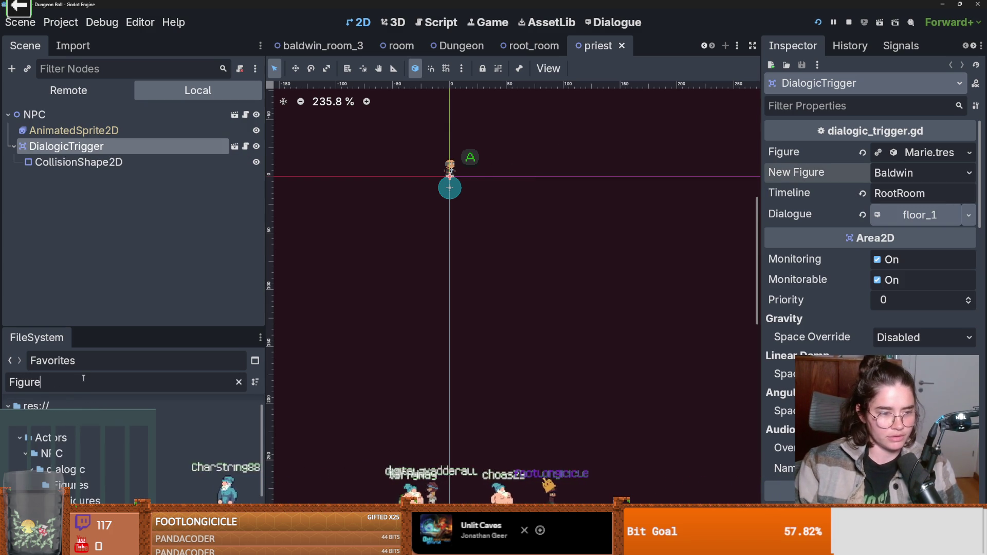
pyautogui.press('BackSpace')
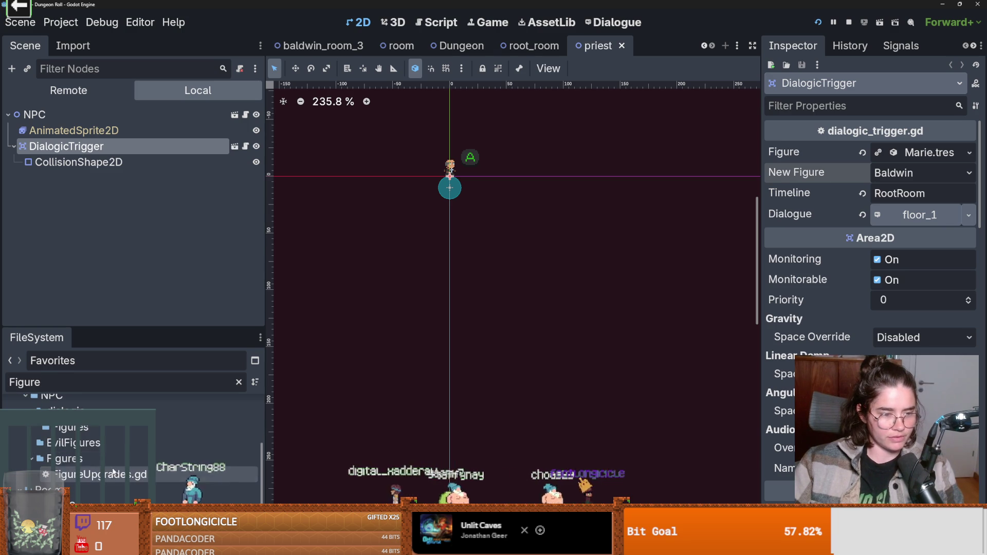
pyautogui.doubleClick(100, 474)
pyautogui.click(568, 115)
pyautogui.write(', Pet')
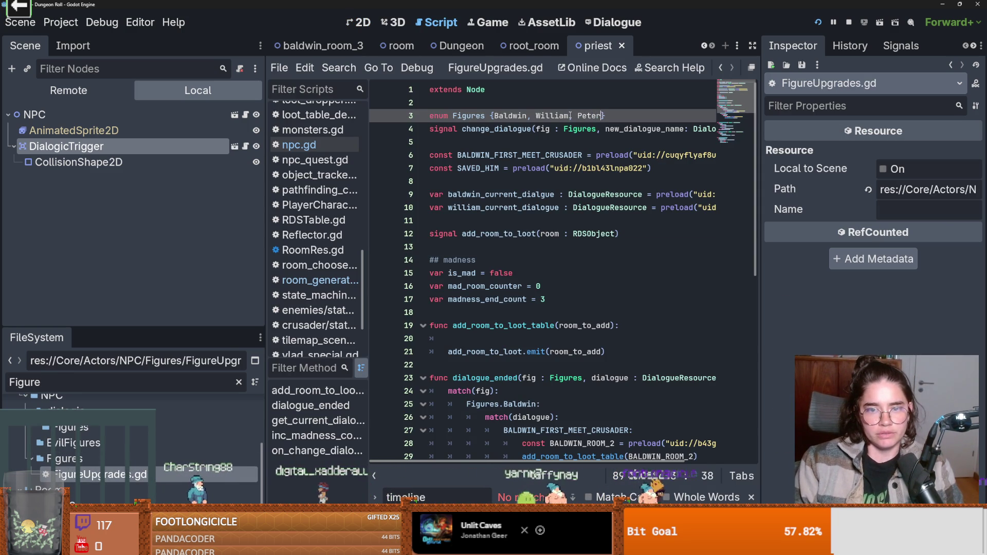
pyautogui.write('erTheHermit')
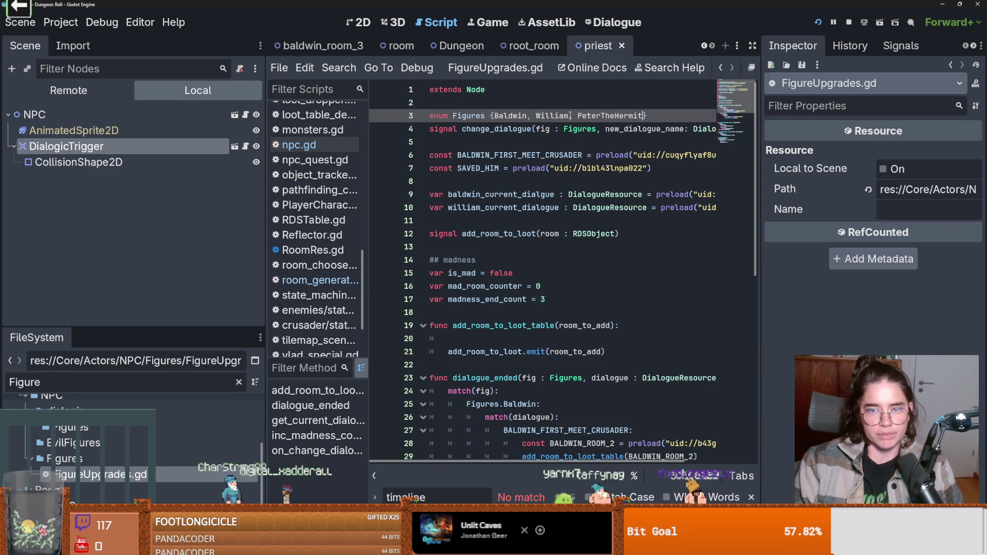
# - On empty line 11, type '_current' into the Peter current-dialogue variable declaration
pyautogui.click(491, 219)
pyautogui.write('var petter')
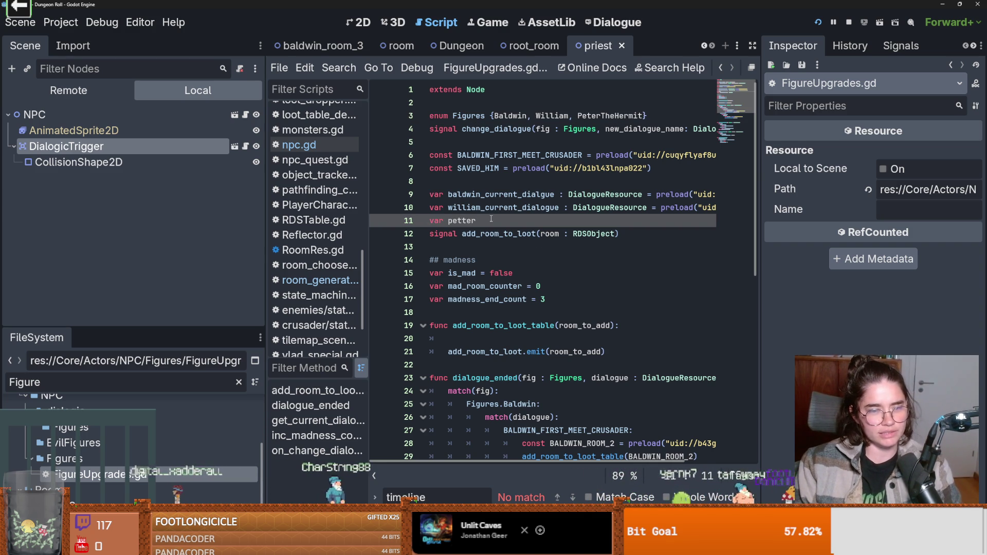
pyautogui.write('_current_')
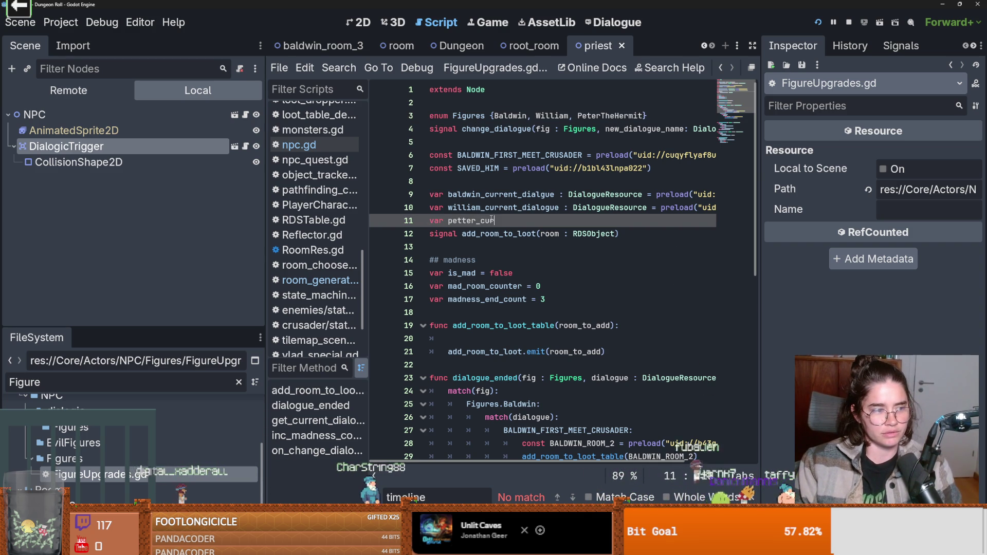
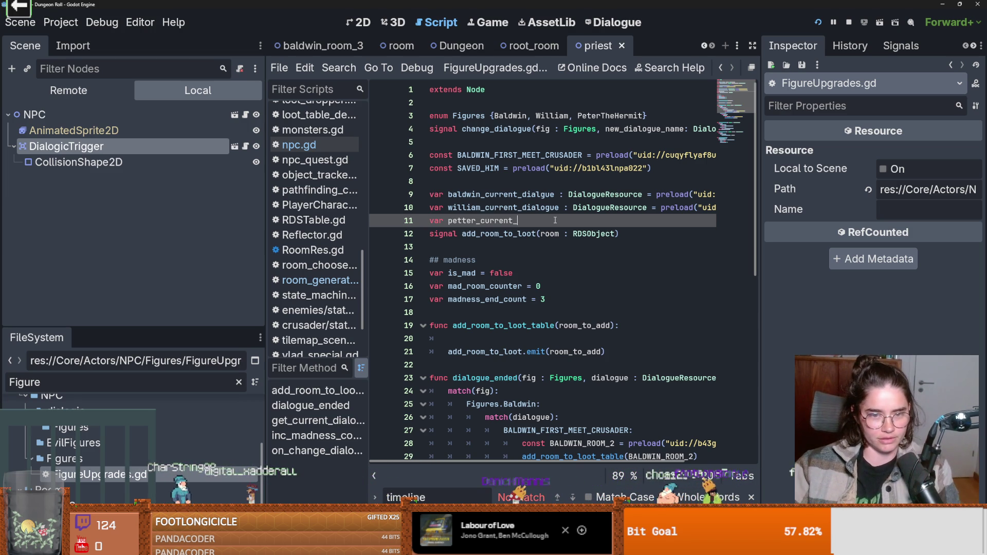
# - Correct the misspelled 'petter' to 'peter' in the line 11 variable name
pyautogui.press('Down')
pyautogui.press('Down')
pyautogui.click(544, 222)
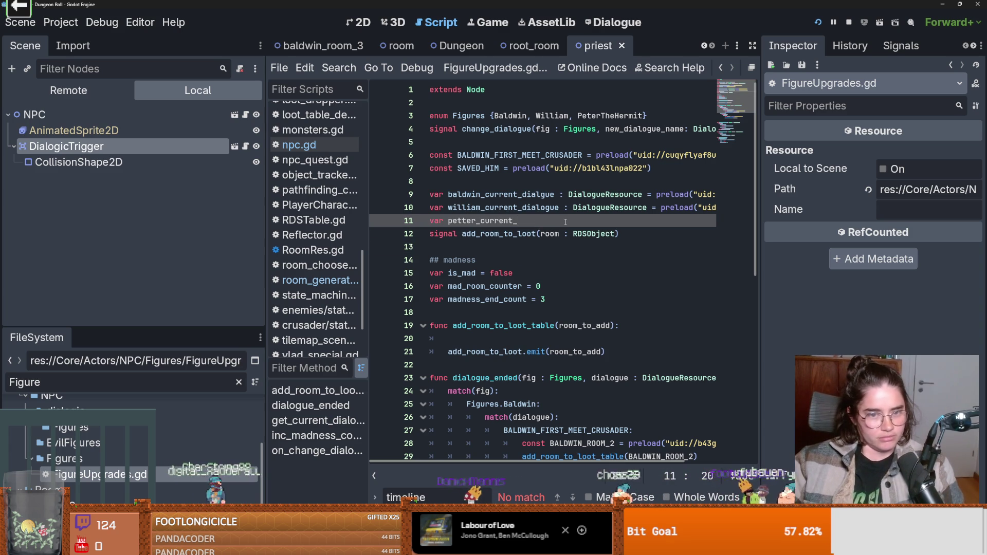
pyautogui.press('Left')
pyautogui.press('Left')
pyautogui.press('Left')
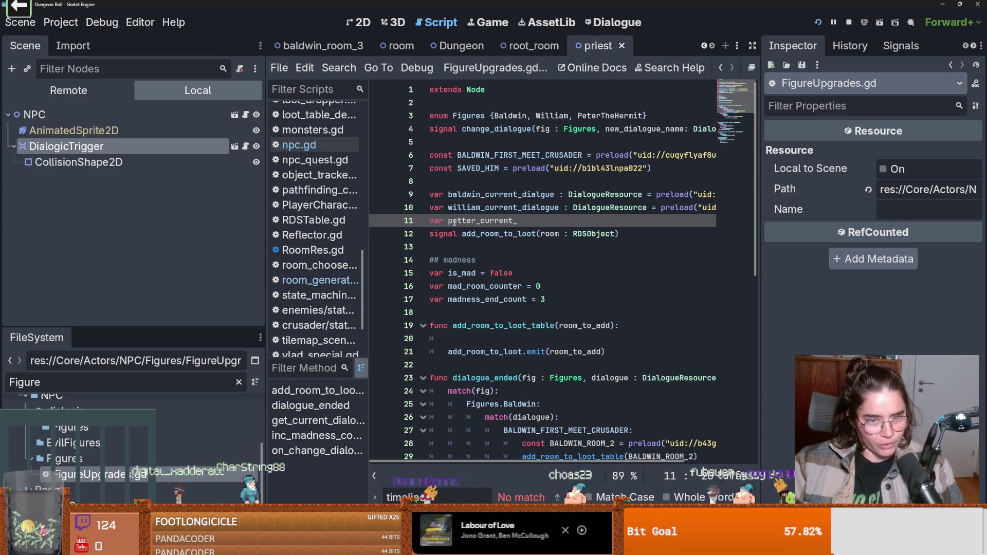
pyautogui.press('BackSpace')
pyautogui.click(526, 223)
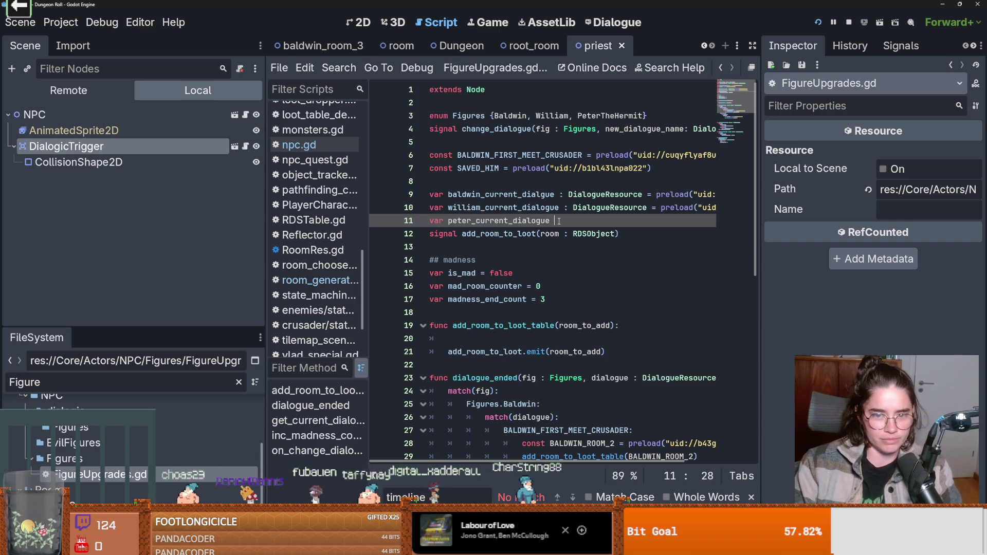
# - Give peter_current_dialogue the type DialogueResource, leaving its value empty for now
pyautogui.write('ia')
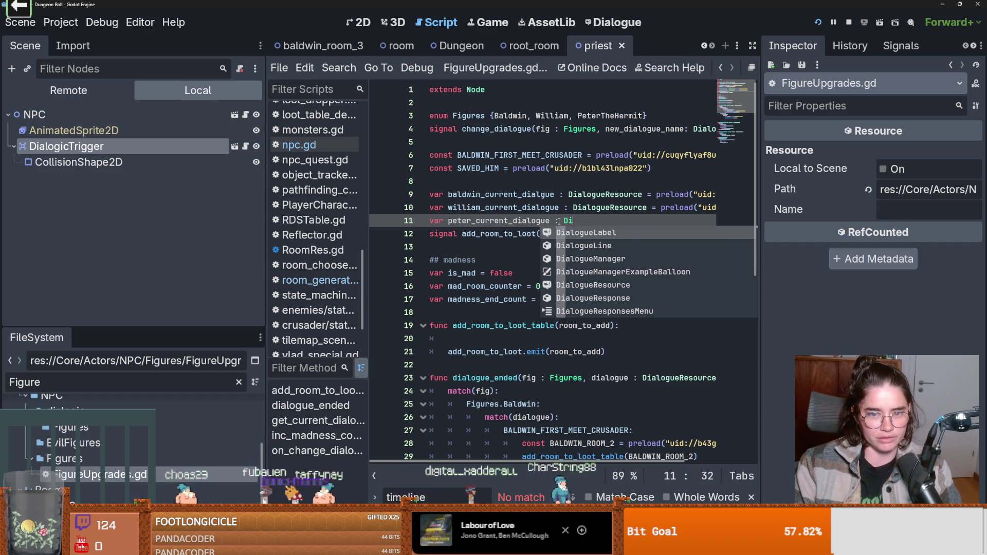
pyautogui.write('logue')
pyautogui.write('Resource =')
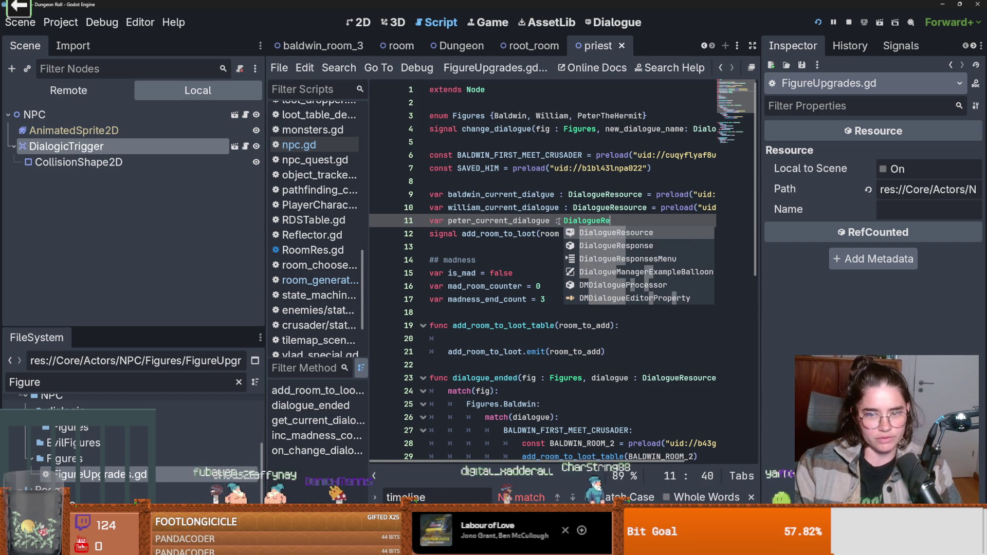
pyautogui.press('Return')
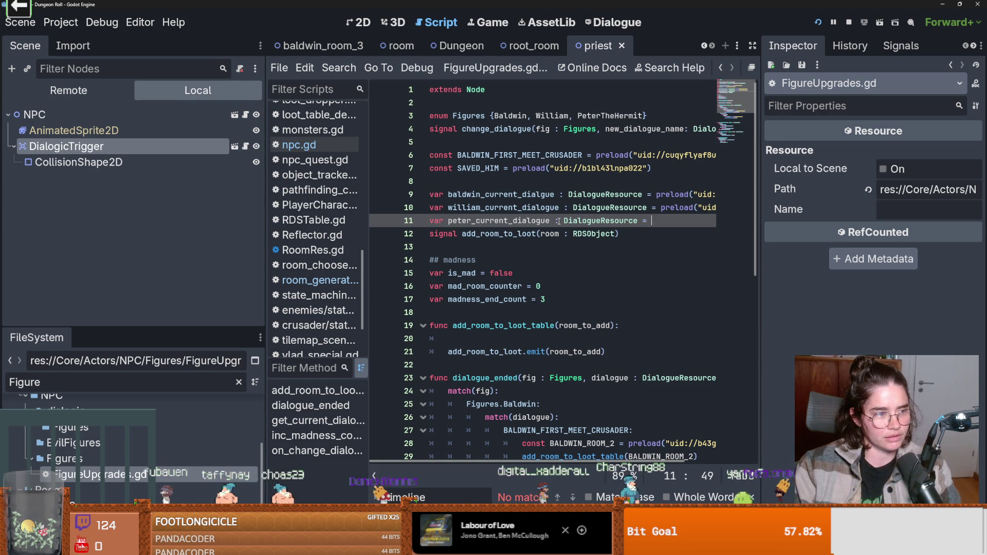
pyautogui.hotkey('ctrl', 'space')
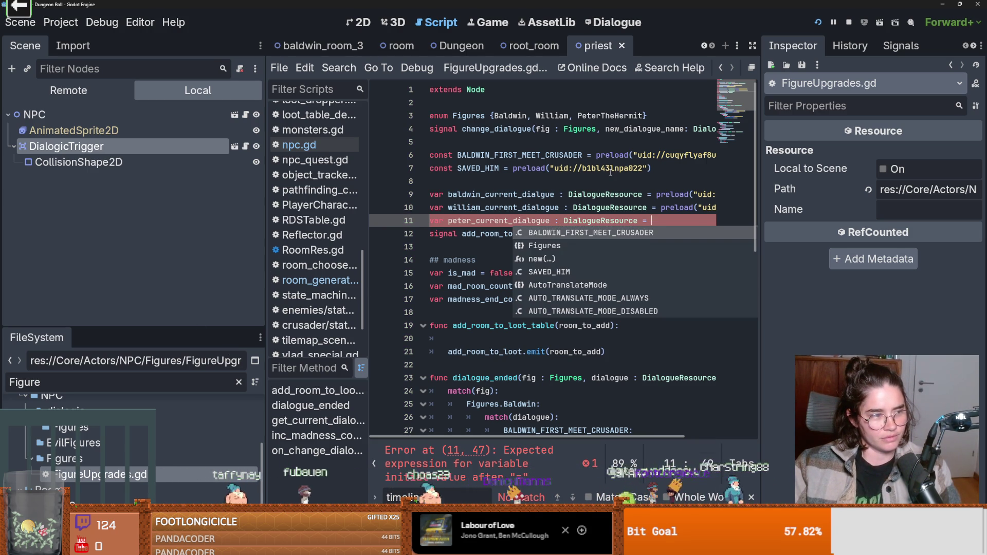
pyautogui.press('Escape')
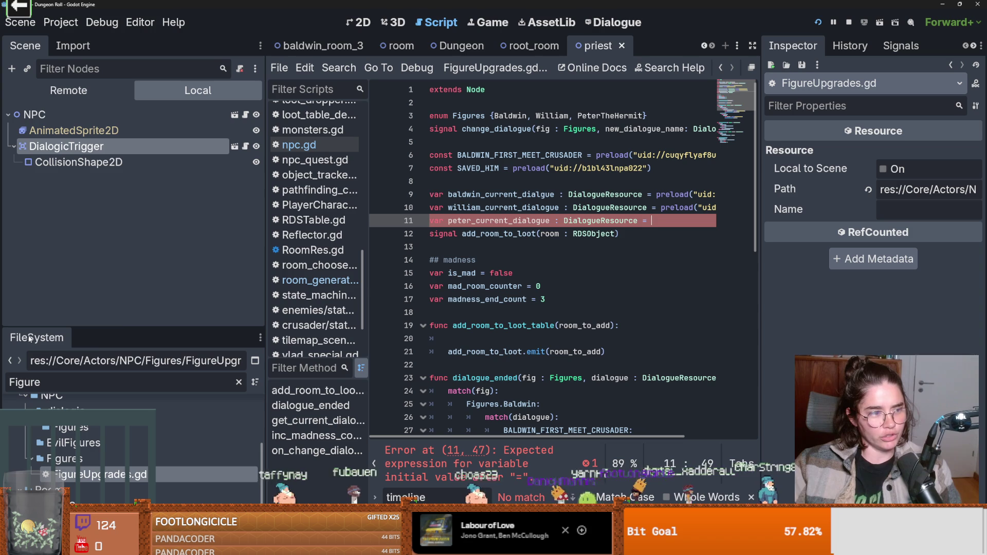
pyautogui.moveTo(98, 332); pyautogui.dragTo(99, 191)
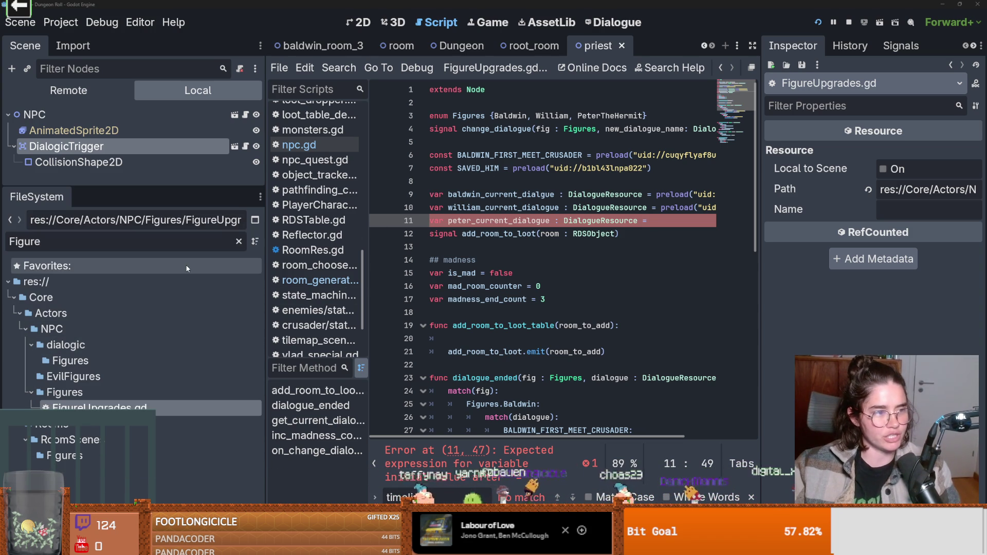
# - Clear the FileSystem filter and switch to the Dialogue editor, opening the DatPreist dialogue
pyautogui.click(141, 239)
pyautogui.hotkey('ctrl', 'a')
pyautogui.press('BackSpace')
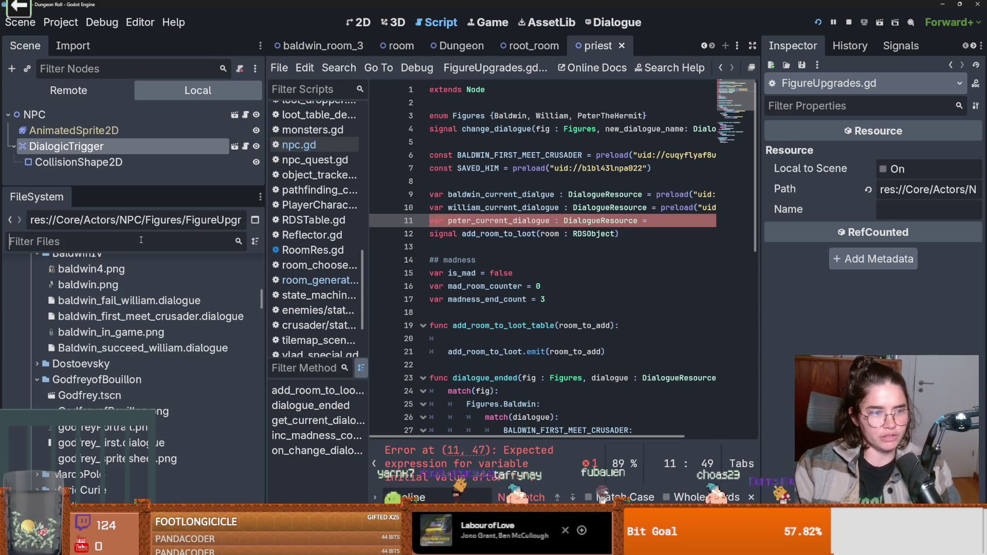
pyautogui.click(613, 22)
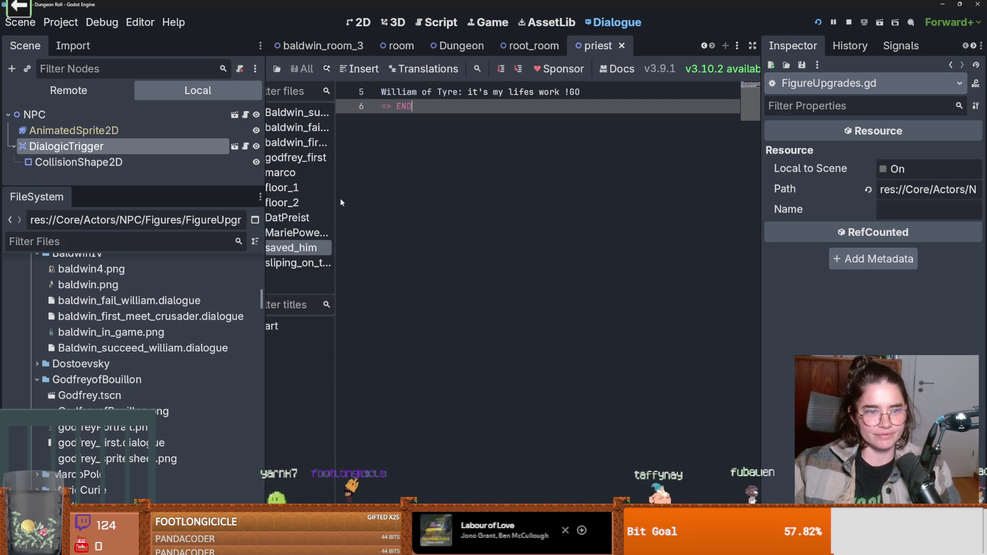
pyautogui.click(288, 217)
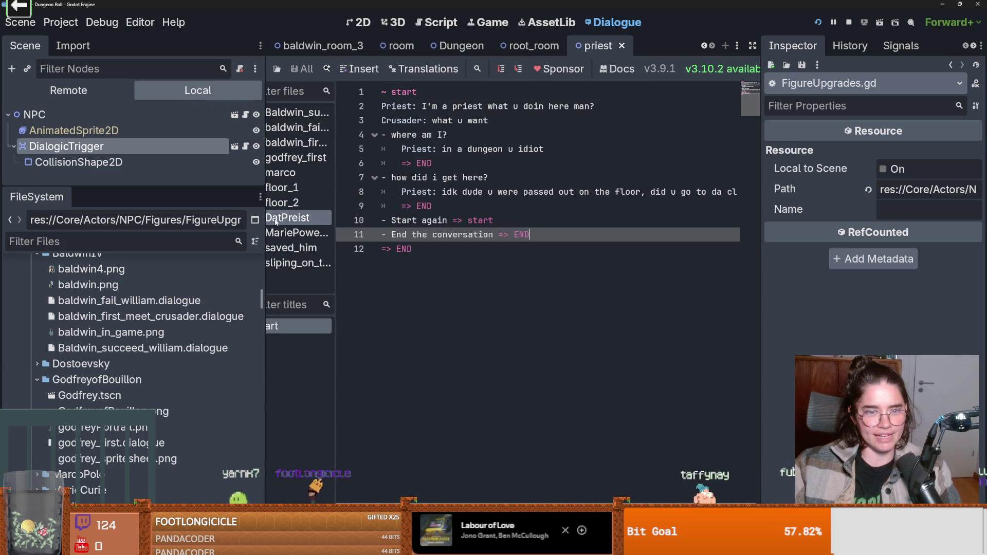
pyautogui.moveTo(264, 195); pyautogui.dragTo(119, 196)
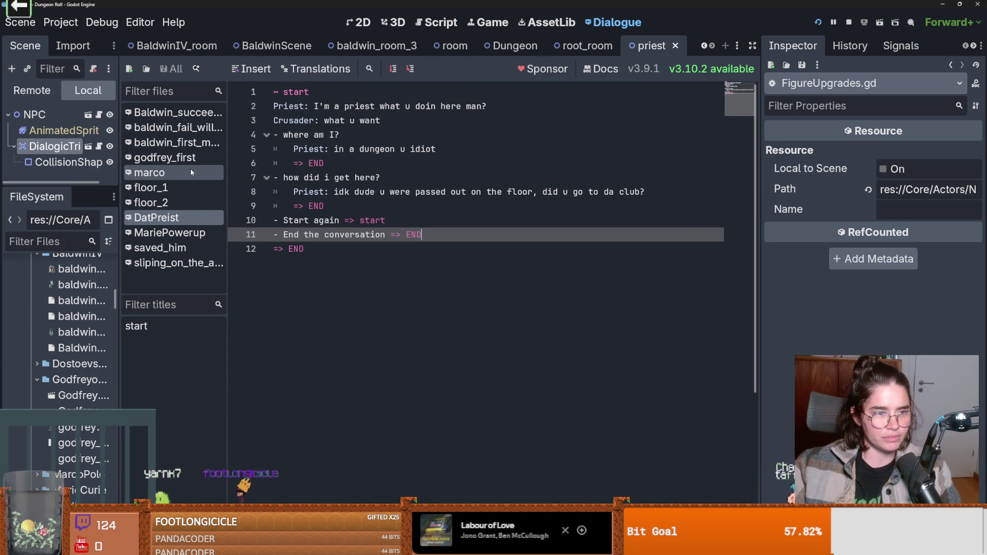
# - Open Peter The Hermit's floor_1.dialogue from the recent dialogue files list
pyautogui.click(165, 263)
pyautogui.click(147, 249)
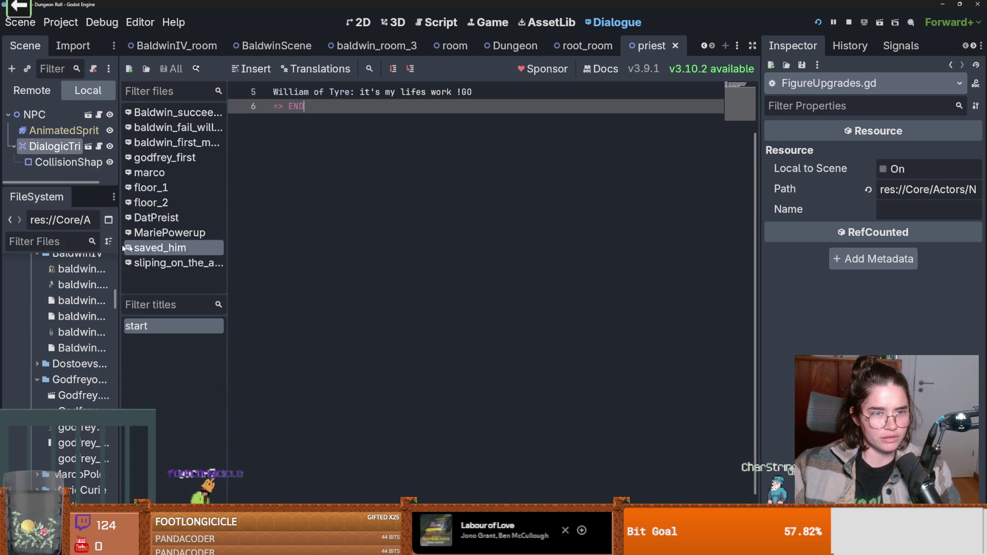
pyautogui.moveTo(119, 242); pyautogui.dragTo(169, 241)
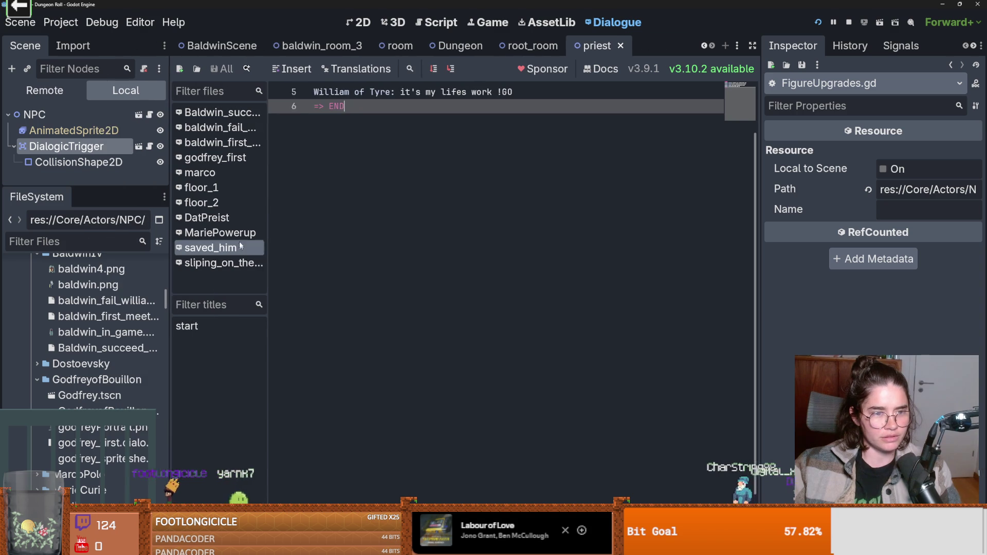
pyautogui.click(240, 233)
pyautogui.click(196, 68)
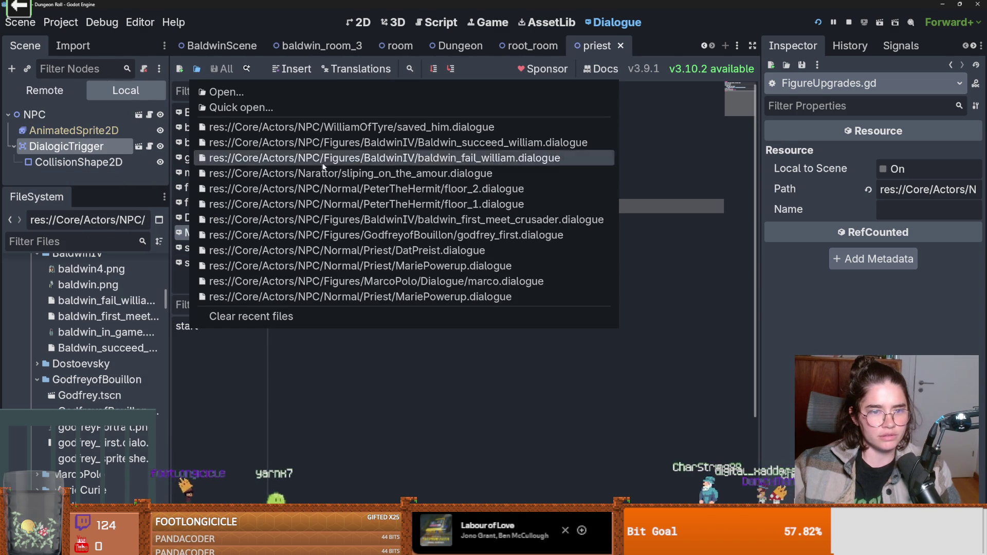
pyautogui.click(381, 201)
pyautogui.scroll(5, 397, 218)
pyautogui.scroll(1, 398, 217)
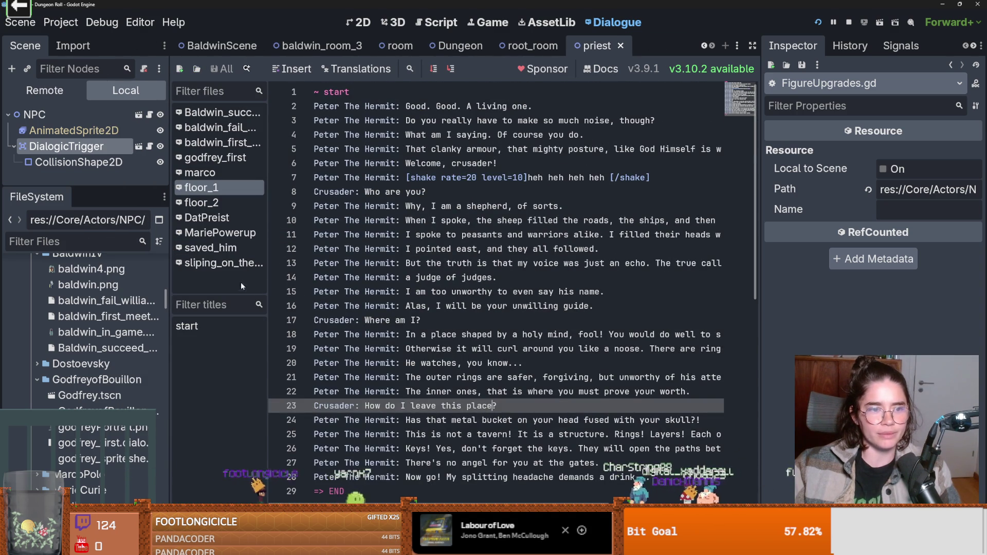
pyautogui.hotkey('ctrl', 'shift', 'Tab')
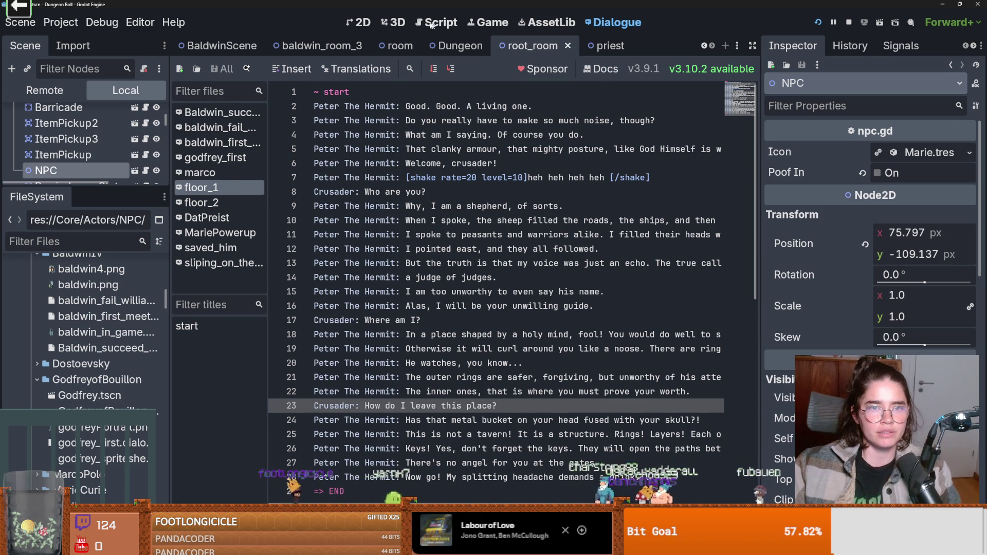
# - Filter the FileSystem for 'figure' and open FigureUpgrades.gd in the script editor
pyautogui.hotkey('ctrl', 'F3')
pyautogui.click(103, 242)
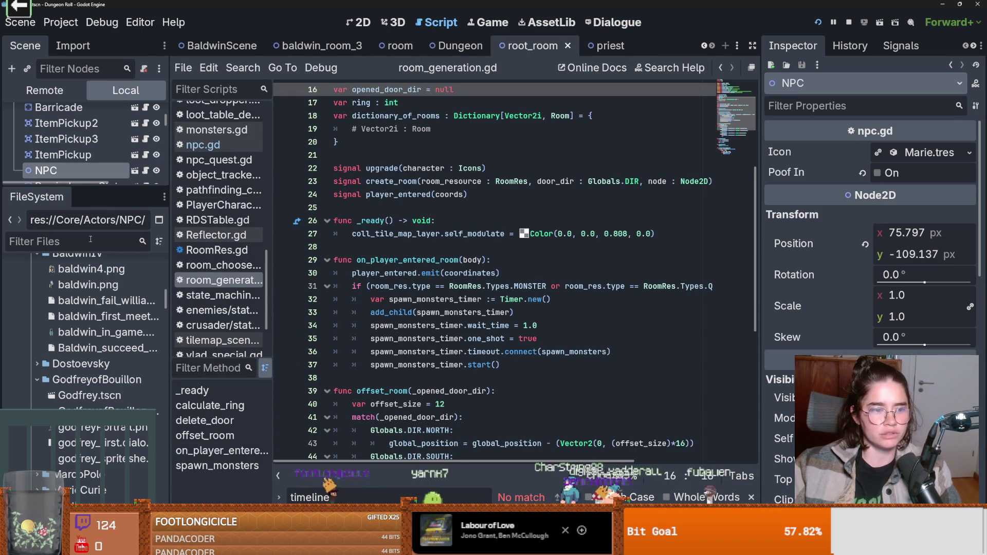
pyautogui.write('figure')
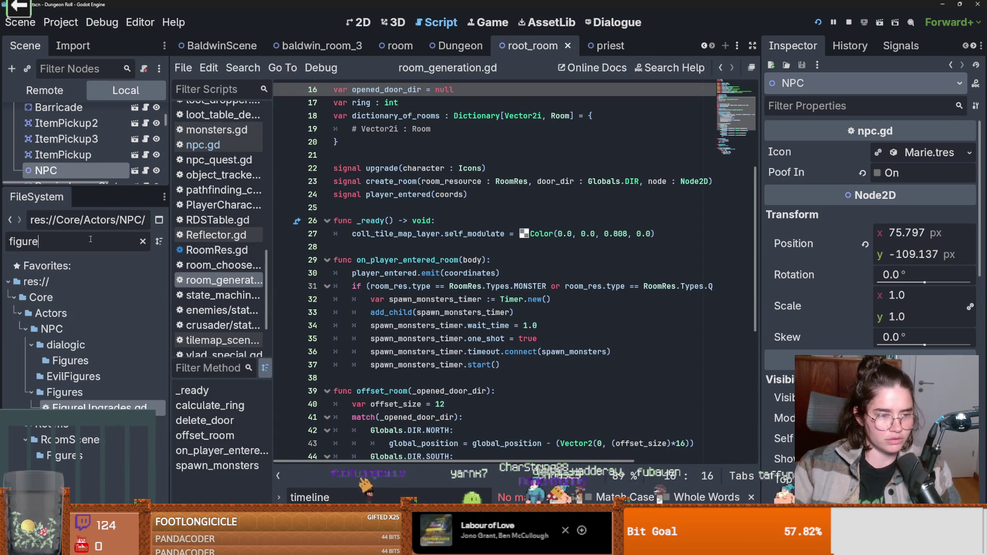
pyautogui.doubleClick(97, 407)
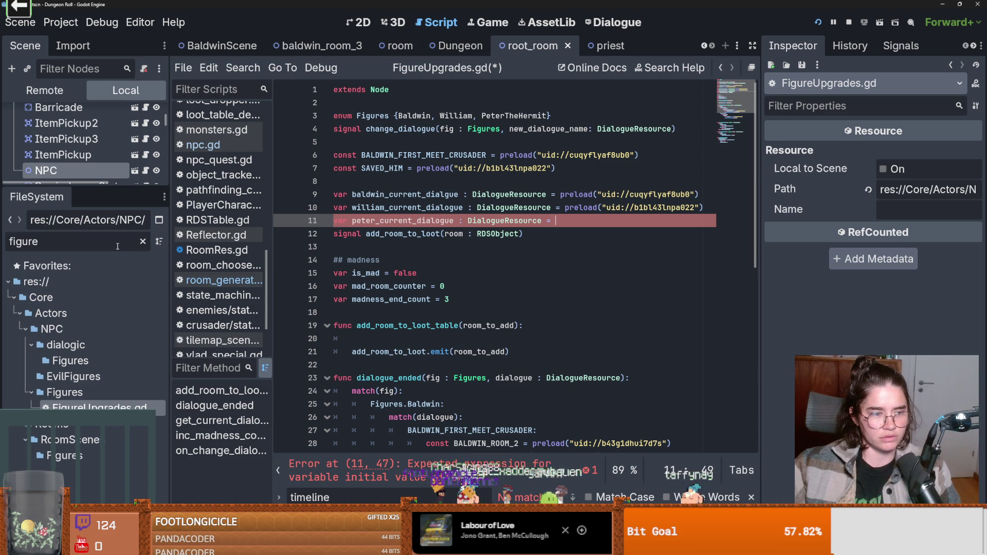
# - Drag Peter's floor_1 dialogue file onto line 11 as a preload and save the script
pyautogui.write('floor')
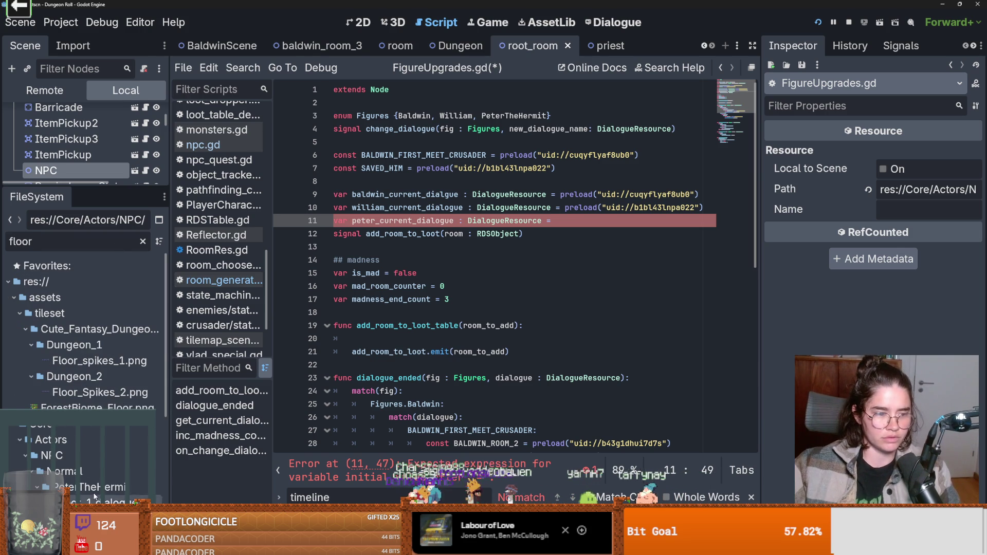
pyautogui.moveTo(138, 483); pyautogui.dragTo(714, 221)
pyautogui.hotkey('ctrl', 's')
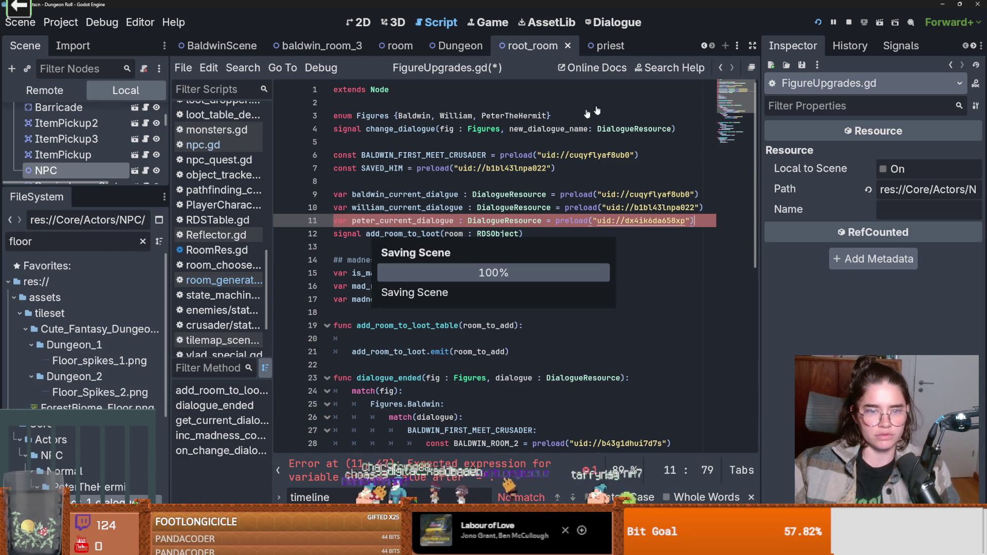
# - Check the priest trigger's New Figure, still Baldwin, then quit the editor, stopping the running game
pyautogui.click(596, 46)
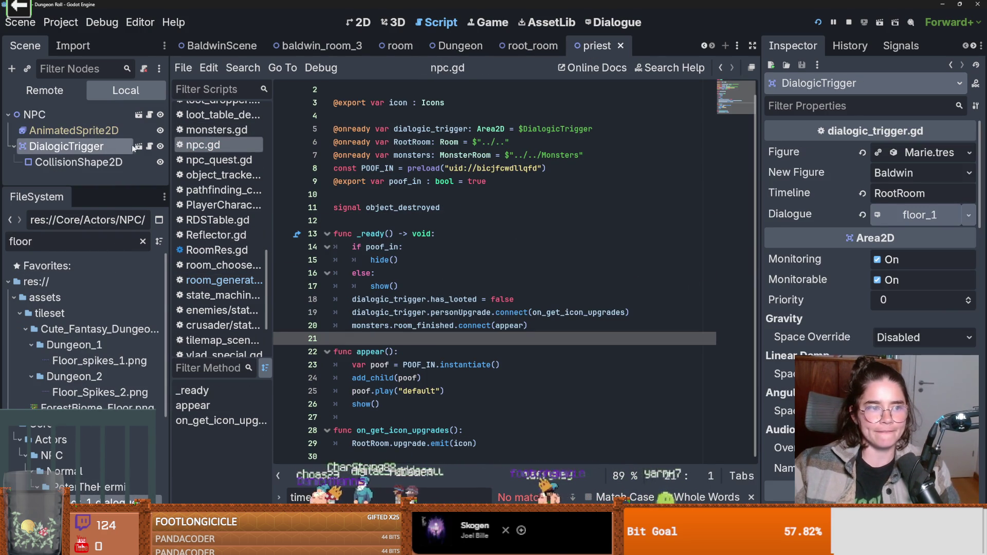
pyautogui.click(910, 172)
pyautogui.click(846, 159)
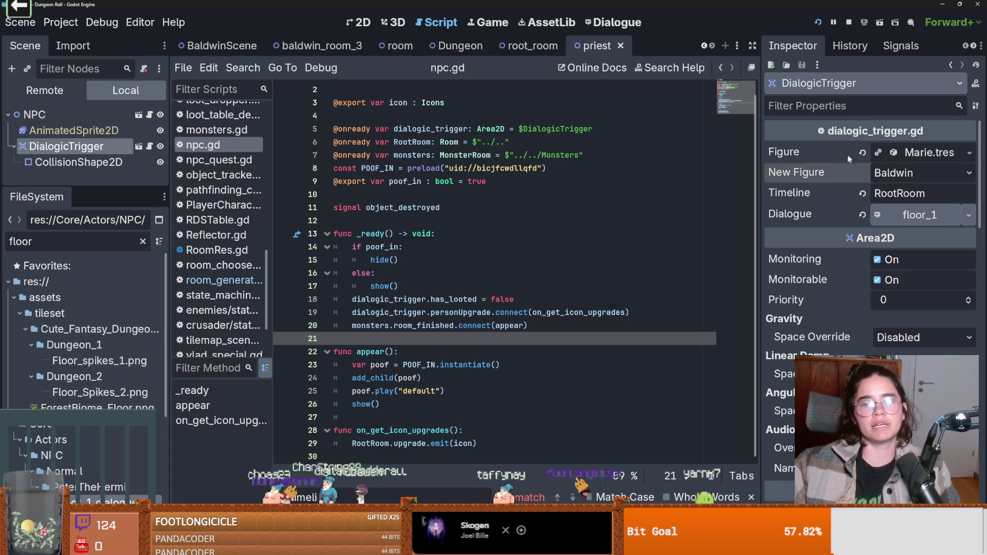
pyautogui.click(977, 4)
pyautogui.click(460, 289)
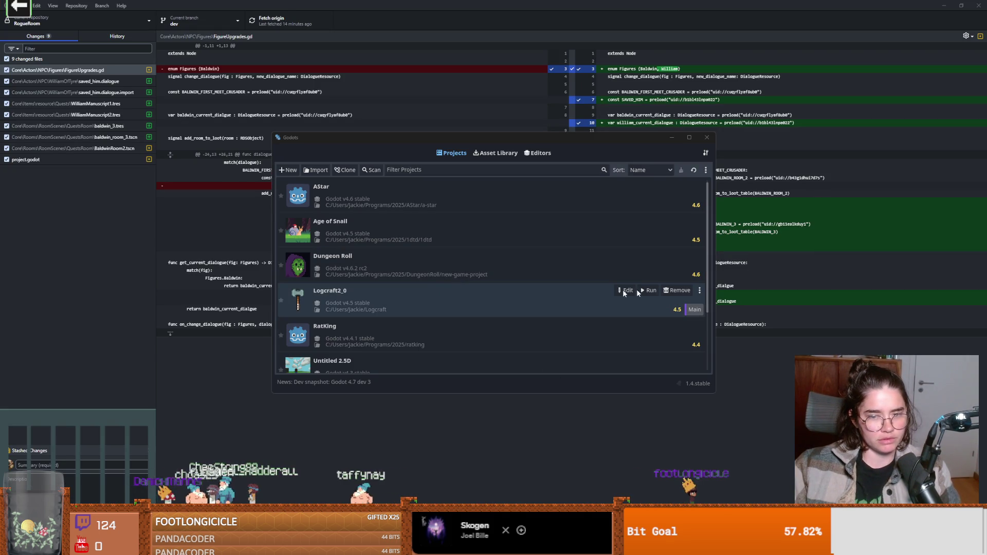
# - Maximize the Project Manager and reopen the Dungeon Roll project for editing
pyautogui.click(688, 138)
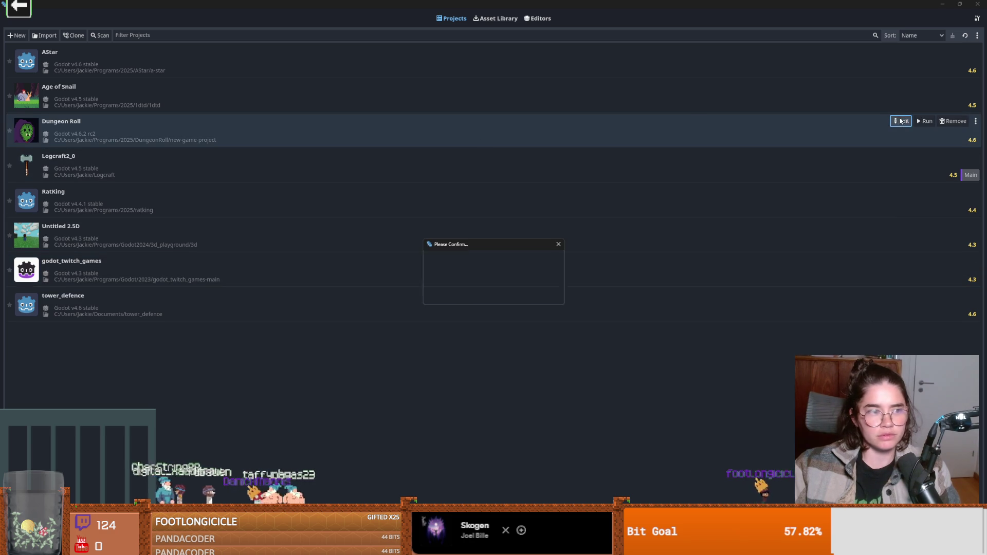
pyautogui.click(901, 121)
pyautogui.click(465, 297)
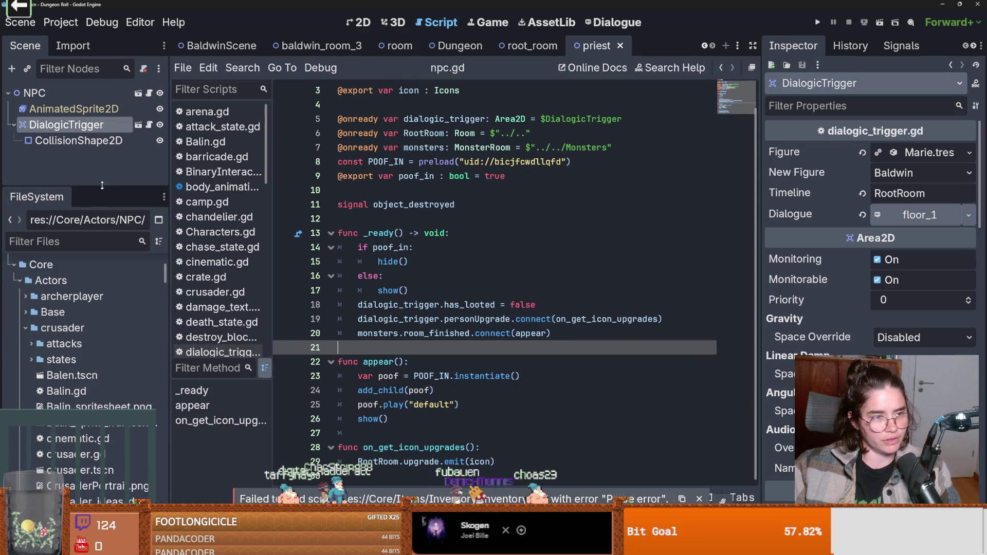
# - Save the reloaded priest scene, view it in 2D, and set the trigger's New Figure to Peter The Hermit
pyautogui.moveTo(103, 186)
pyautogui.mouseDown()
pyautogui.moveTo(119, 291)
pyautogui.moveTo(161, 279)
pyautogui.mouseUp()
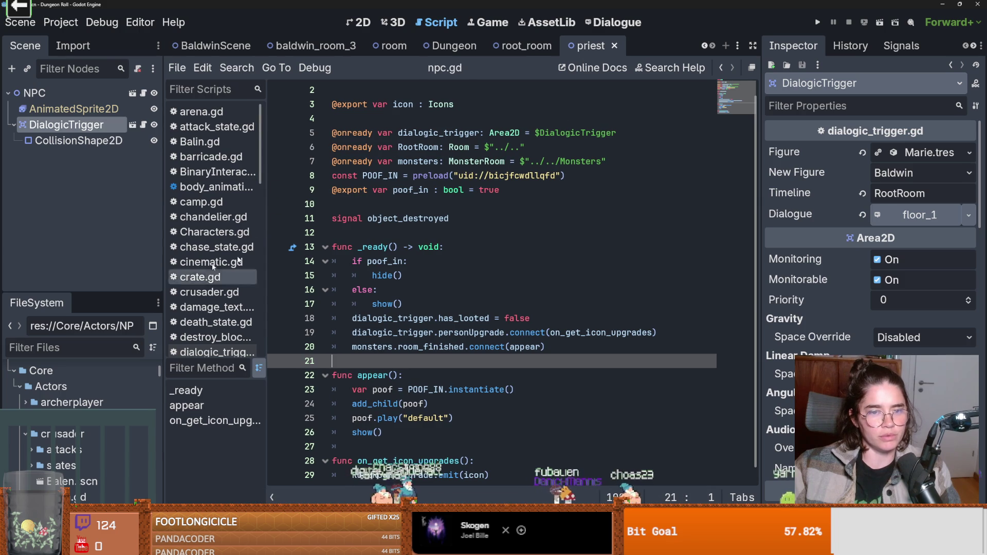
pyautogui.hotkey('ctrl', 's')
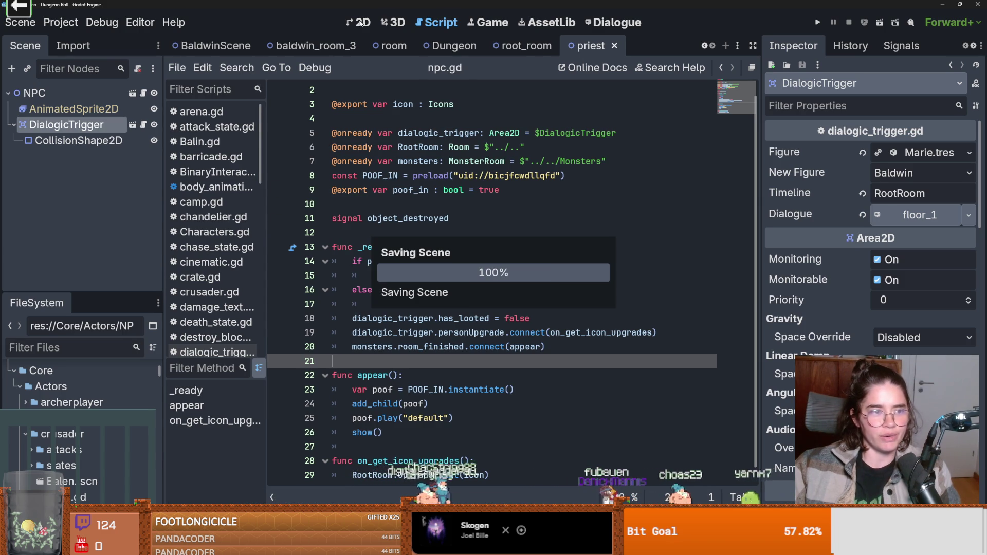
pyautogui.click(361, 23)
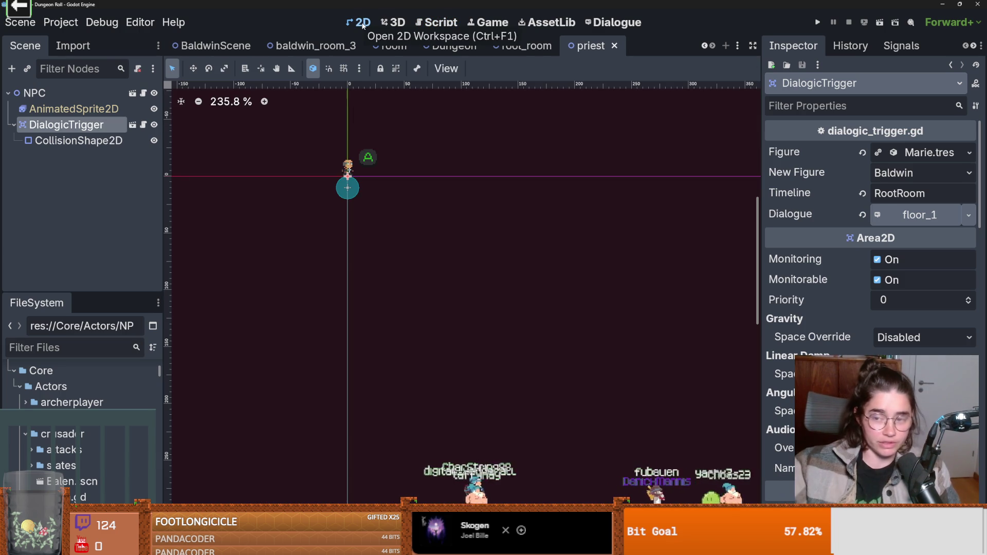
pyautogui.click(912, 173)
pyautogui.click(920, 224)
# - Save and run the game, then walk to the priest and talk to him
pyautogui.hotkey('ctrl', 's')
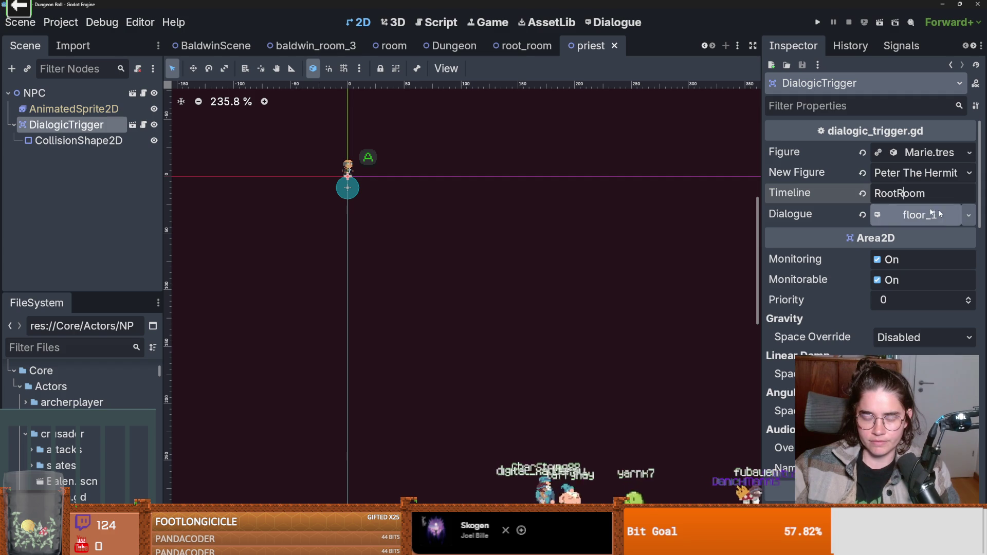
pyautogui.click(820, 23)
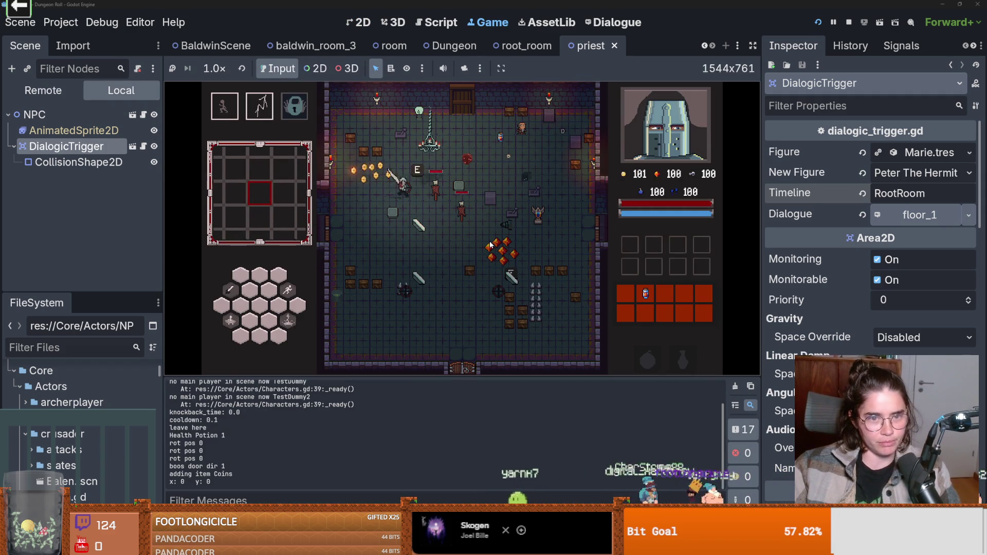
pyautogui.press('w')
pyautogui.press('d')
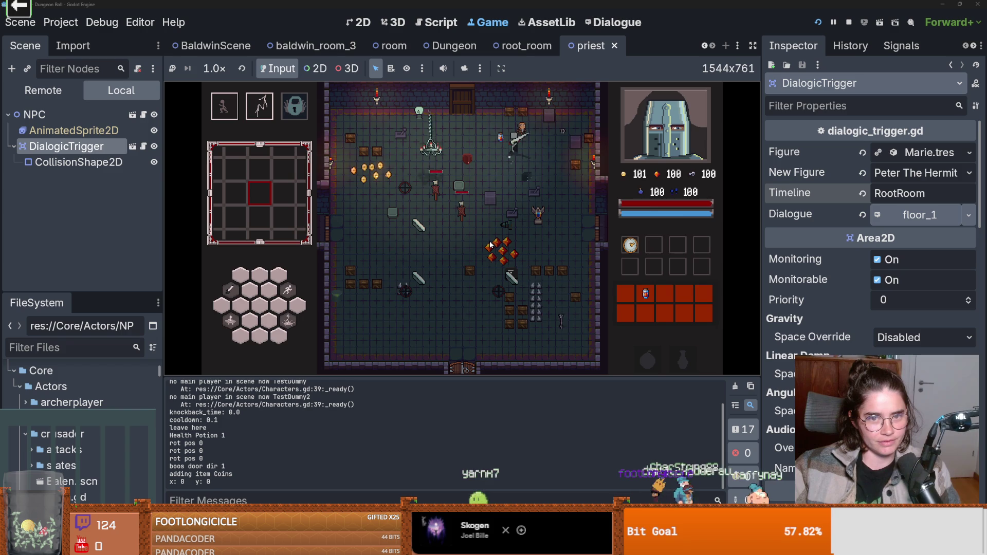
pyautogui.press('e')
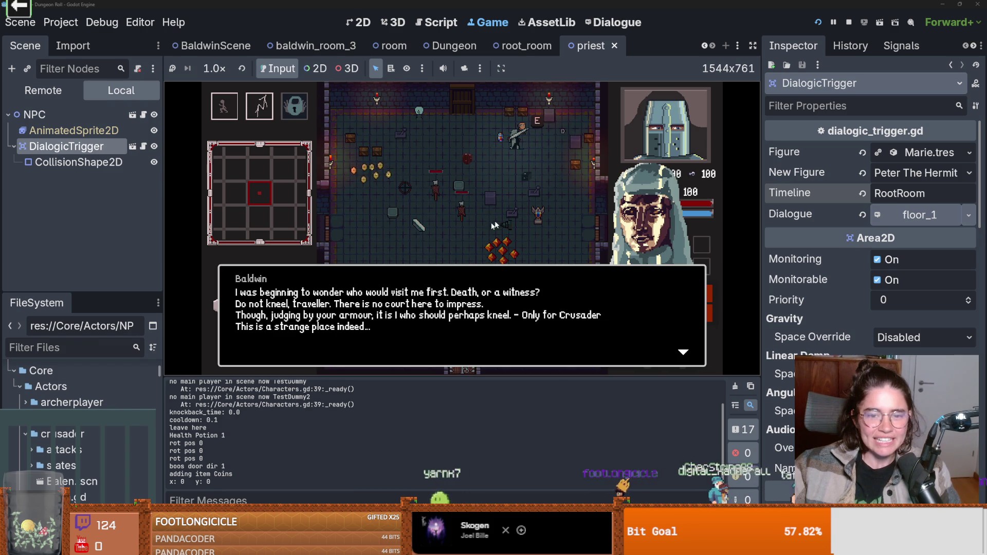
# - Stop the game and return to the root_room scene
pyautogui.press('F8')
pyautogui.hotkey('ctrl', 's')
pyautogui.click(525, 45)
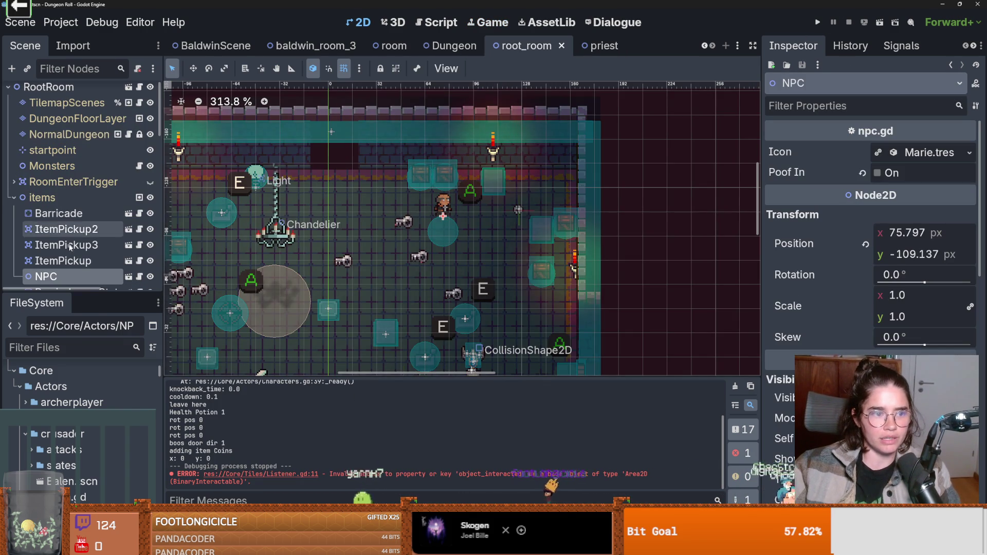
# - Open the priest scene, keep Peter The Hermit as the trigger's New Figure, and save
pyautogui.click(130, 278)
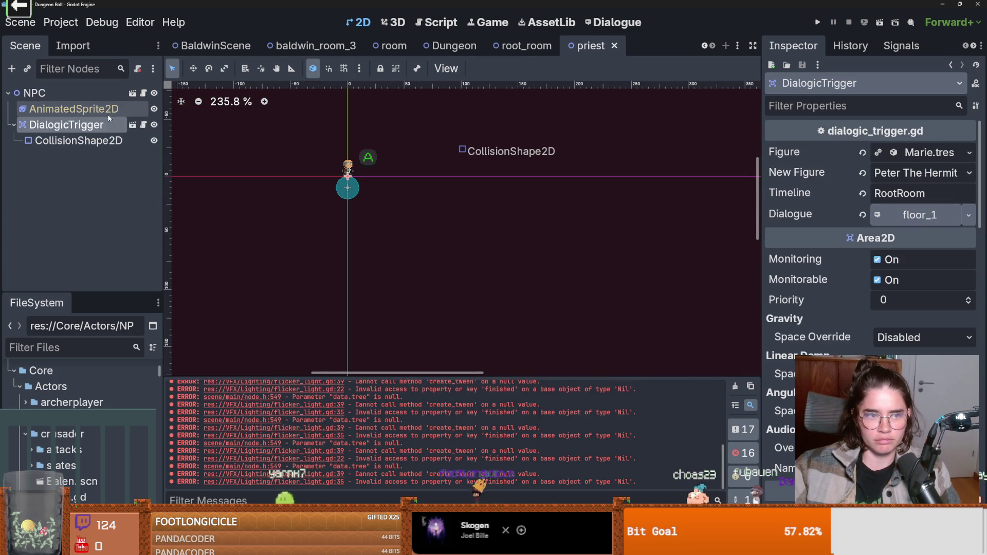
pyautogui.click(915, 173)
pyautogui.click(914, 223)
pyautogui.hotkey('ctrl', 's')
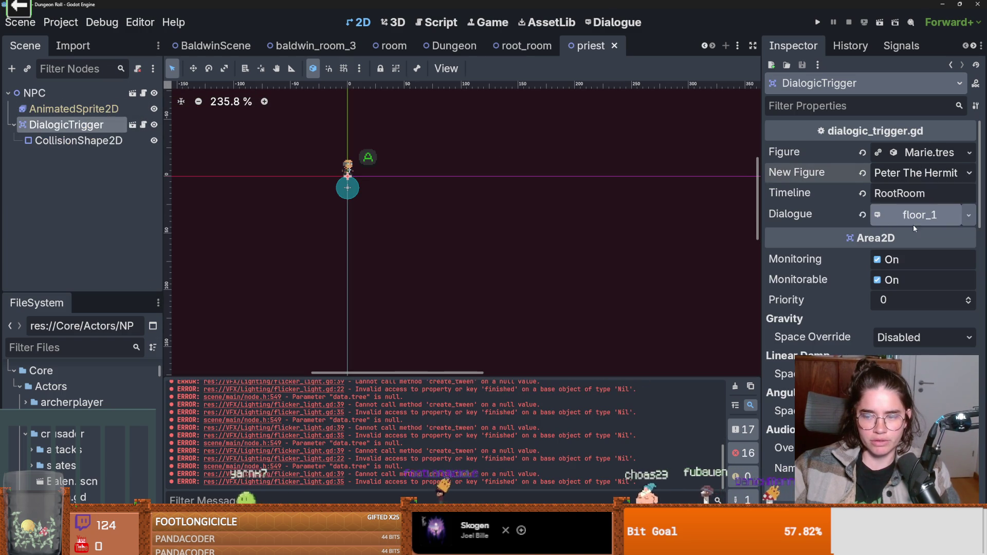
# - Open dialogic_trigger.gd and jump to the get_current_dialogue definition
pyautogui.click(143, 125)
pyautogui.scroll(4, 455, 263)
pyautogui.scroll(15, 455, 263)
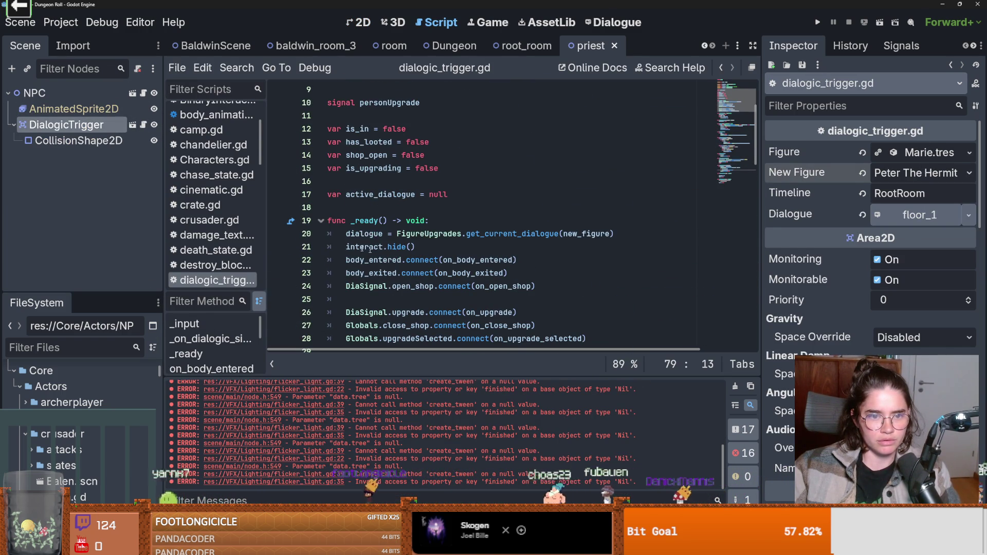
pyautogui.keyDown('ctrl'); pyautogui.click(497, 234); pyautogui.keyUp('ctrl')
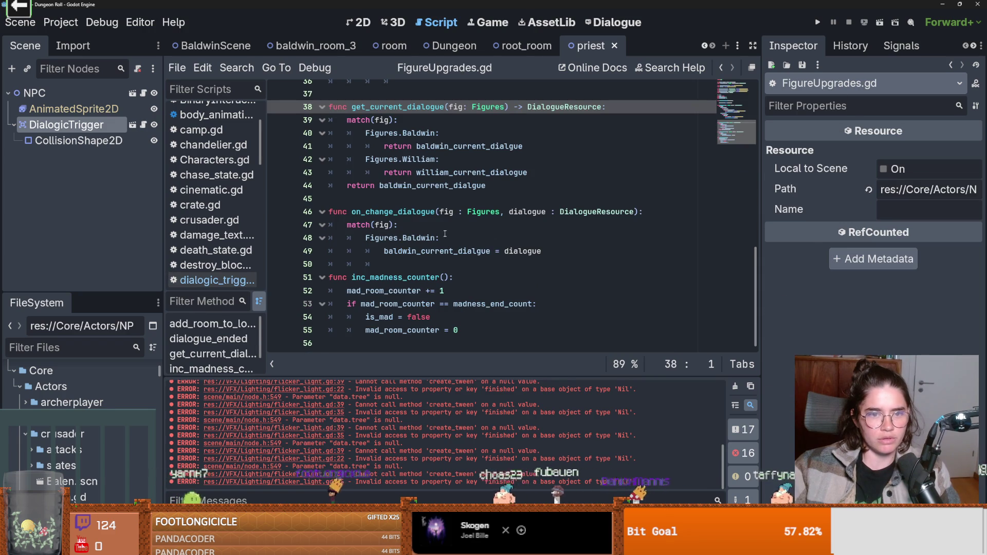
# - Add a Figures.PeterTheHermit case returning peter_current_dialogue, then save and run the game
pyautogui.click(548, 172)
pyautogui.press('Return')
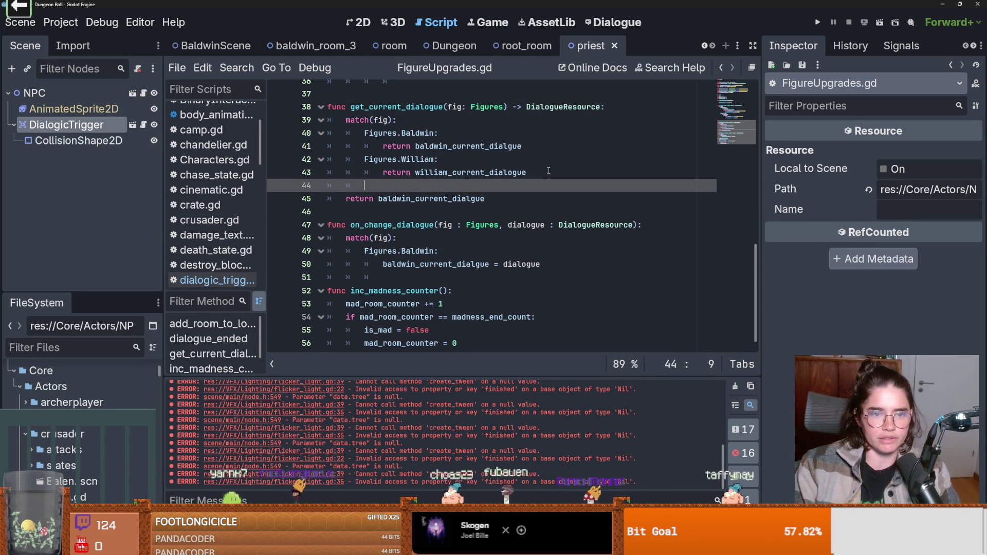
pyautogui.write('Fig')
pyautogui.press('Return')
pyautogui.write('Figures.P')
pyautogui.press('Return')
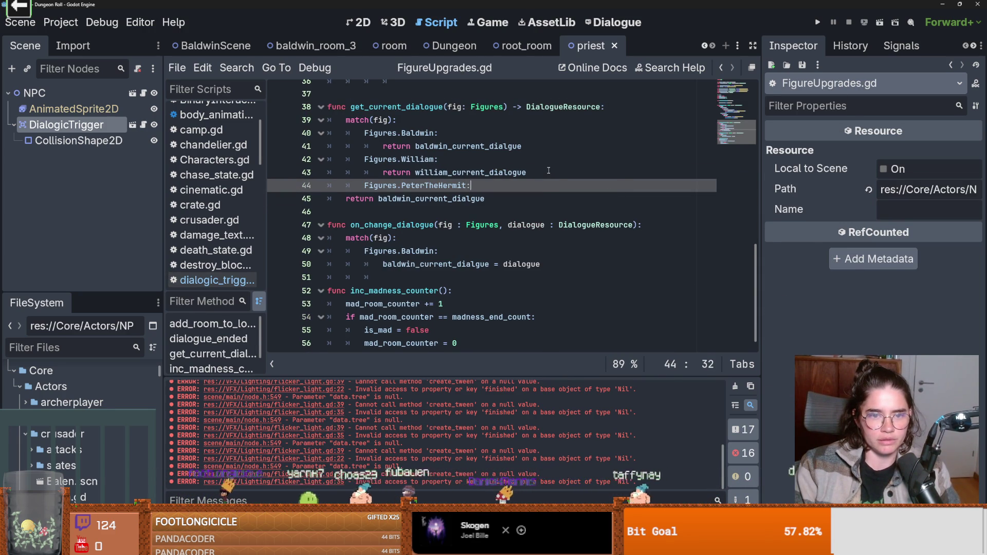
pyautogui.press('Return')
pyautogui.write('return')
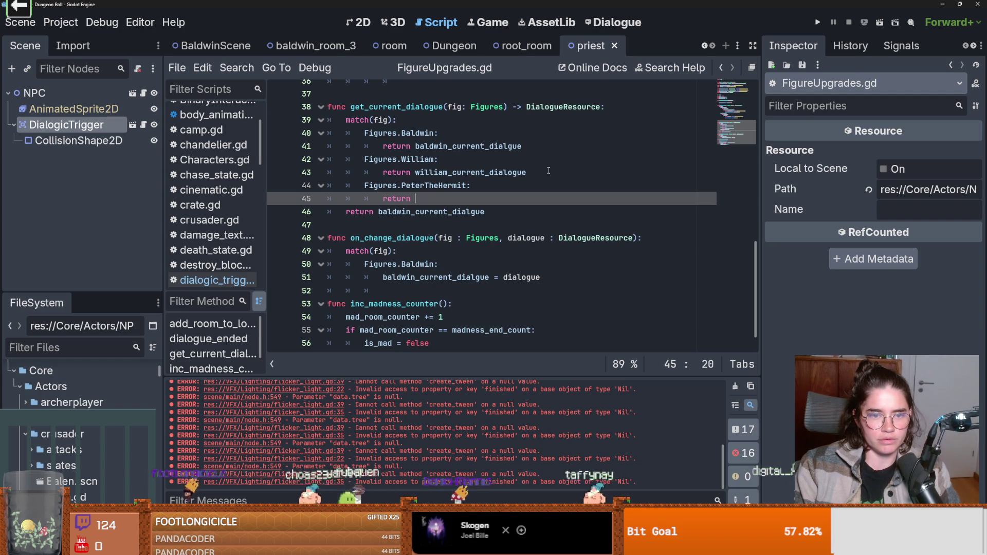
pyautogui.write('pe')
pyautogui.press('Return')
pyautogui.press('F5')
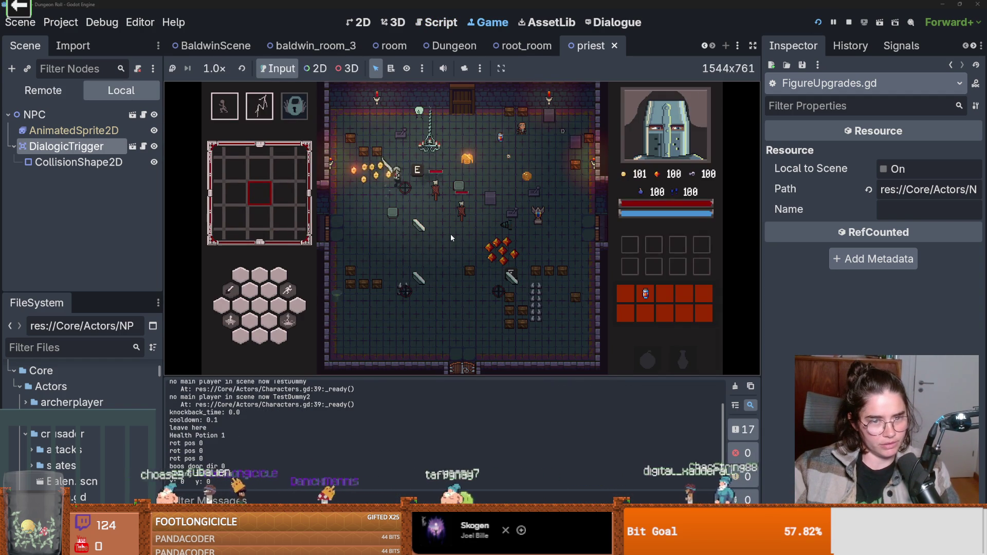
# - Walk to the hermit, start the conversation, and advance through the opening lines and the Crusader's reply
pyautogui.press('w')
pyautogui.press('d')
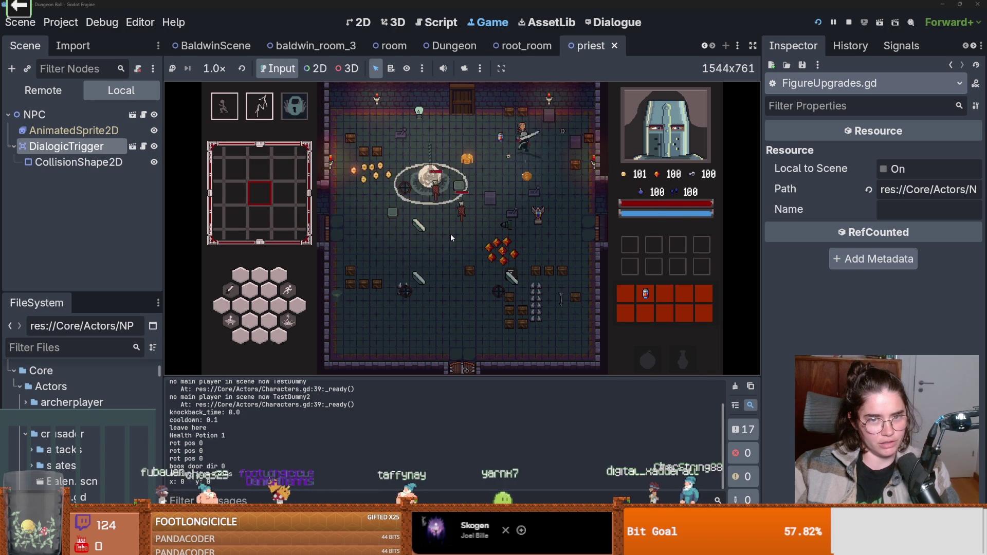
pyautogui.press('e')
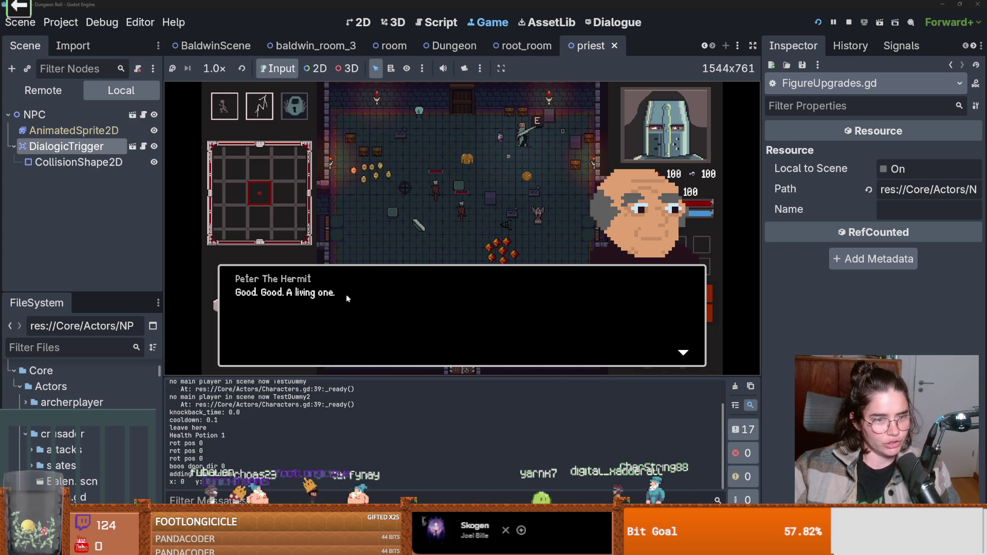
pyautogui.click(383, 304)
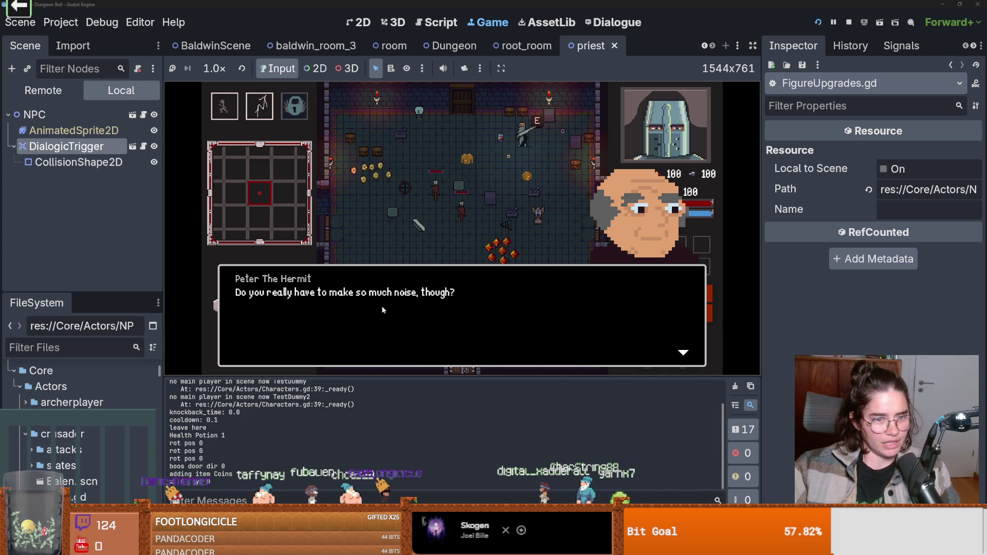
pyautogui.click(439, 314)
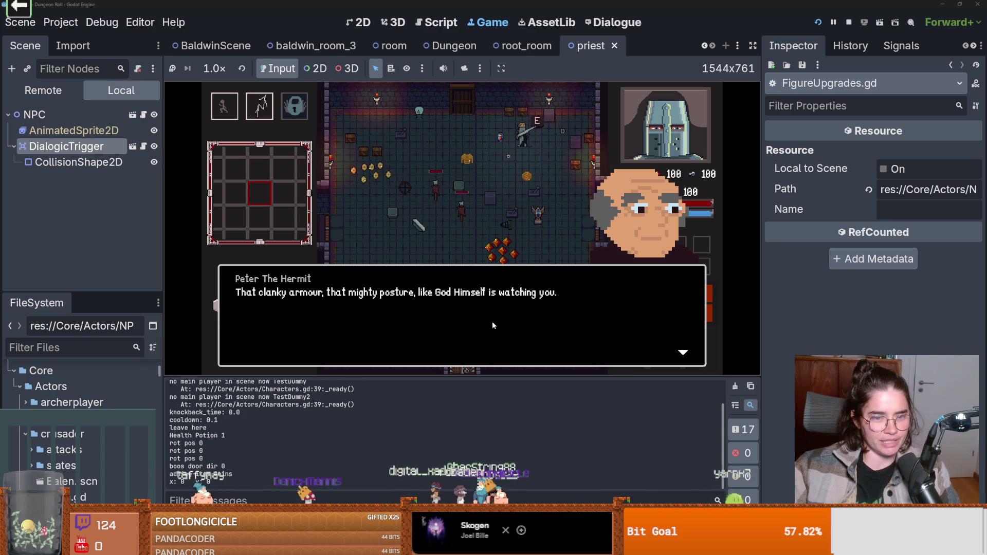
pyautogui.click(540, 317)
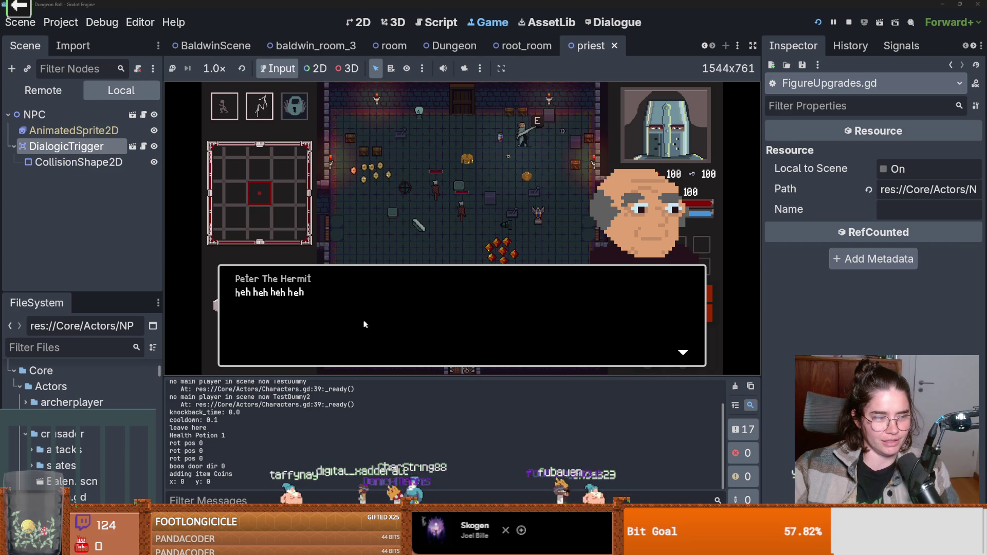
pyautogui.click(405, 318)
pyautogui.click(414, 315)
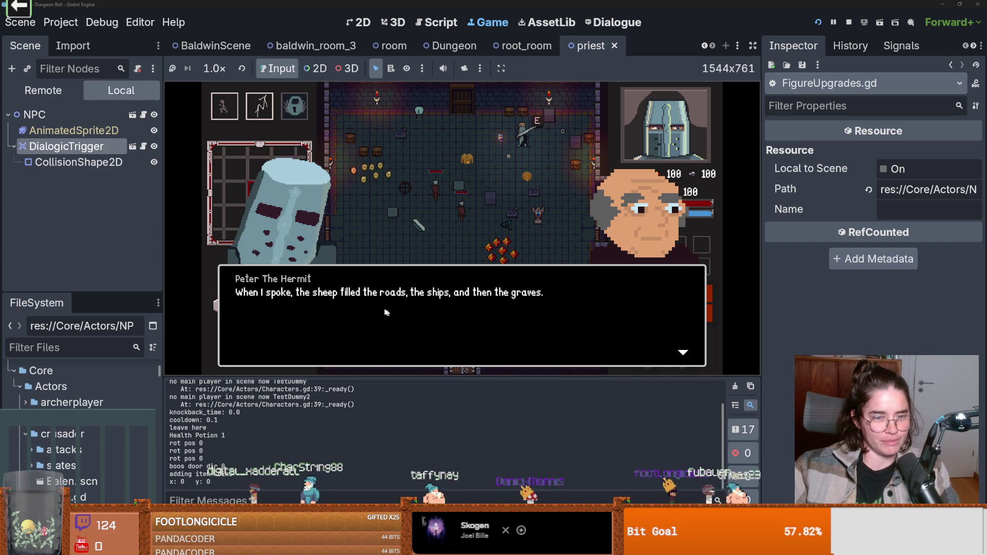
pyautogui.click(493, 311)
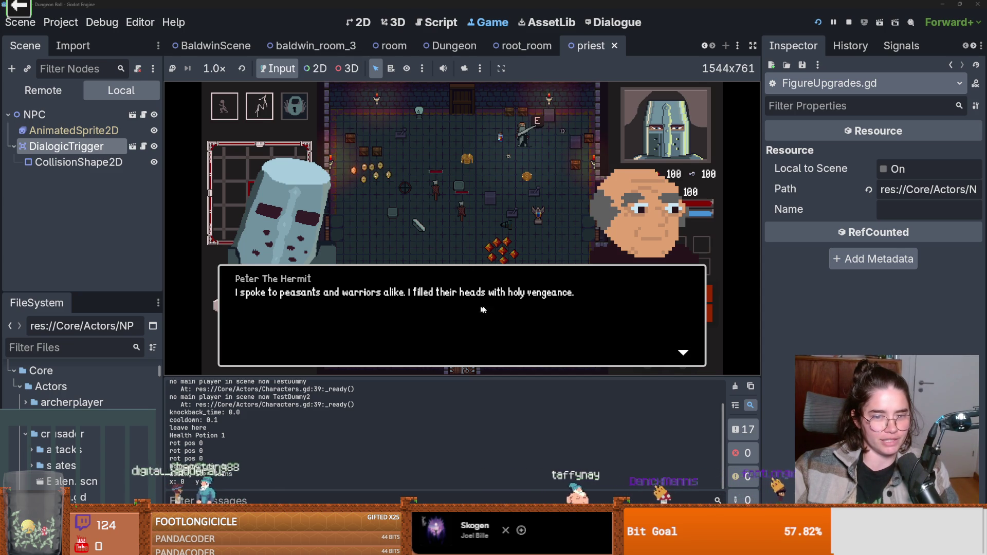
pyautogui.click(458, 316)
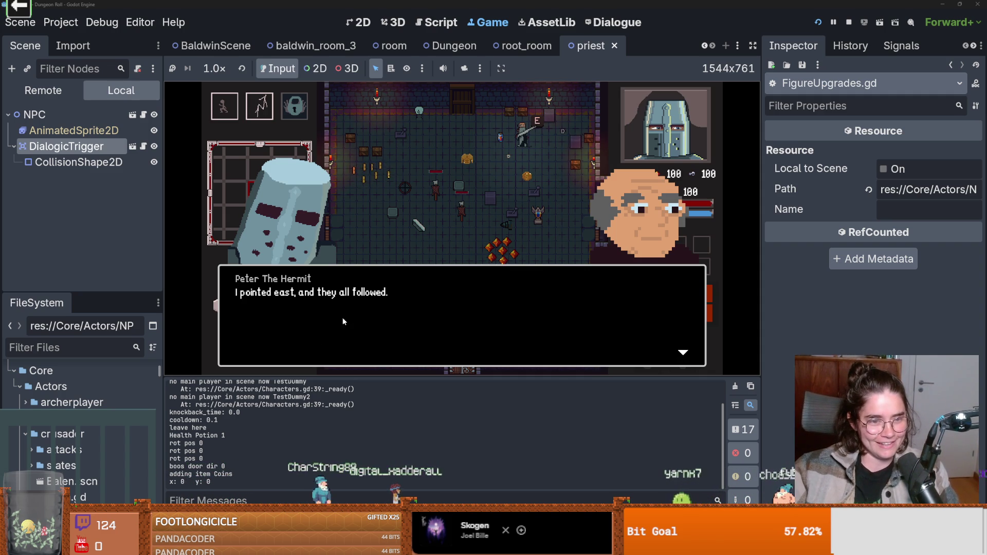
# - Read through the rest of Peter The Hermit's dialogue, briefly opening and closing the inventory
pyautogui.click(379, 307)
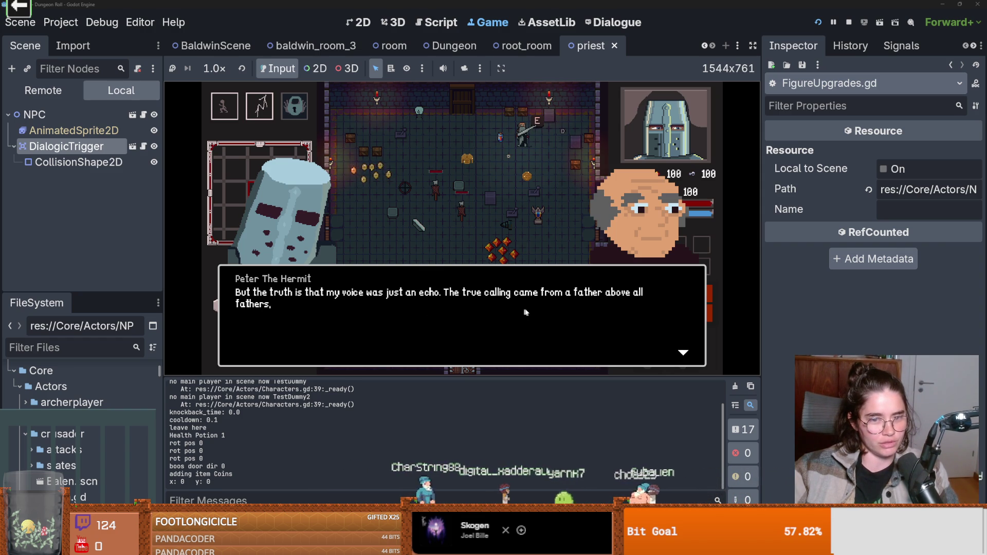
pyautogui.click(399, 309)
pyautogui.click(413, 316)
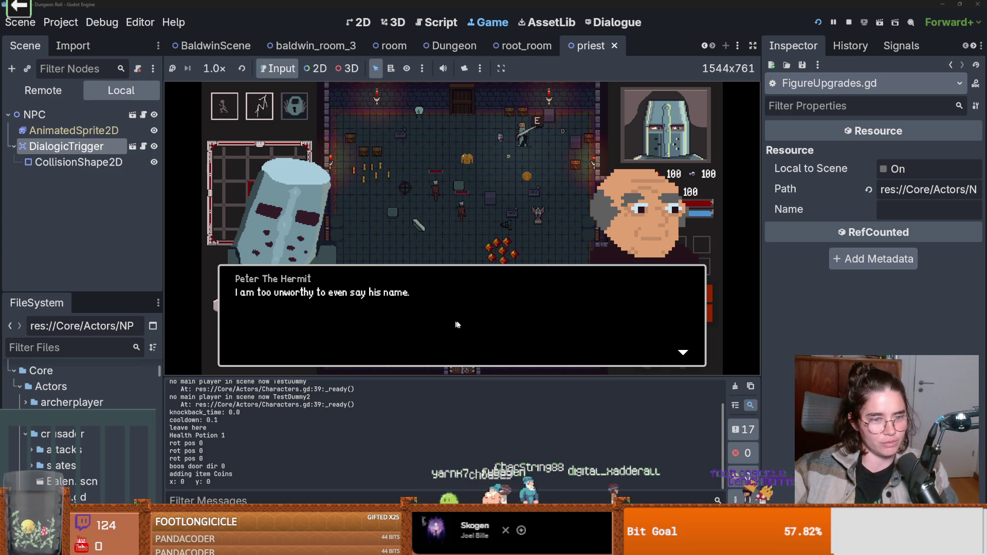
pyautogui.click(470, 319)
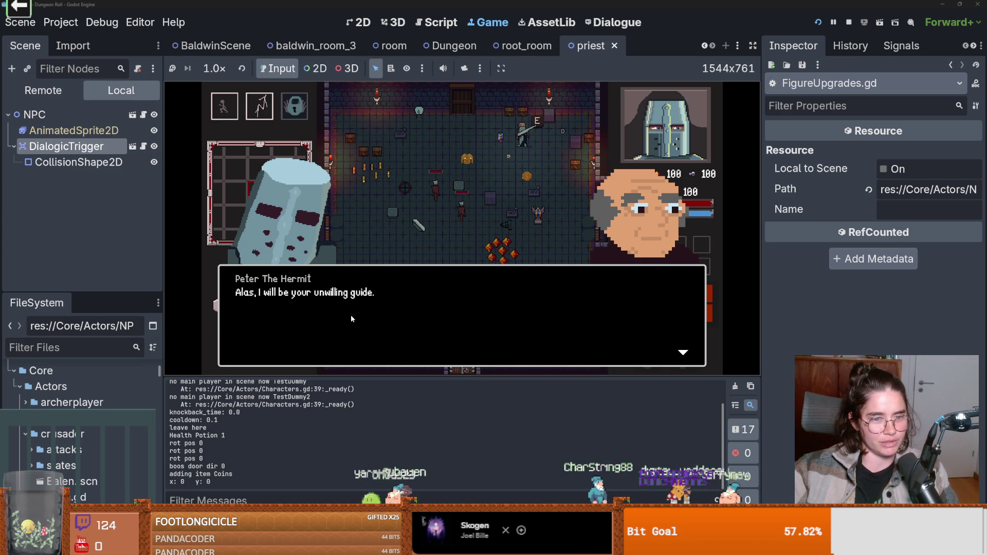
pyautogui.click(351, 315)
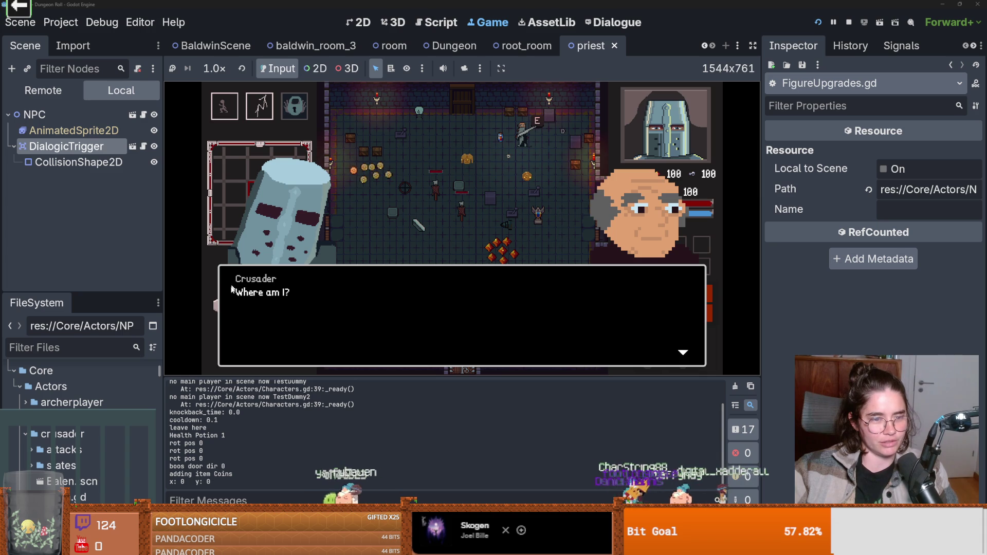
pyautogui.click(370, 318)
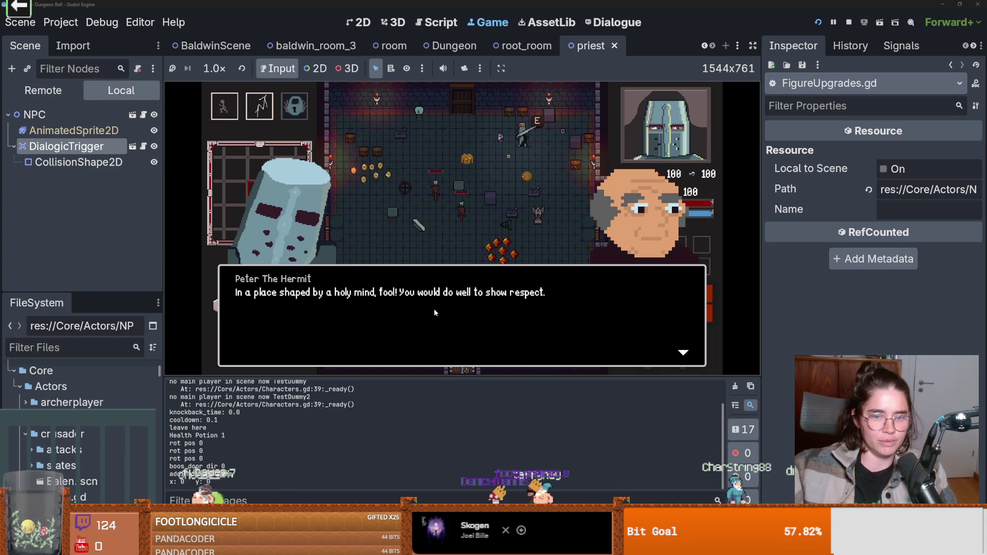
pyautogui.click(294, 343)
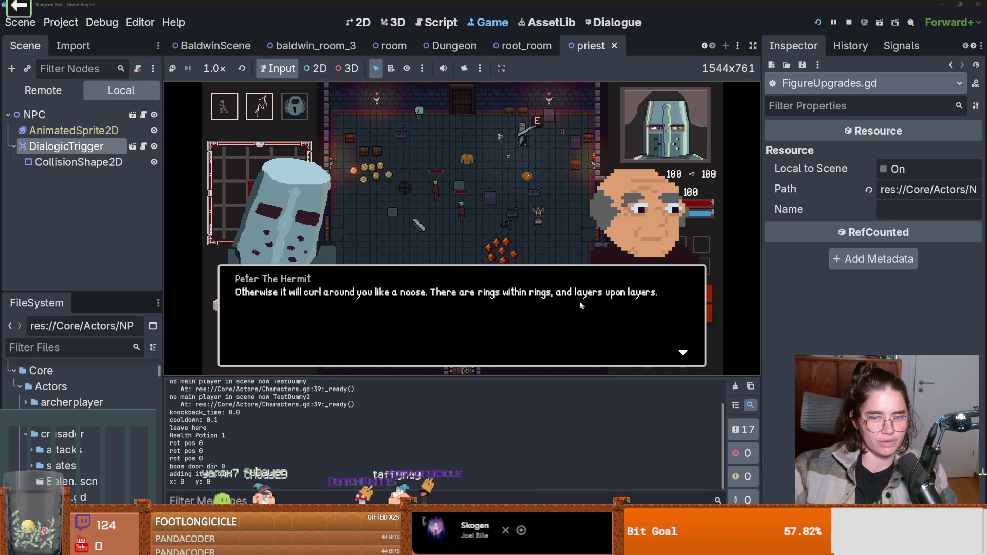
pyautogui.press('i')
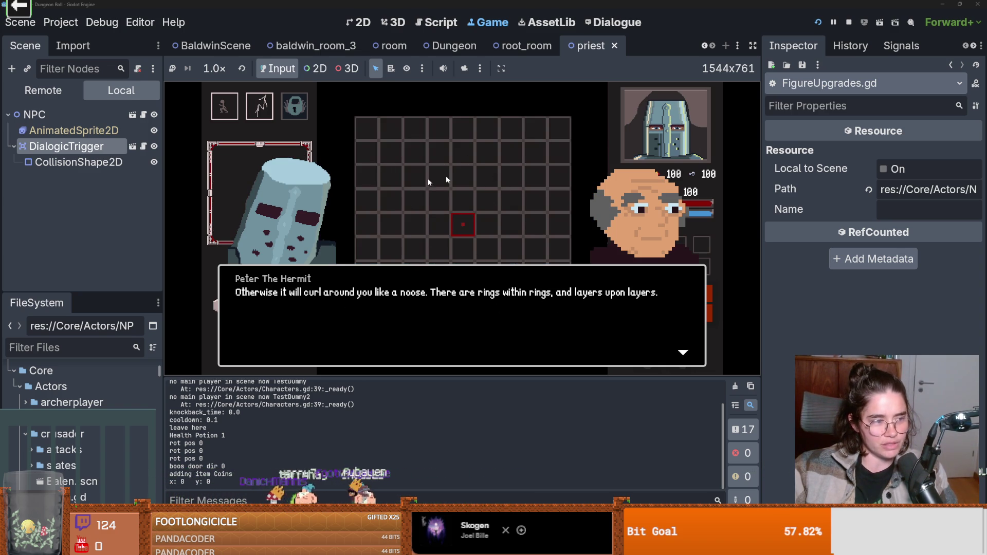
pyautogui.press('i')
pyautogui.click(422, 346)
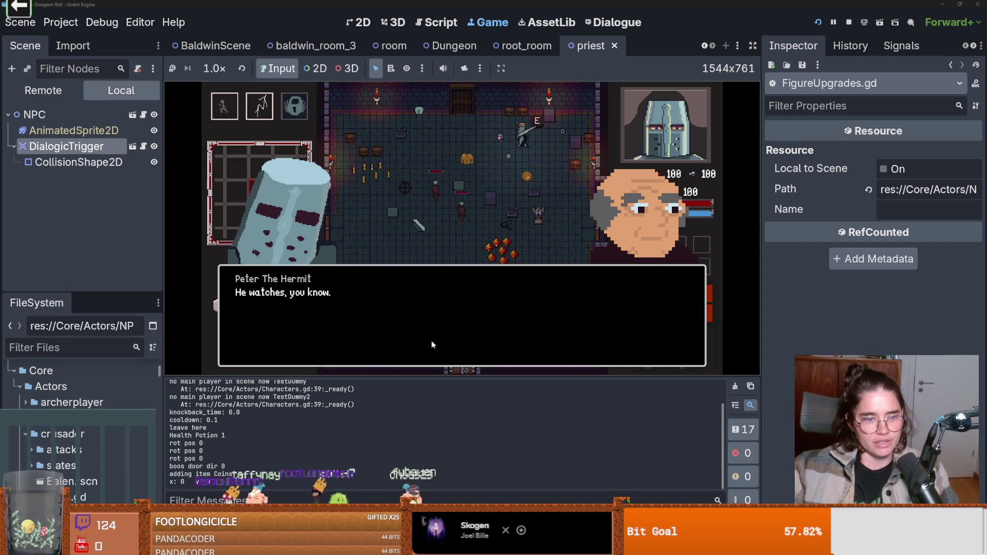
pyautogui.click(415, 314)
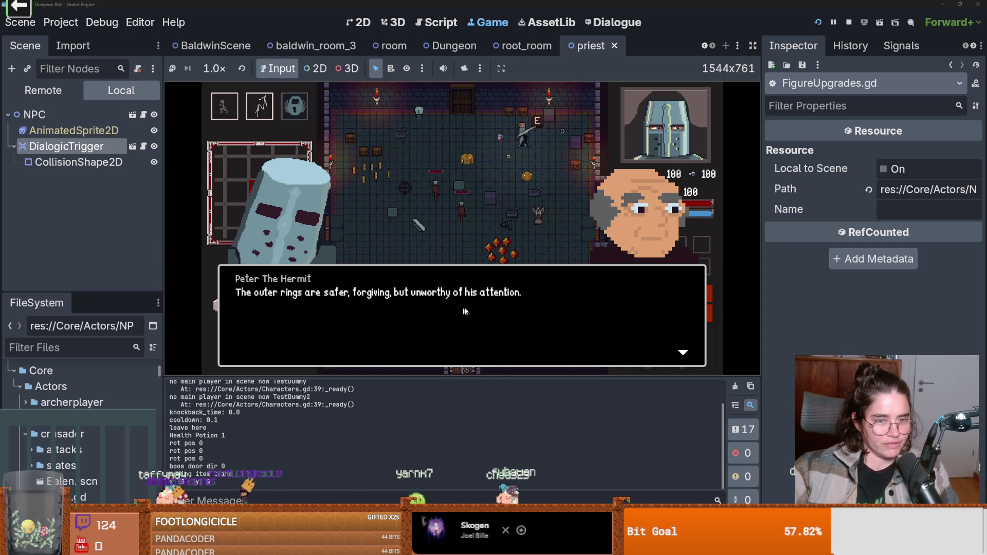
pyautogui.click(370, 318)
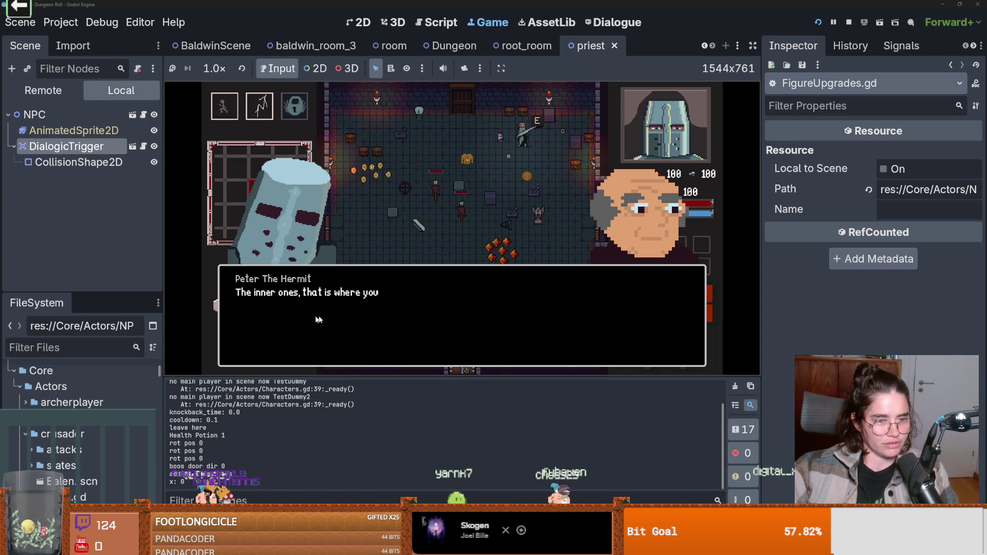